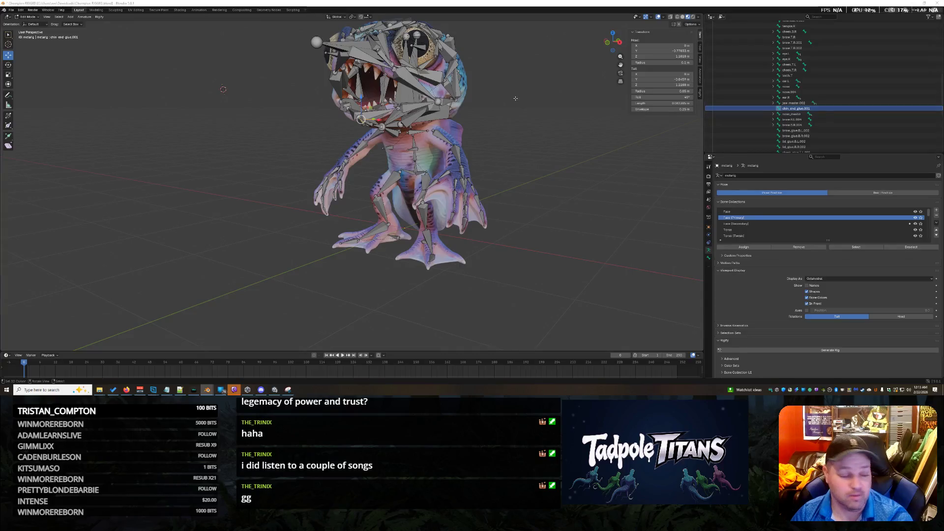
pyautogui.scroll(5, 515, 97)
# Inspect the head bones, alternating selection between the thin chin glue bone and its neighbours
pyautogui.moveTo(514, 98)
pyautogui.mouseDown(button='middle')
pyautogui.moveTo(582, 66)
pyautogui.moveTo(472, 185)
pyautogui.moveTo(142, 334)
pyautogui.moveTo(177, 222)
pyautogui.mouseUp(button='middle')
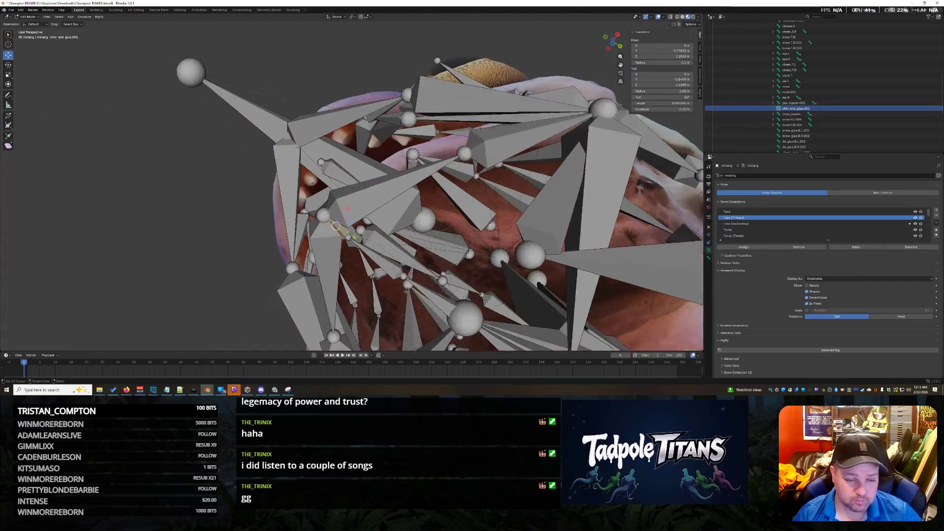
pyautogui.moveTo(177, 221)
pyautogui.mouseDown(button='middle')
pyautogui.moveTo(403, 299)
pyautogui.moveTo(364, 225)
pyautogui.mouseUp(button='middle')
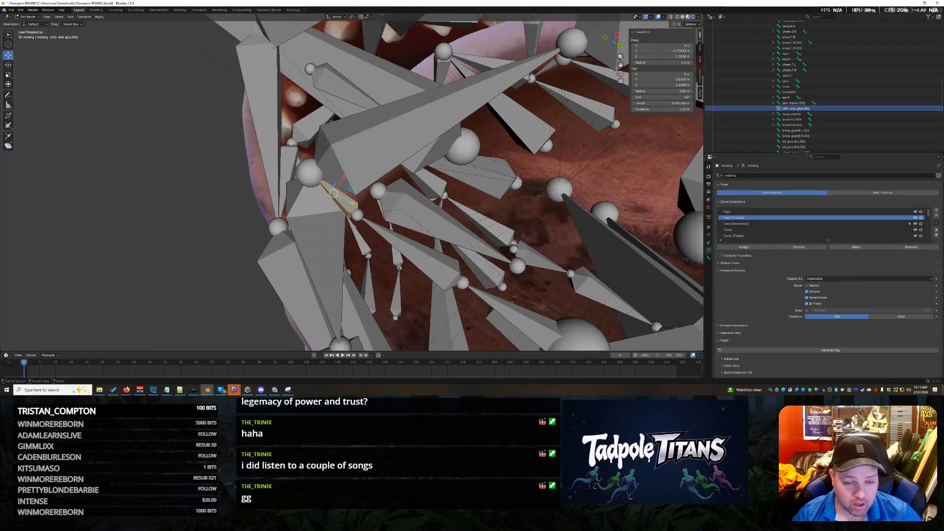
pyautogui.click(412, 254)
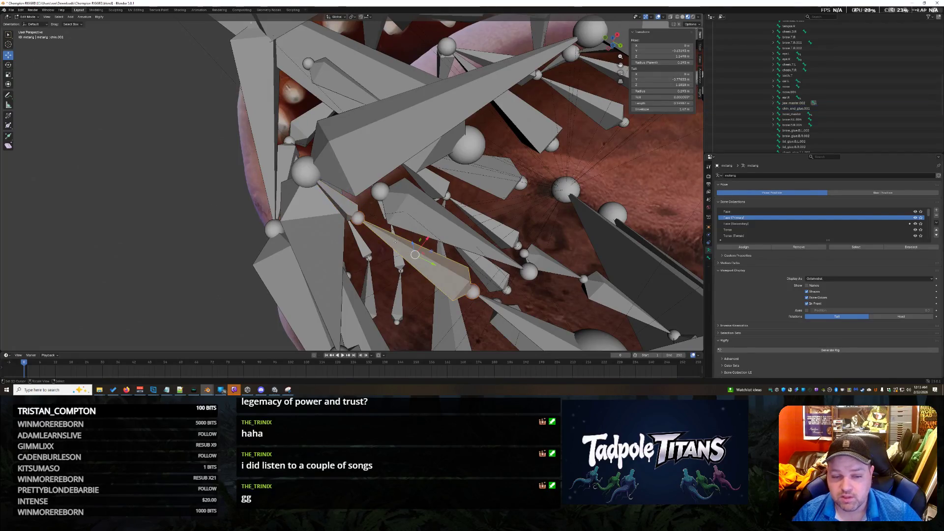
pyautogui.click(340, 201)
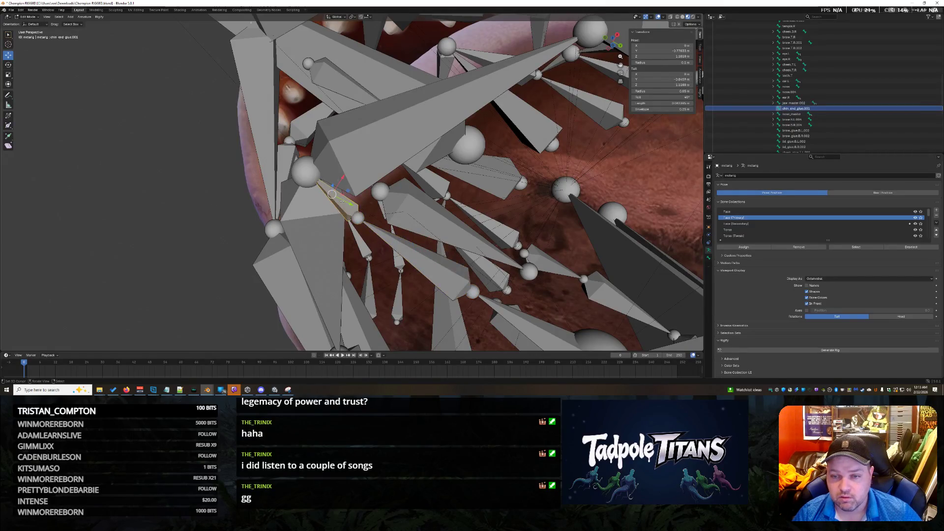
pyautogui.click(434, 262)
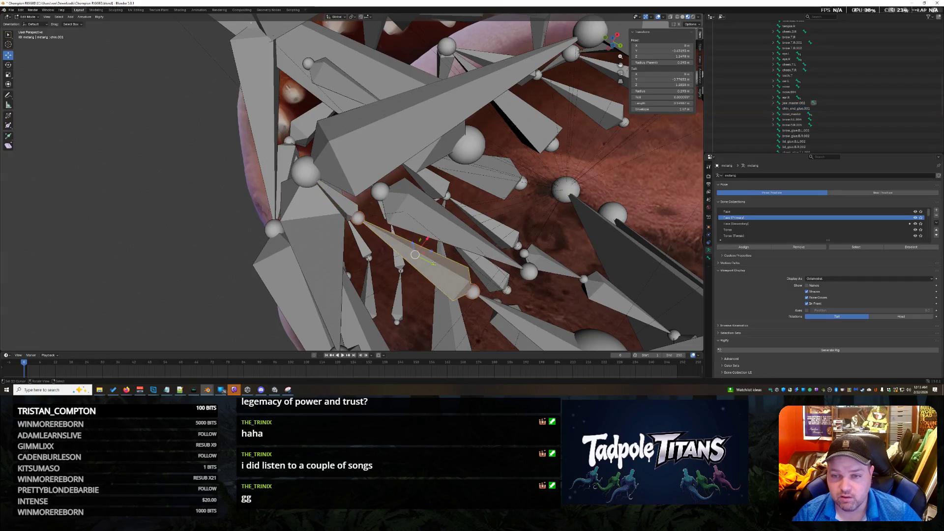
pyautogui.click(343, 201)
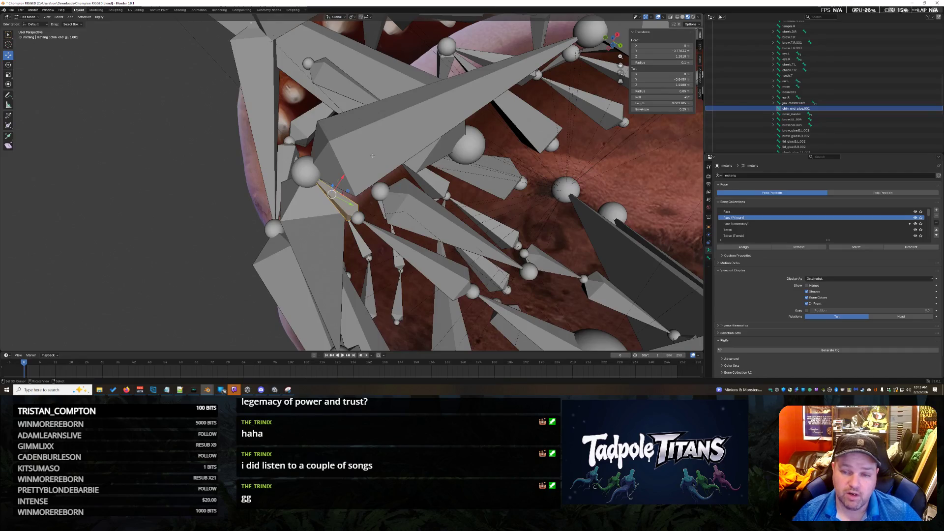
pyautogui.click(373, 156)
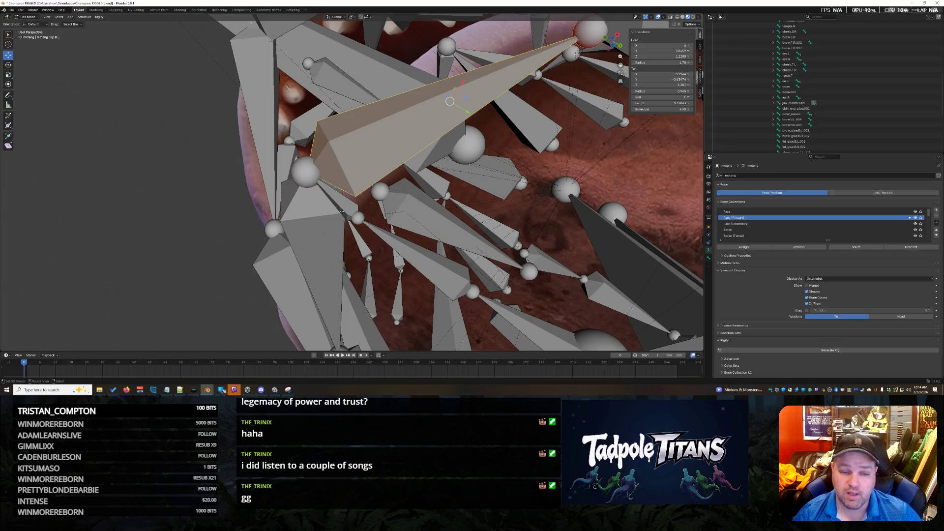
pyautogui.click(374, 206)
# Select chin_end_glue.001 and make the Face bone collection active
pyautogui.moveTo(192, 213); pyautogui.dragTo(264, 202, button='middle')
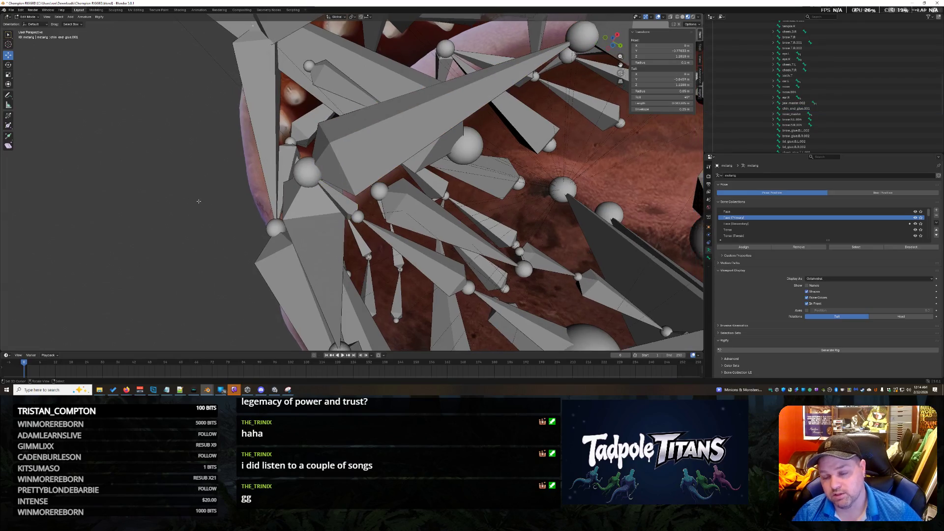
pyautogui.scroll(-5, 264, 202)
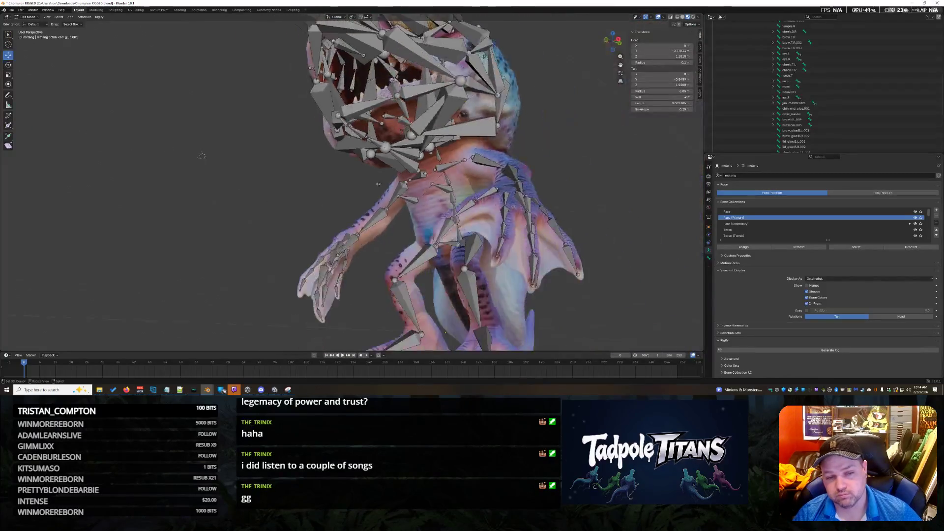
pyautogui.moveTo(264, 202)
pyautogui.mouseDown(button='middle')
pyautogui.moveTo(460, 162)
pyautogui.moveTo(548, 244)
pyautogui.moveTo(799, 180)
pyautogui.mouseUp(button='middle')
pyautogui.scroll(4, 548, 245)
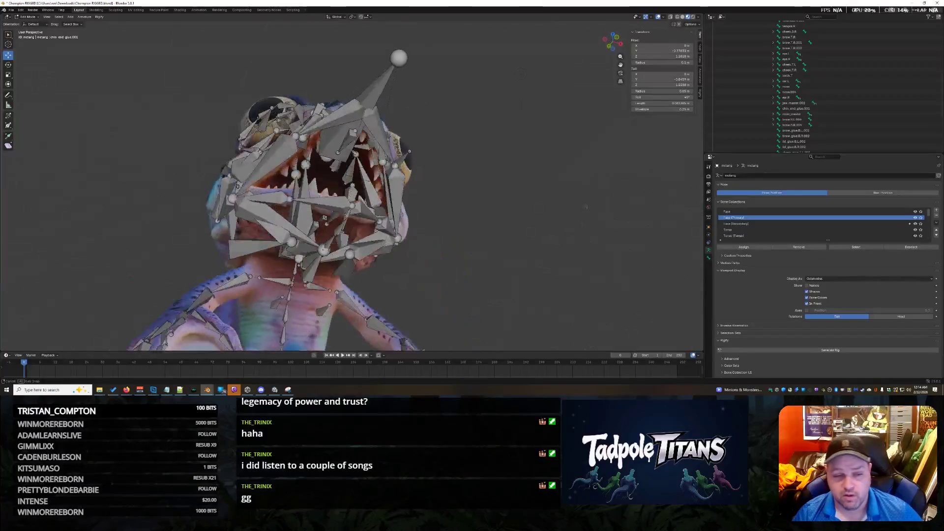
pyautogui.scroll(-5, 820, 123)
pyautogui.scroll(-5, 838, 84)
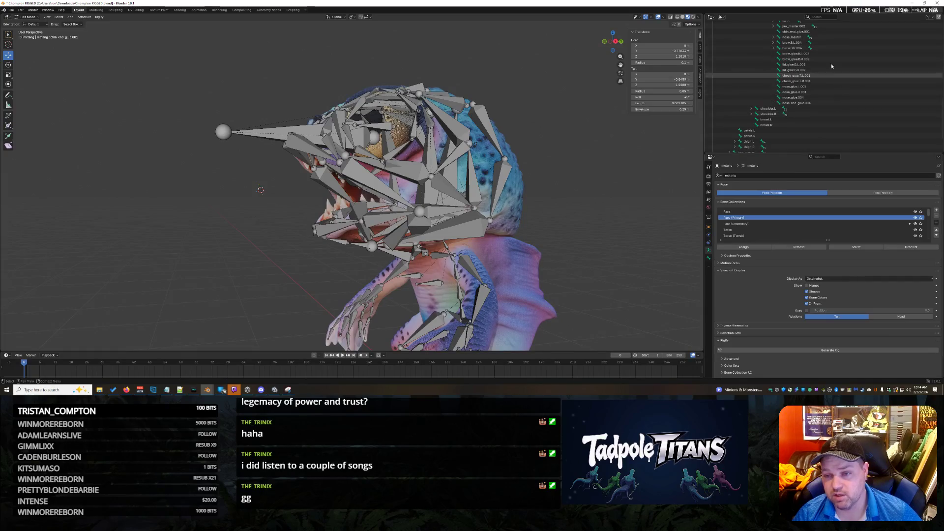
pyautogui.moveTo(575, 184)
pyautogui.mouseDown(button='middle')
pyautogui.moveTo(565, 193)
pyautogui.moveTo(553, 185)
pyautogui.moveTo(561, 188)
pyautogui.mouseUp(button='middle')
pyautogui.scroll(-3, 860, 74)
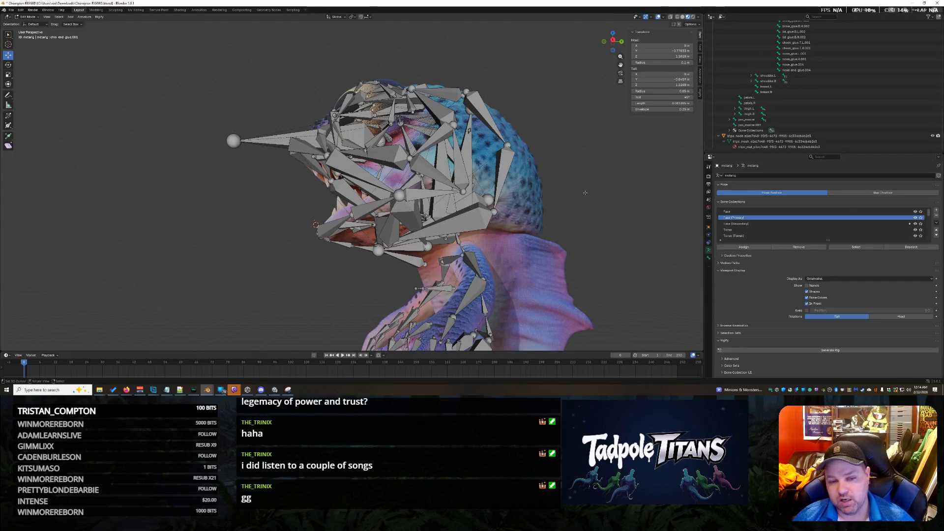
pyautogui.scroll(-8, 414, 192)
pyautogui.moveTo(413, 191)
pyautogui.mouseDown(button='middle')
pyautogui.moveTo(491, 207)
pyautogui.moveTo(558, 173)
pyautogui.mouseUp(button='middle')
pyautogui.scroll(8, 492, 208)
pyautogui.scroll(2, 558, 173)
pyautogui.scroll(4, 826, 110)
pyautogui.scroll(3, 827, 109)
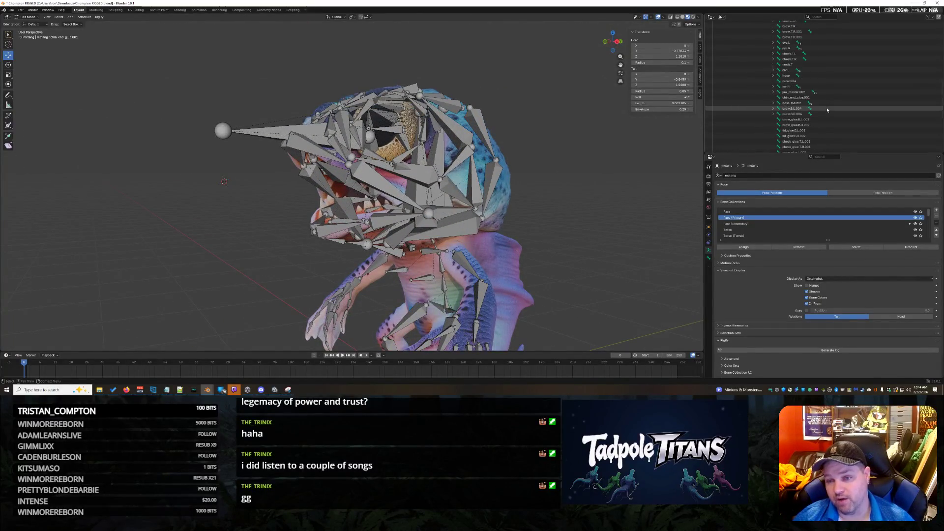
pyautogui.click(804, 97)
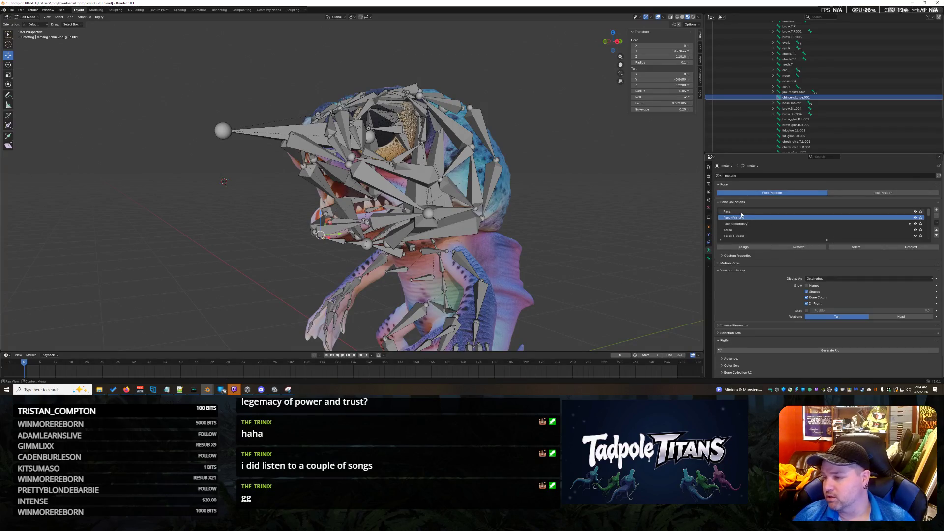
pyautogui.click(741, 213)
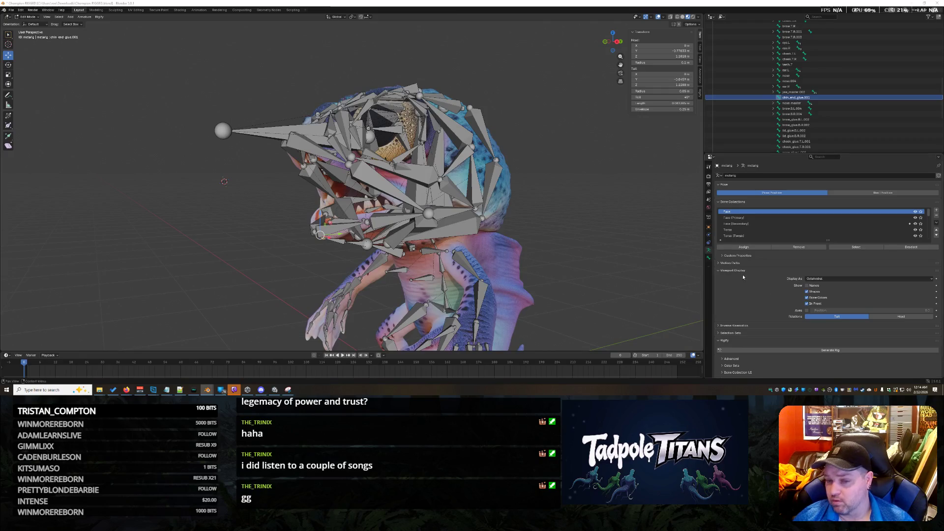
pyautogui.click(719, 270)
# Toggle visibility of the Face (Secondary) and beak bone collections to check which bones they hold
pyautogui.click(752, 225)
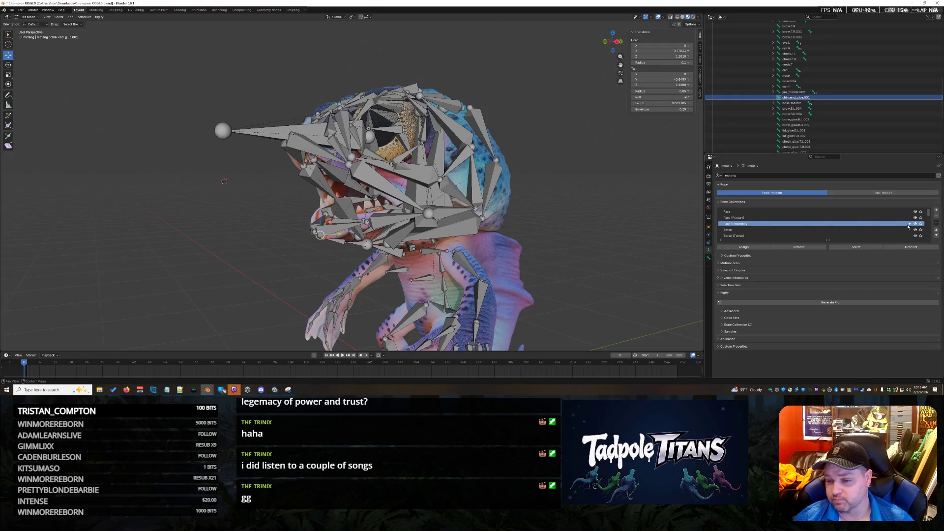
pyautogui.click(915, 212)
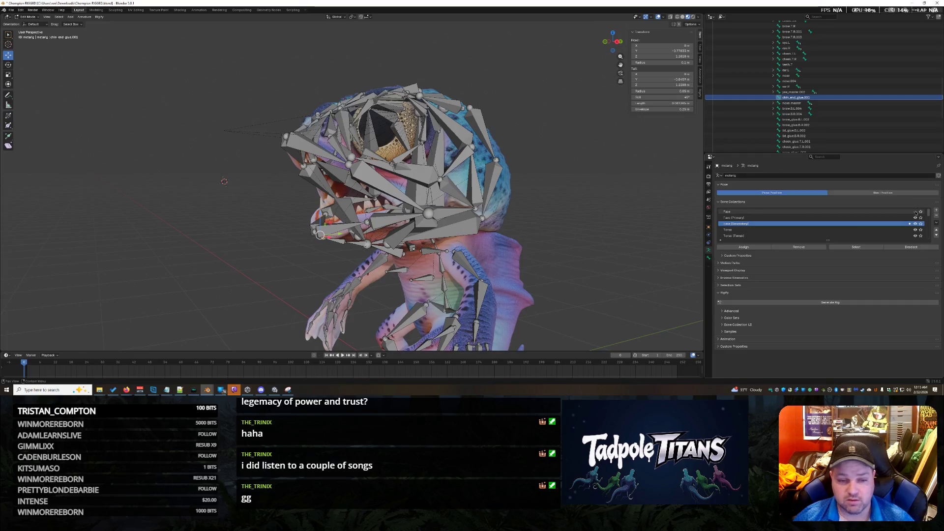
pyautogui.click(915, 212)
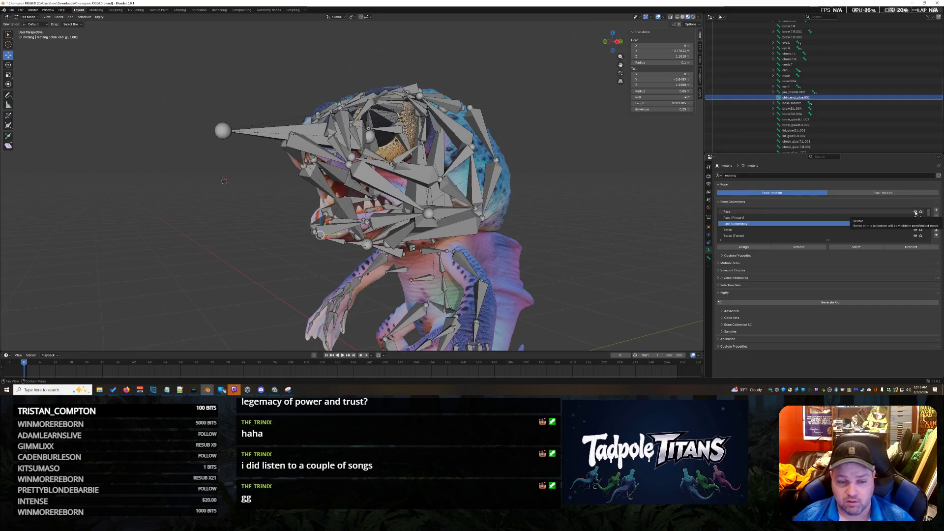
pyautogui.click(914, 224)
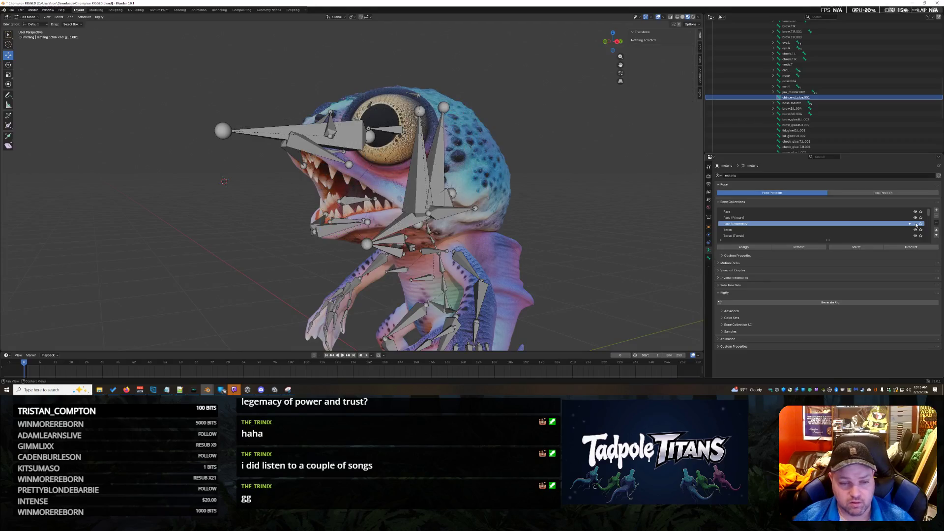
pyautogui.click(915, 223)
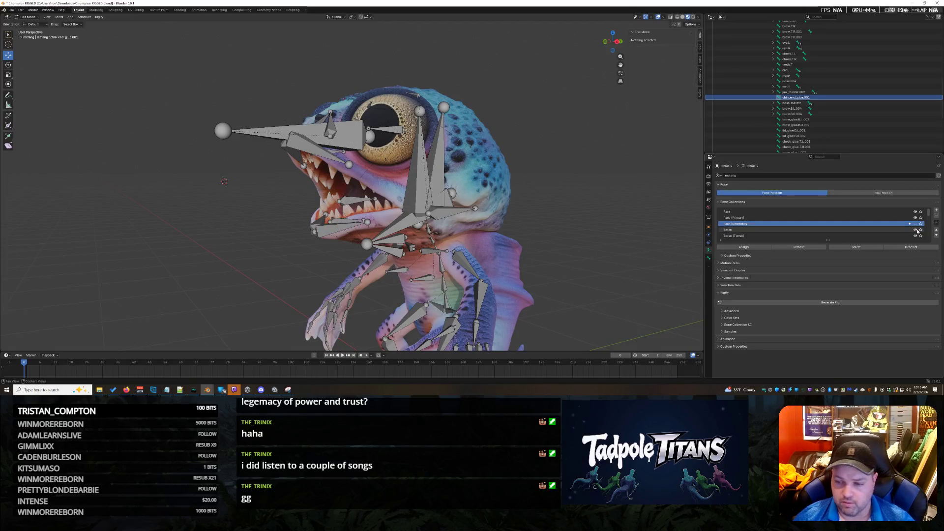
pyautogui.click(915, 231)
pyautogui.click(916, 231)
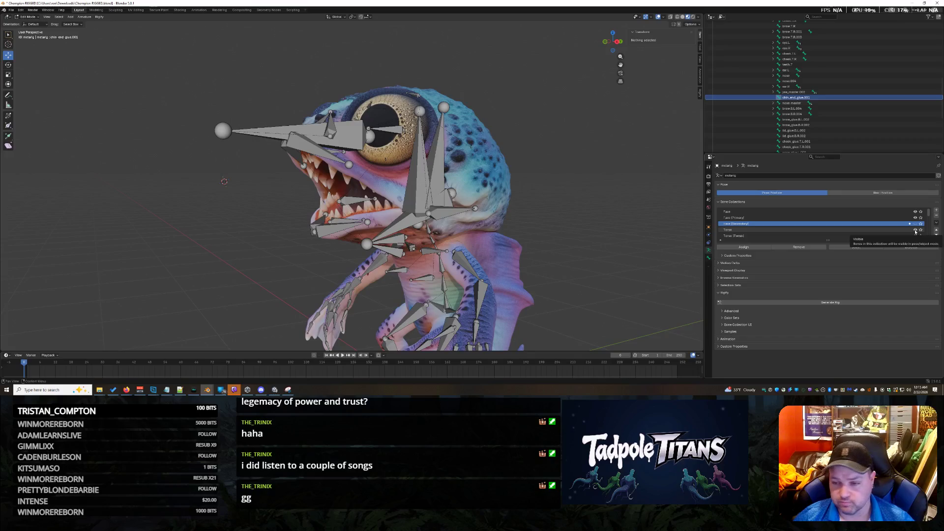
pyautogui.click(916, 223)
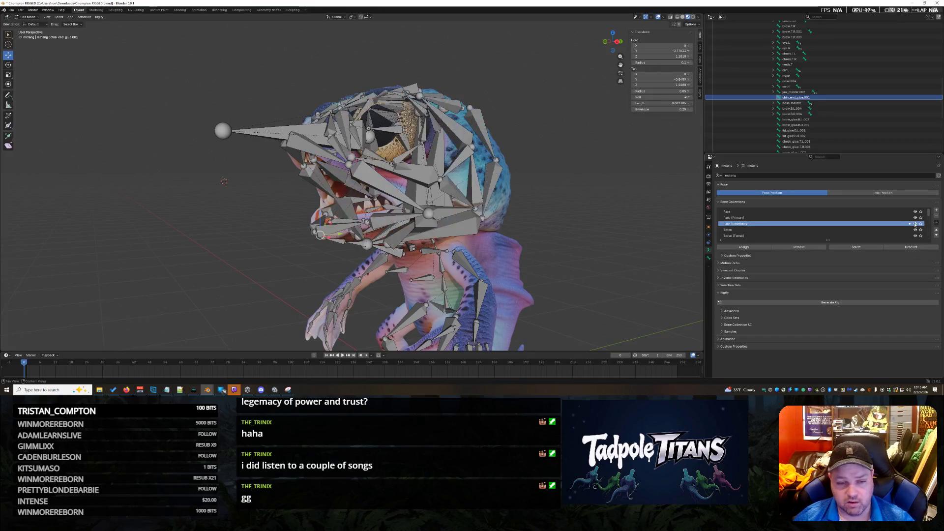
pyautogui.click(915, 224)
pyautogui.click(915, 221)
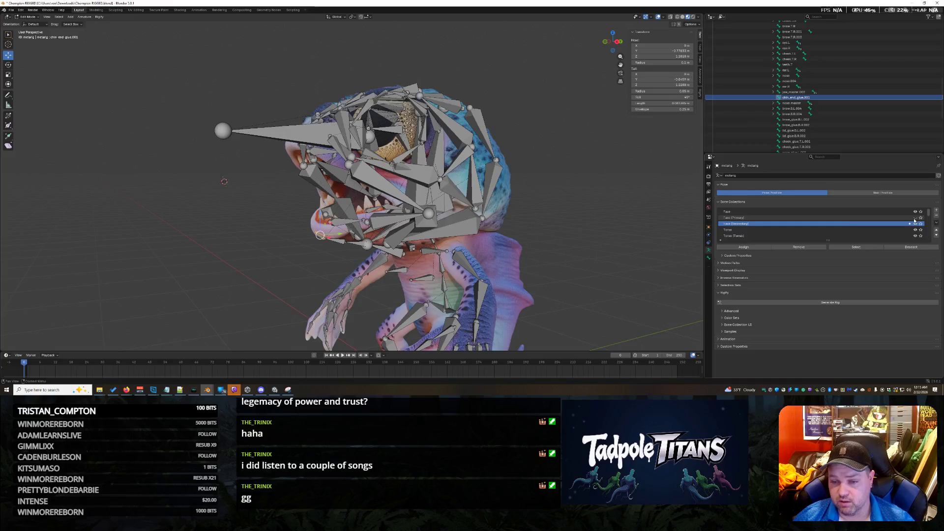
pyautogui.click(915, 214)
pyautogui.click(914, 215)
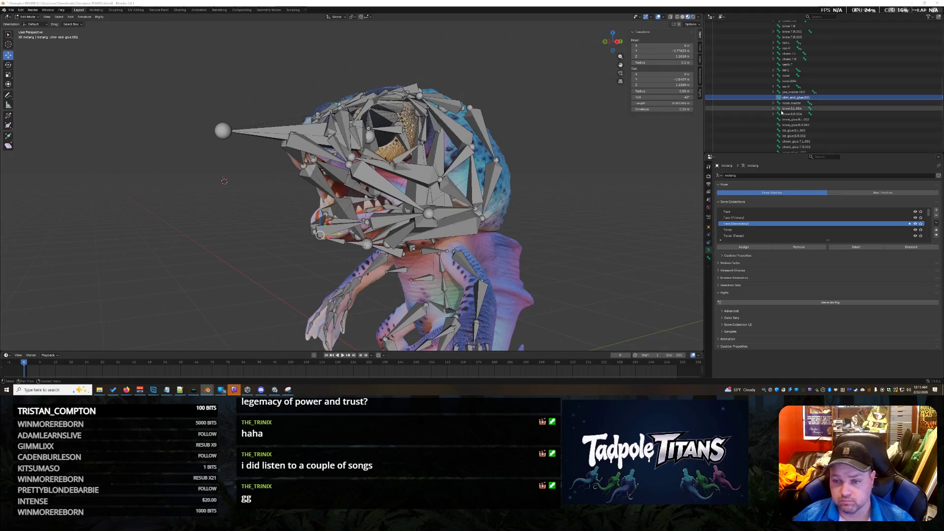
# Reactivate the Face collection and show the chin glue bone's transform and relations settings
pyautogui.click(826, 212)
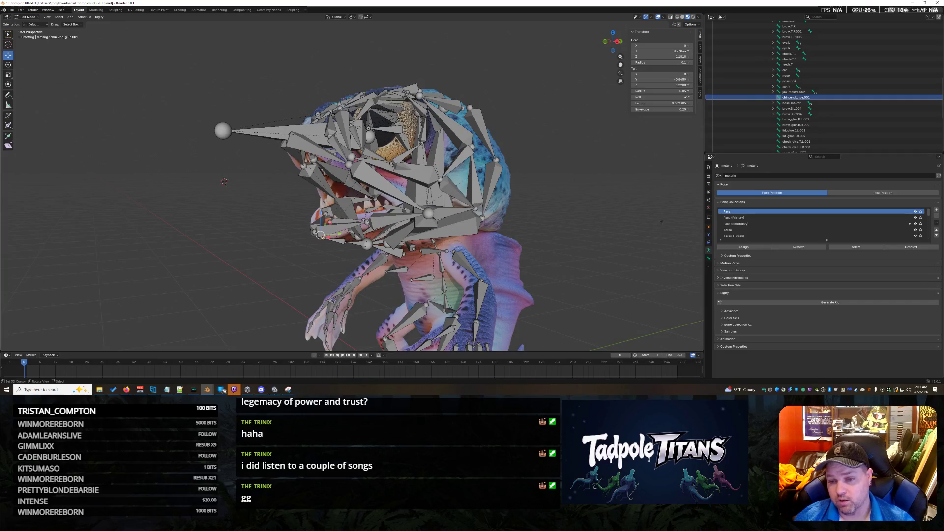
pyautogui.click(709, 258)
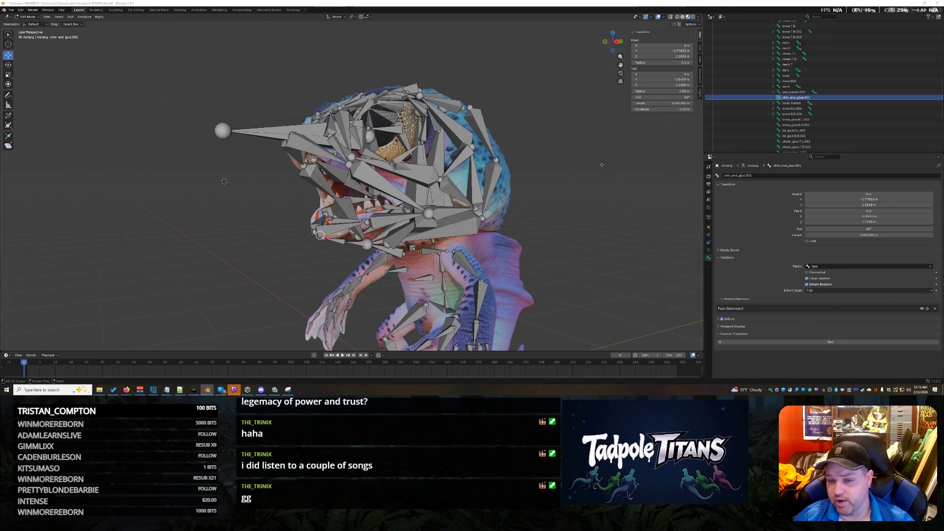
# Switch the metarig from the mode dropdown into Pose Mode
pyautogui.click(15, 16)
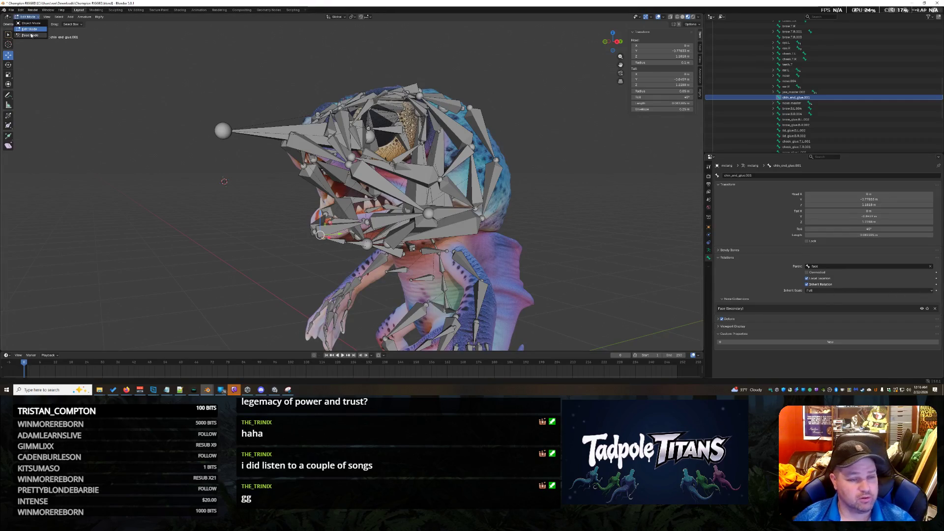
pyautogui.click(25, 36)
pyautogui.scroll(-1, 748, 271)
pyautogui.scroll(-2, 745, 270)
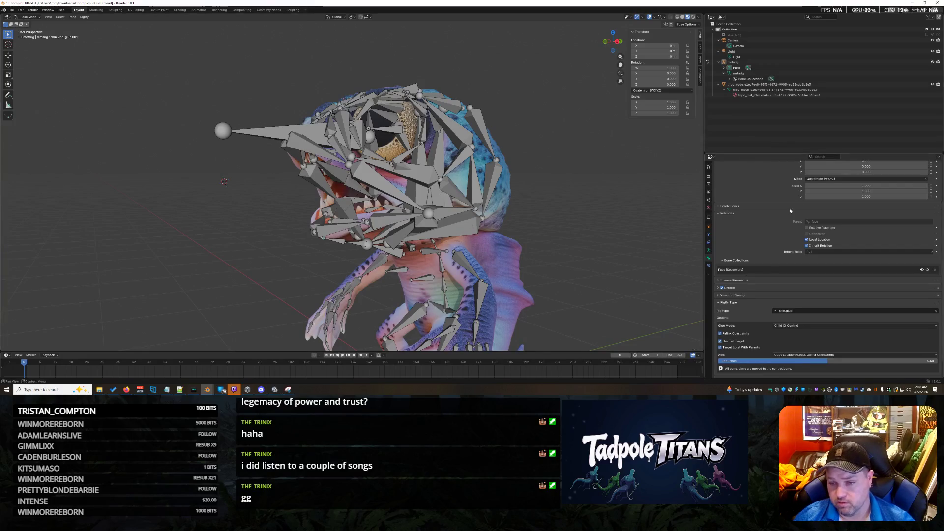
pyautogui.scroll(1, 752, 222)
pyautogui.scroll(2, 757, 222)
pyautogui.scroll(-2, 756, 222)
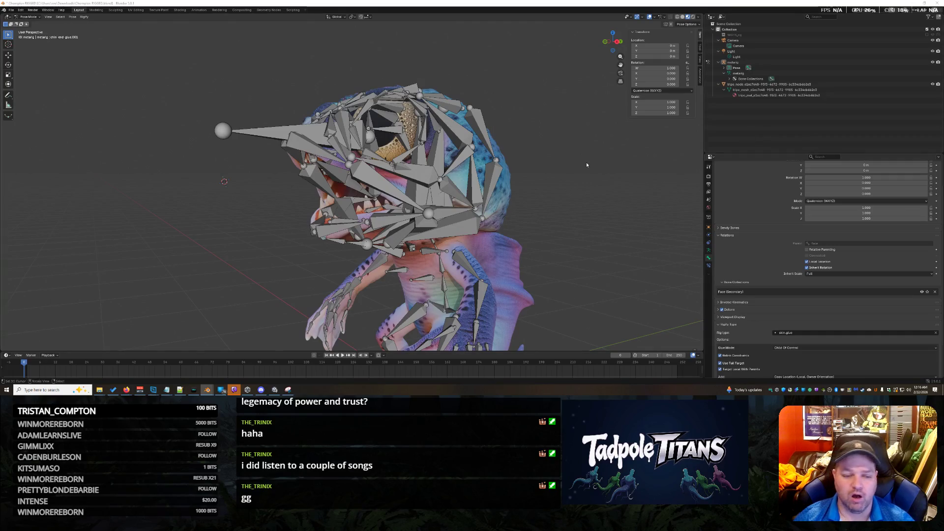
# Expand the Outliner hierarchy from spine through spine.006, face and jaw_master.002
pyautogui.click(724, 67)
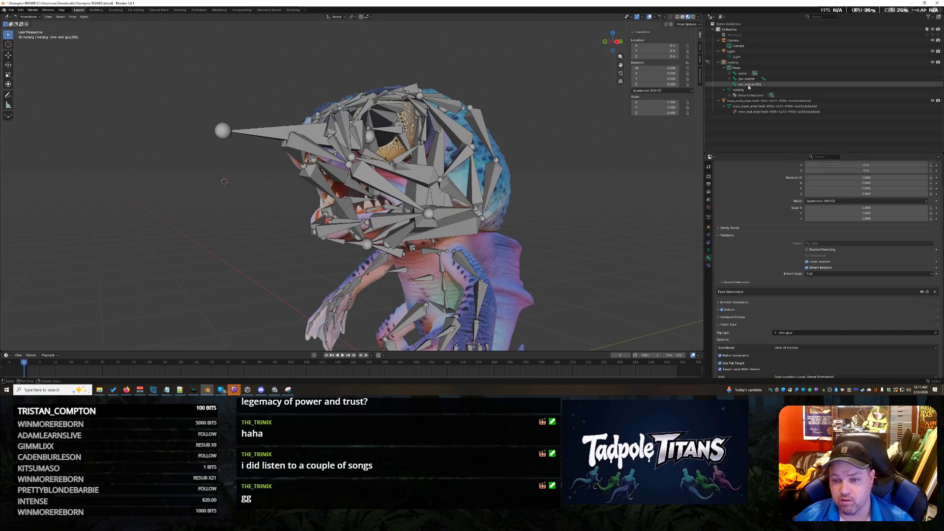
pyautogui.click(729, 73)
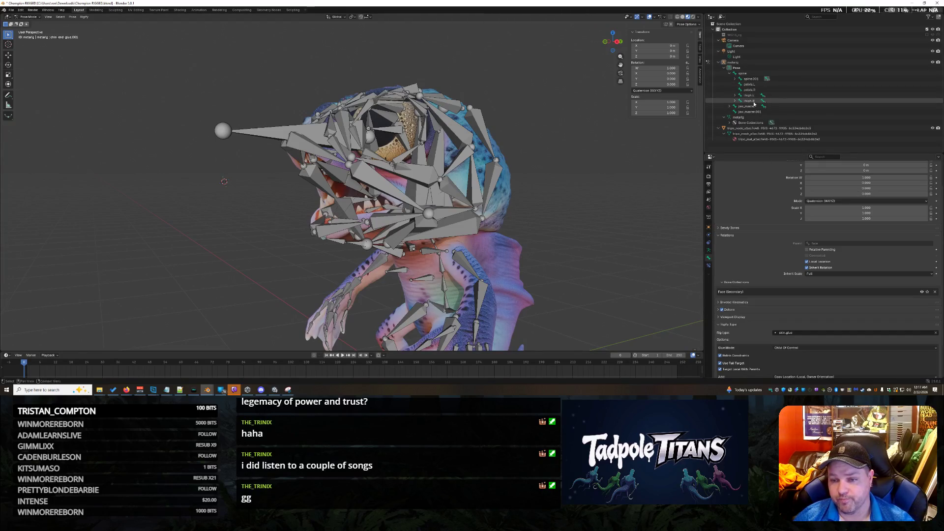
pyautogui.click(734, 79)
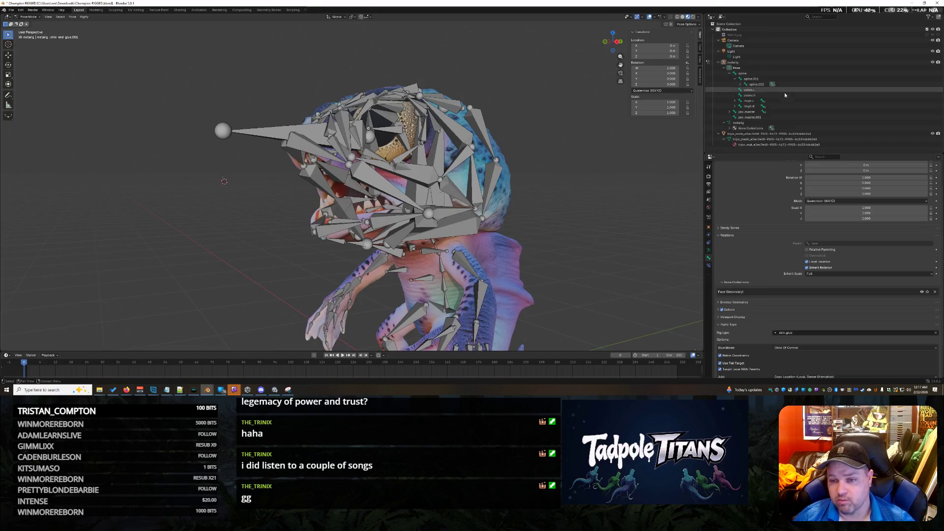
pyautogui.click(740, 84)
pyautogui.click(760, 89)
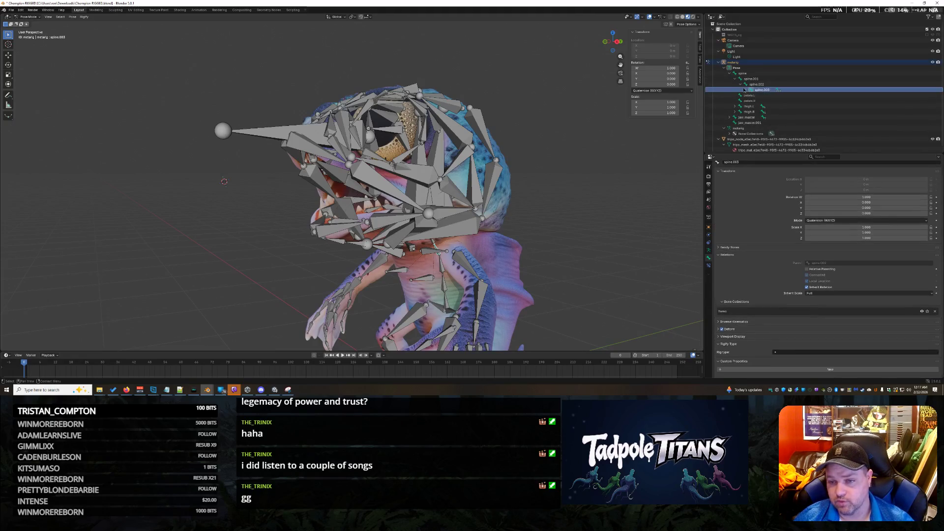
pyautogui.click(746, 89)
pyautogui.click(751, 94)
pyautogui.click(756, 101)
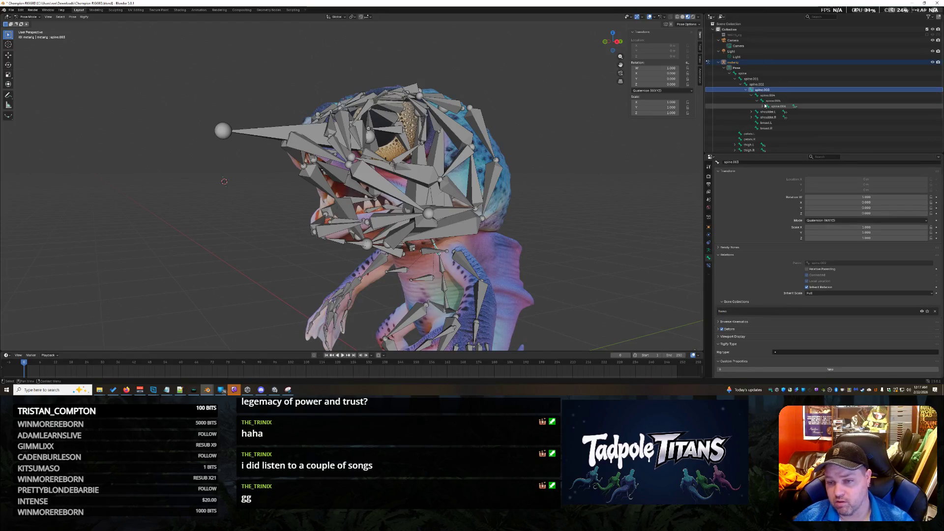
pyautogui.click(763, 106)
pyautogui.click(769, 115)
pyautogui.scroll(-3, 797, 117)
pyautogui.scroll(-3, 811, 126)
pyautogui.scroll(-5, 823, 129)
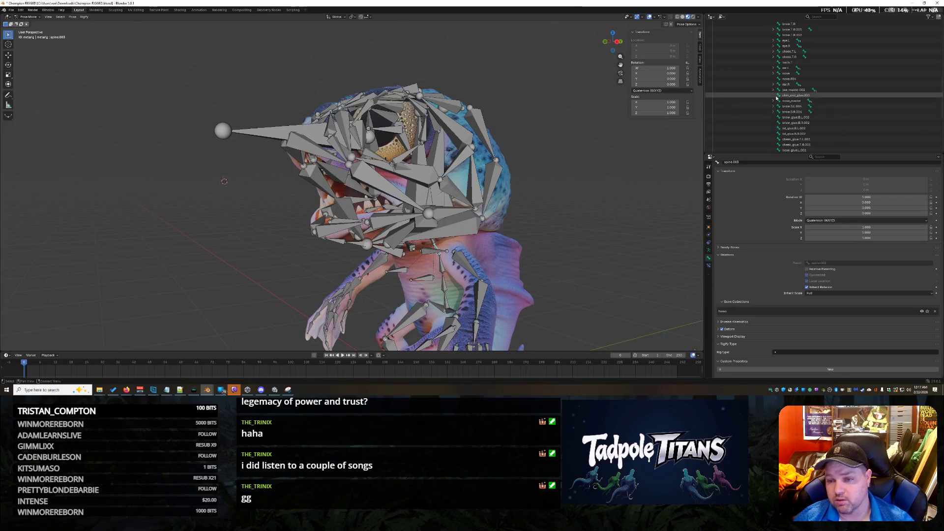
pyautogui.click(774, 90)
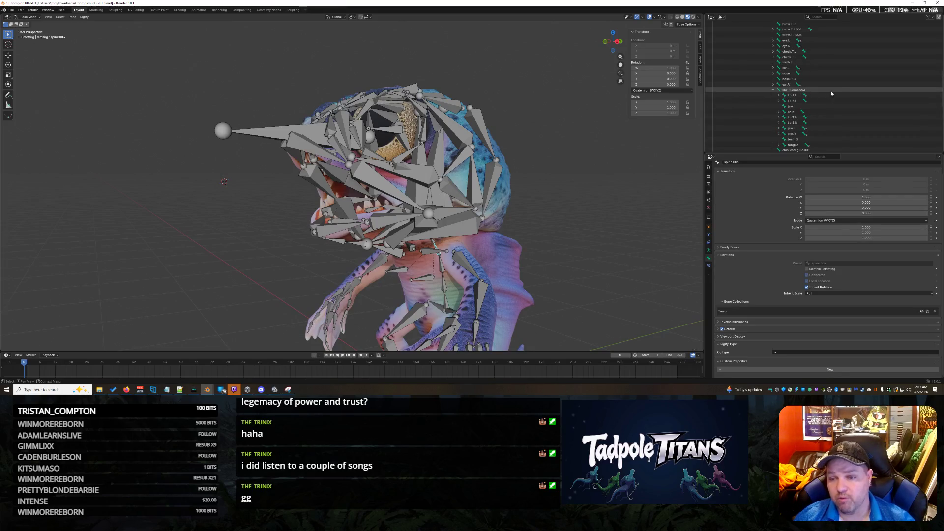
pyautogui.scroll(-3, 847, 97)
# Select chin_end_glue.001 with jaw_master.002 as the active bone
pyautogui.click(850, 100)
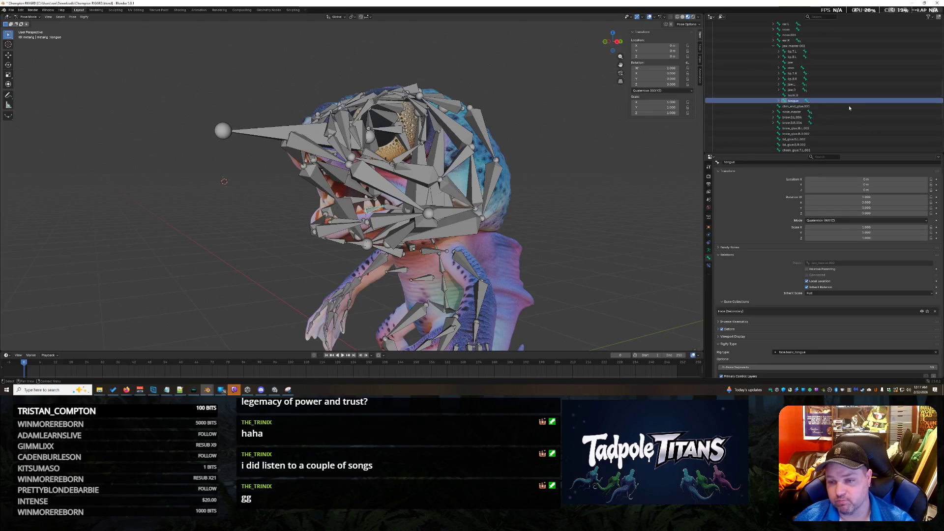
pyautogui.click(813, 46)
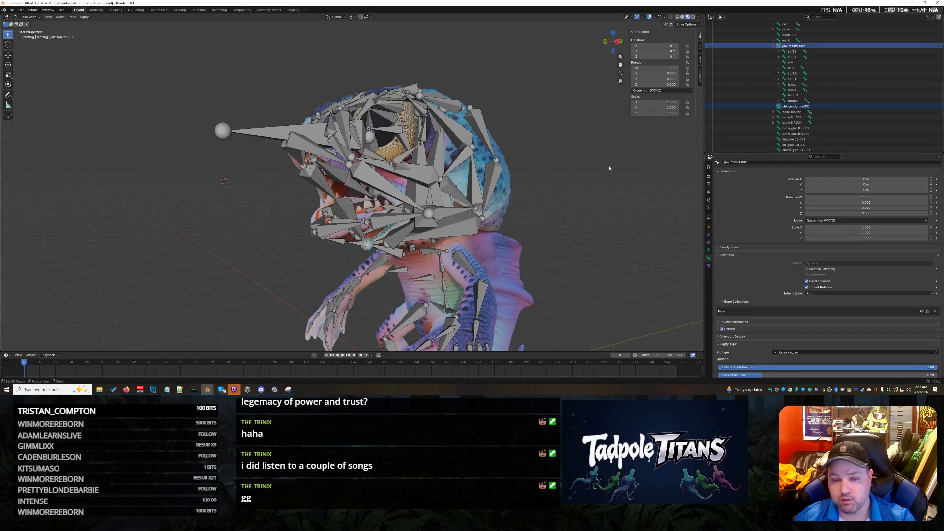
# Parent the chin glue bone to jaw_master.002 as Bone and check its Rigify settings
pyautogui.hotkey('ctrl', 'p')
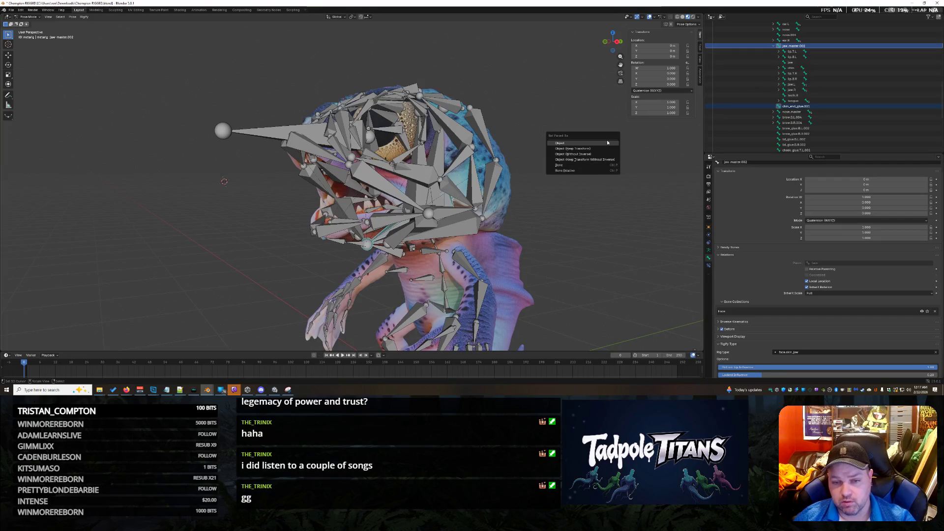
pyautogui.click(603, 163)
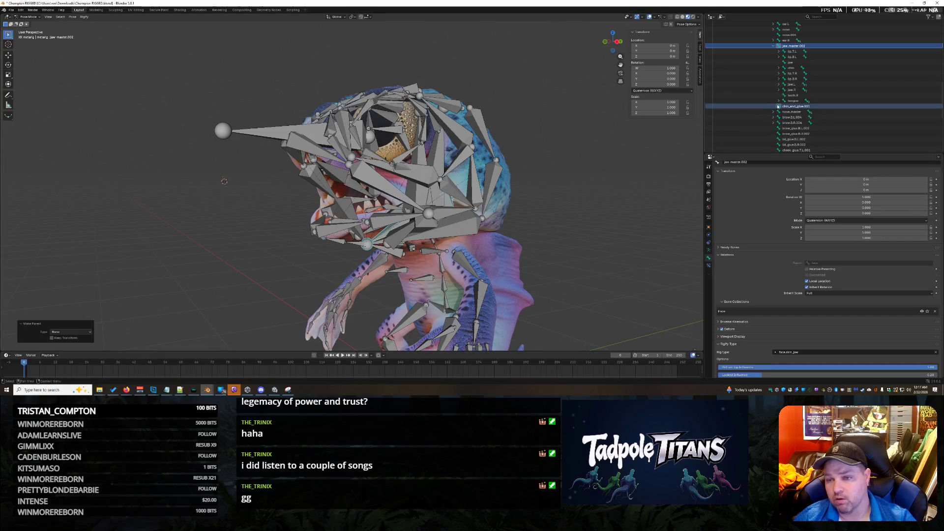
pyautogui.scroll(-2, 776, 241)
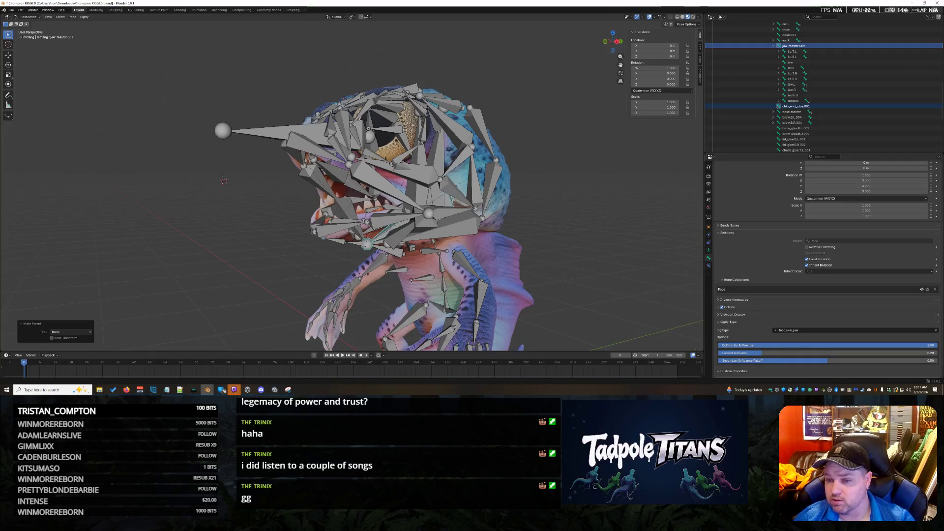
pyautogui.click(795, 106)
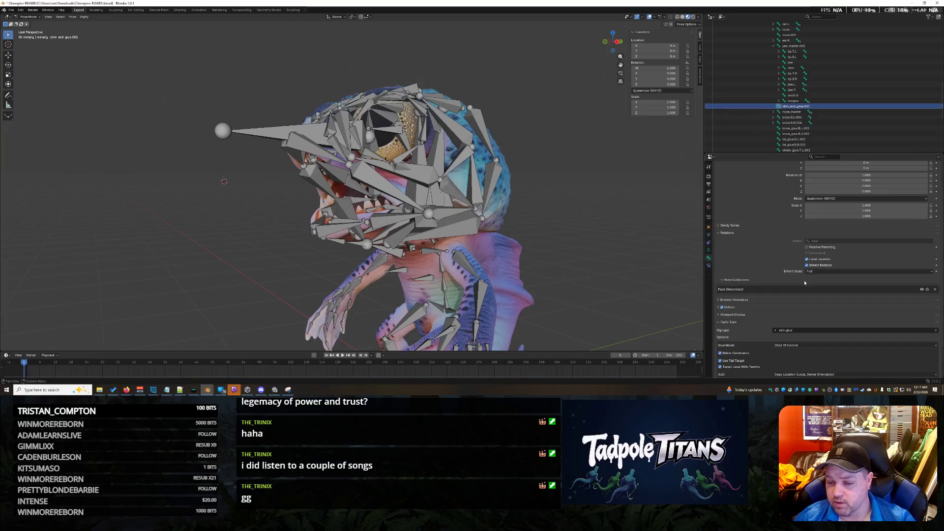
pyautogui.scroll(-2, 804, 281)
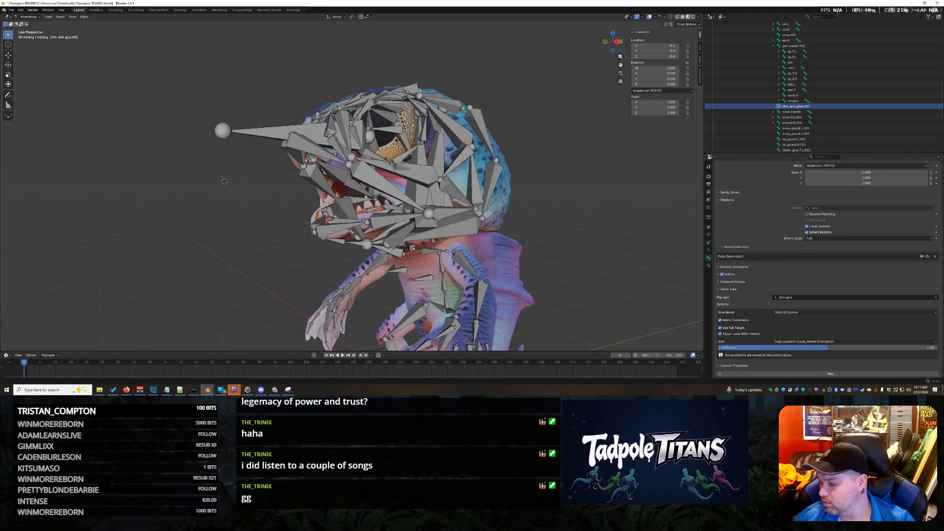
pyautogui.scroll(-1, 778, 318)
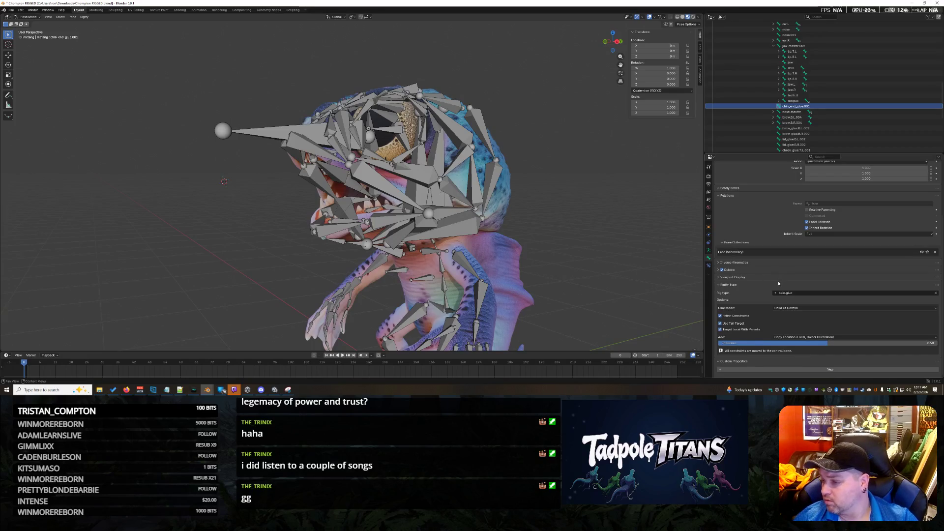
pyautogui.scroll(2, 777, 280)
pyautogui.scroll(3, 778, 281)
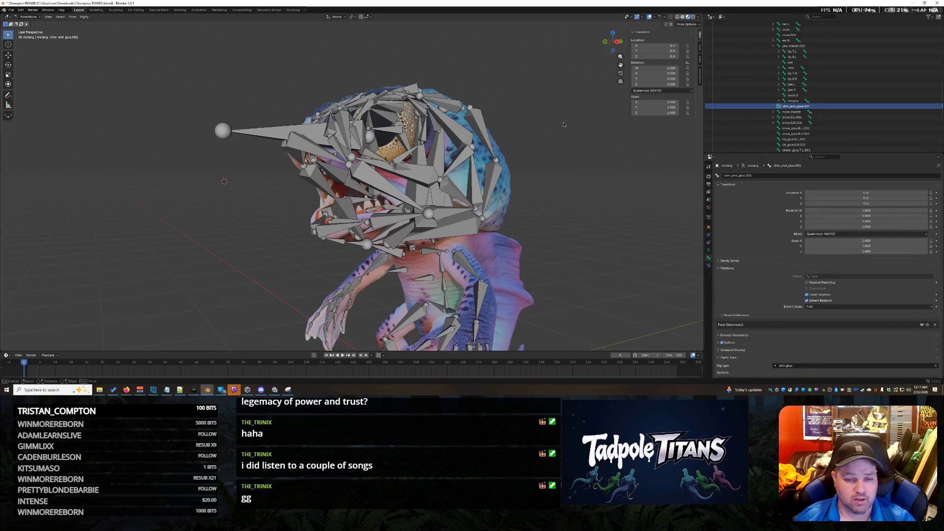
# Save the blend file and box-select all the metarig bones
pyautogui.hotkey('ctrl', 's')
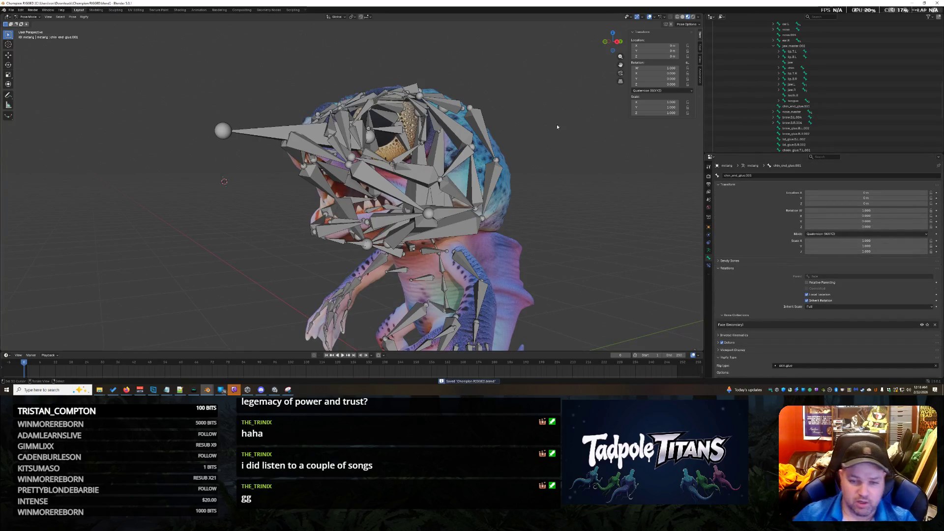
pyautogui.scroll(-6, 564, 121)
pyautogui.moveTo(279, 125); pyautogui.dragTo(488, 329)
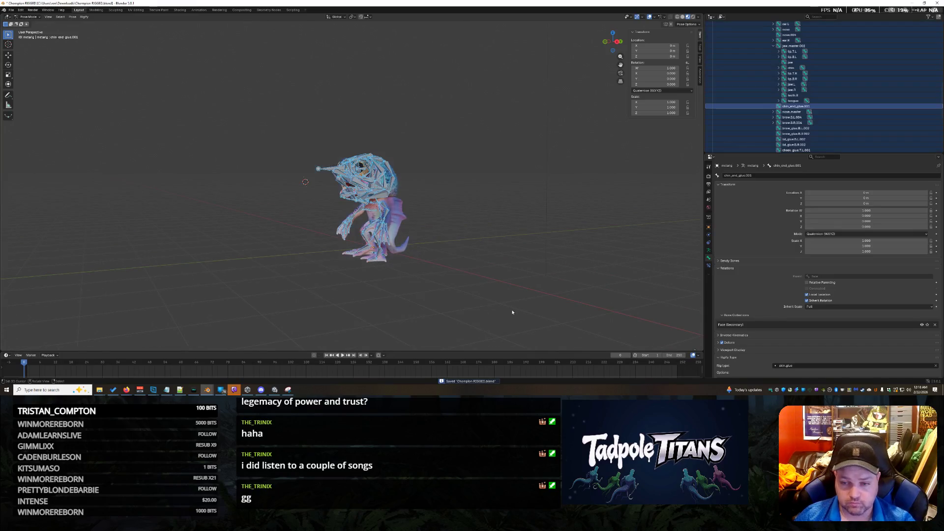
# Run Generate Rig from the armature data settings, then return to Pose Mode with the selection cleared
pyautogui.click(707, 238)
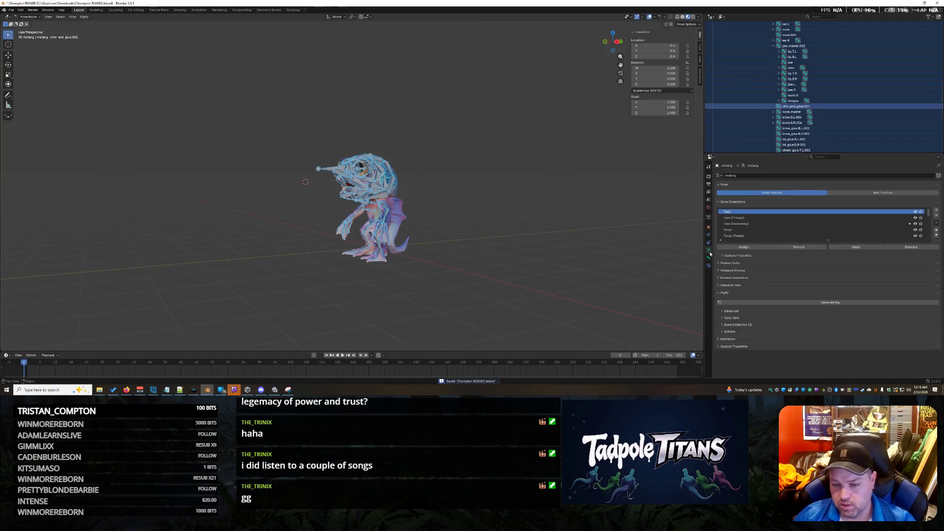
pyautogui.click(791, 303)
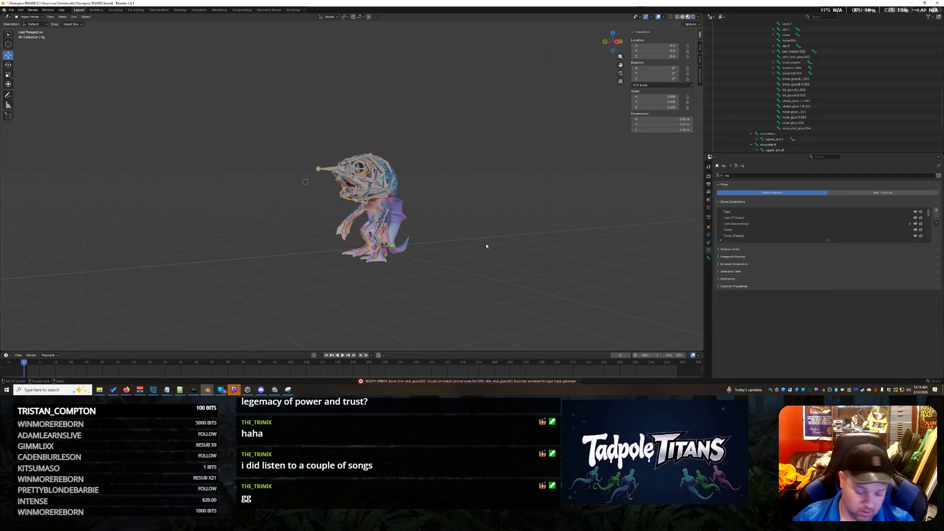
pyautogui.hotkey('ctrl', 'Tab')
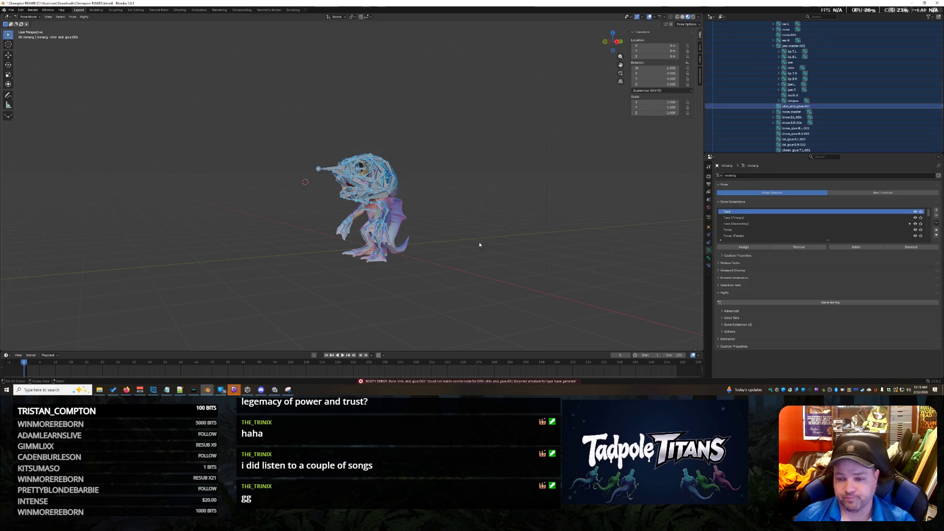
pyautogui.scroll(2, 481, 245)
pyautogui.hotkey('alt', 'a')
pyautogui.scroll(3, 498, 241)
pyautogui.scroll(2, 554, 229)
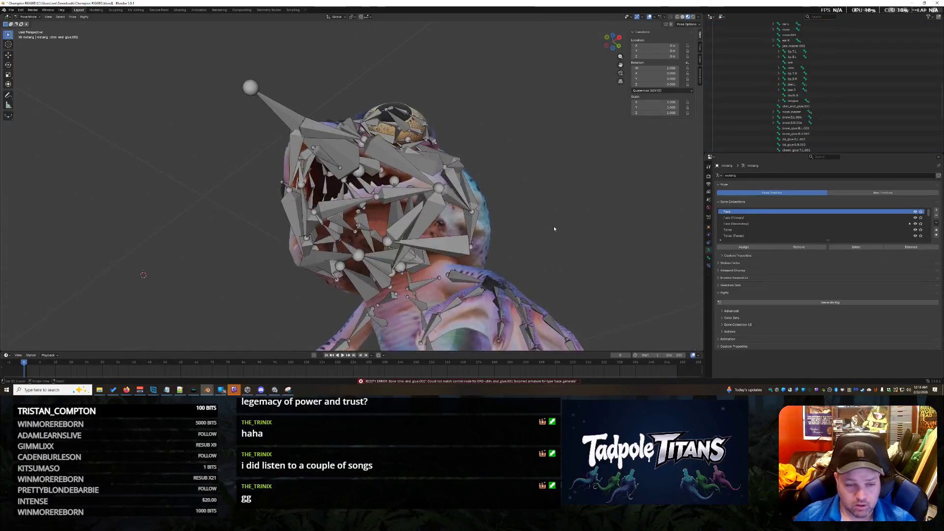
pyautogui.scroll(2, 553, 229)
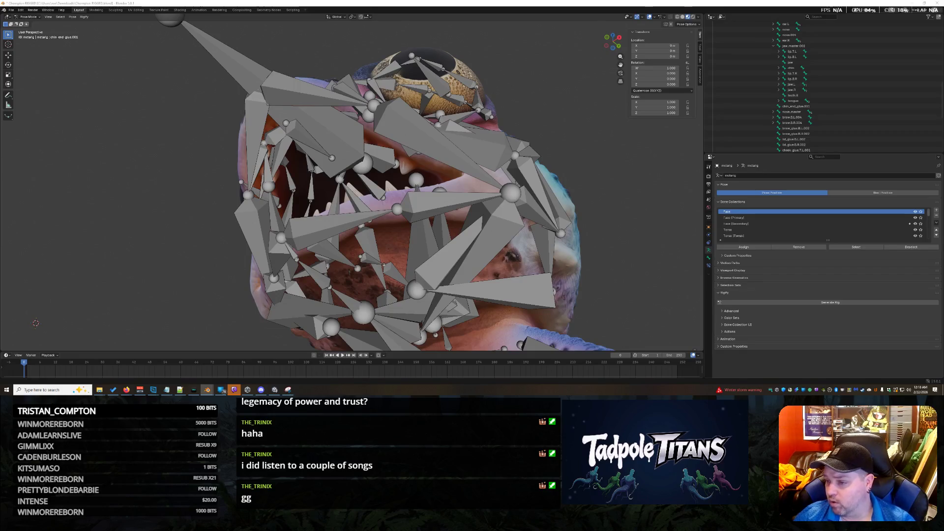
pyautogui.click(319, 279)
pyautogui.click(293, 254)
pyautogui.click(292, 251)
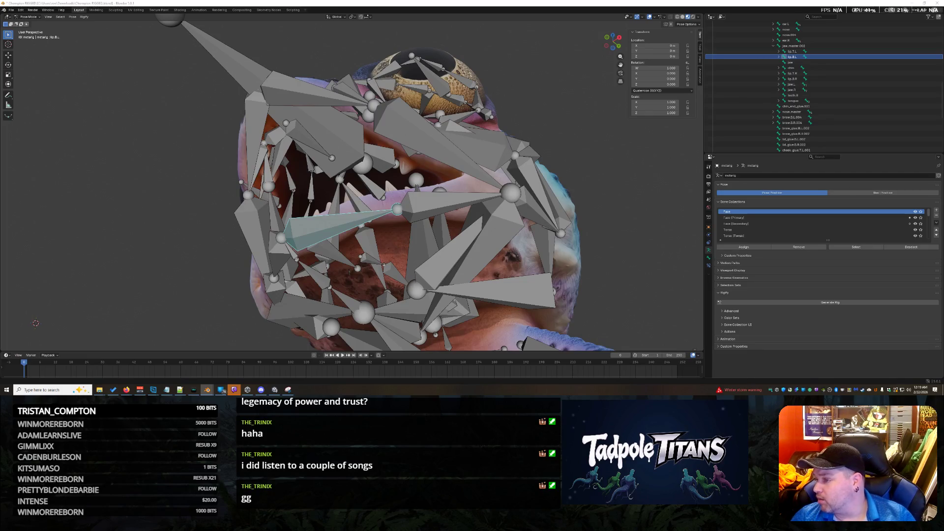
pyautogui.scroll(-2, 804, 87)
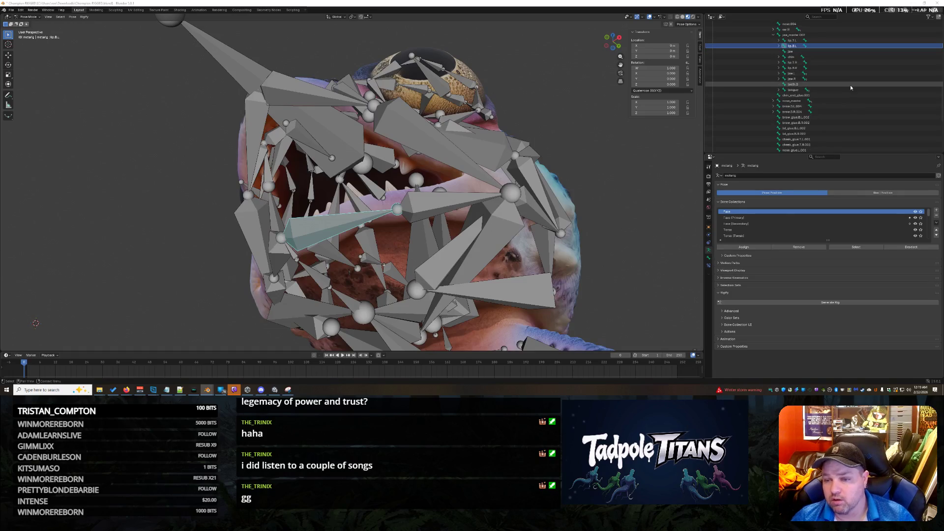
pyautogui.click(837, 117)
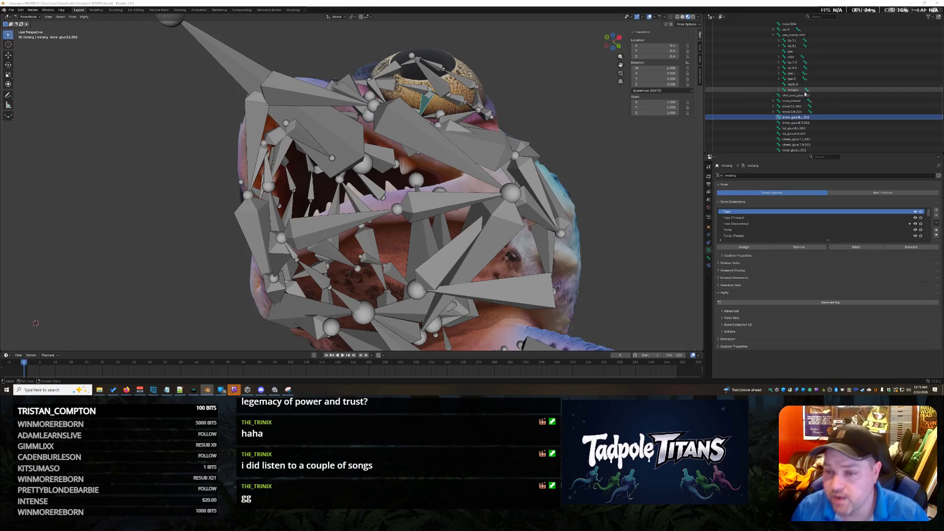
pyautogui.scroll(3, 806, 94)
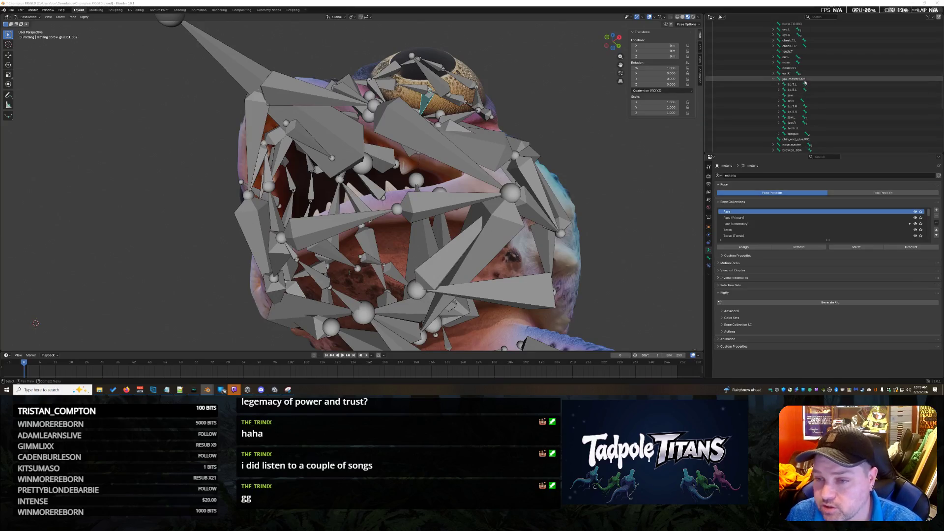
# Rename jaw_master.003 to jaw_master in the Outliner and select the renamed bone
pyautogui.click(802, 79)
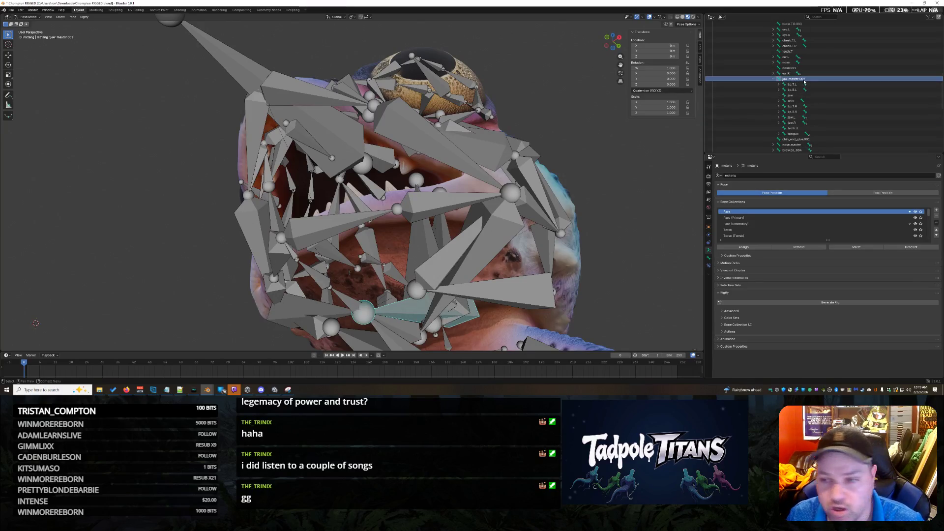
pyautogui.scroll(1, 804, 83)
pyautogui.doubleClick(804, 83)
pyautogui.click(803, 83)
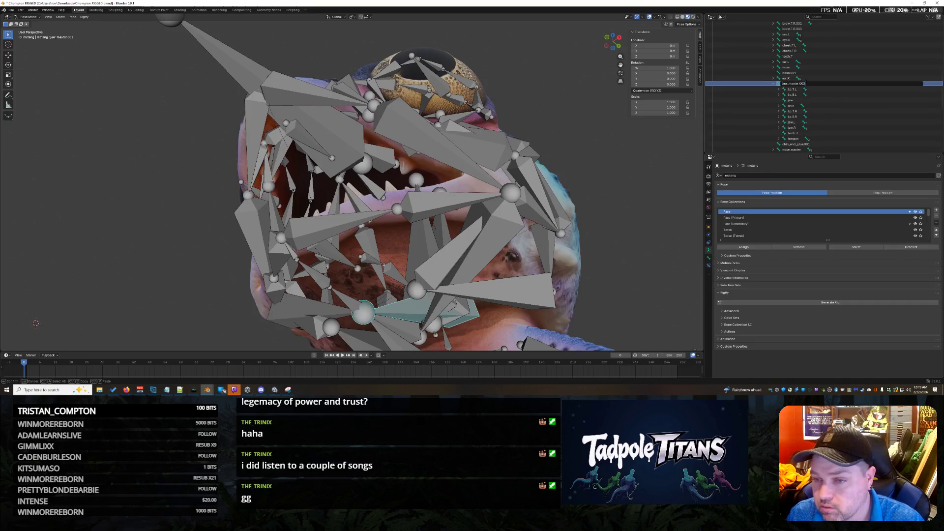
pyautogui.press('Return')
pyautogui.scroll(-5, 848, 118)
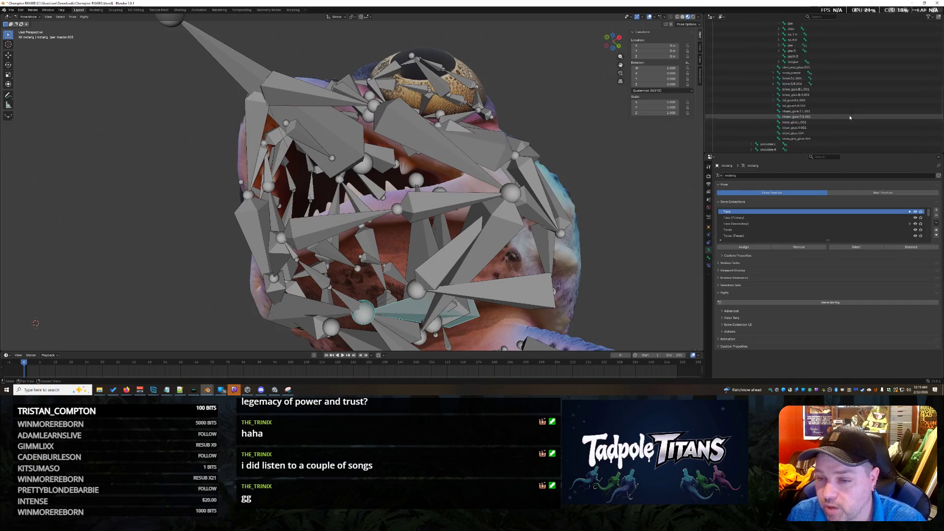
pyautogui.scroll(-3, 848, 117)
pyautogui.click(766, 116)
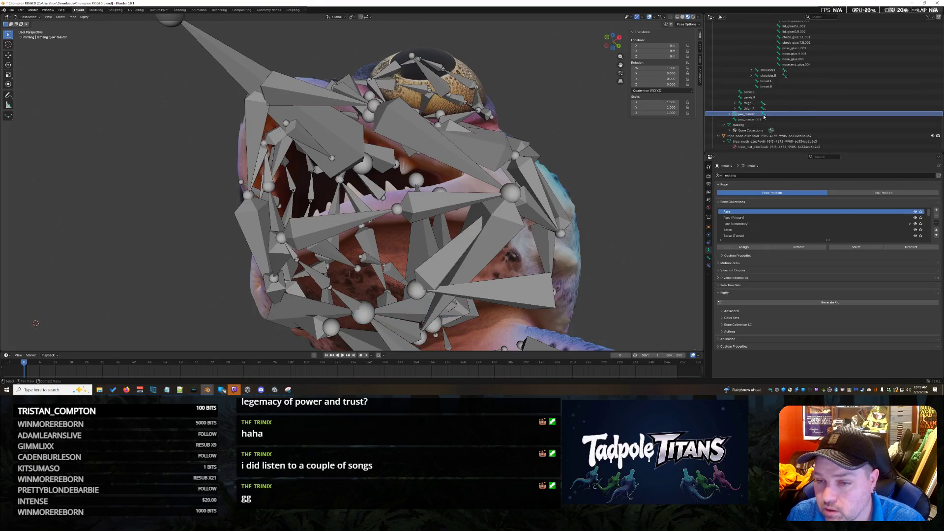
pyautogui.scroll(-5, 608, 203)
pyautogui.moveTo(608, 203)
pyautogui.mouseDown(button='middle')
pyautogui.moveTo(611, 233)
pyautogui.moveTo(582, 244)
pyautogui.mouseUp(button='middle')
pyautogui.scroll(-2, 596, 246)
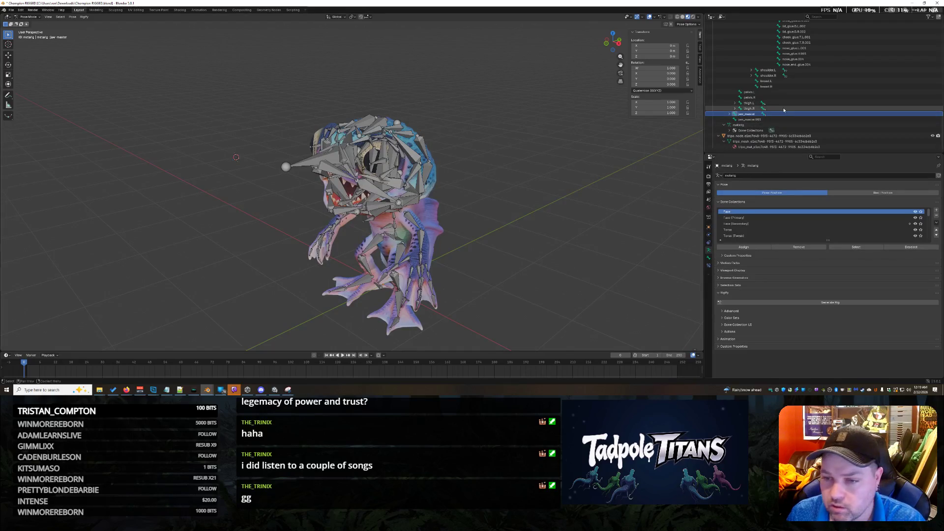
# Select a mouth corner bone with jaw_master.003 active and bring up the Set Parent To options
pyautogui.click(732, 115)
pyautogui.click(752, 118)
pyautogui.scroll(3, 596, 228)
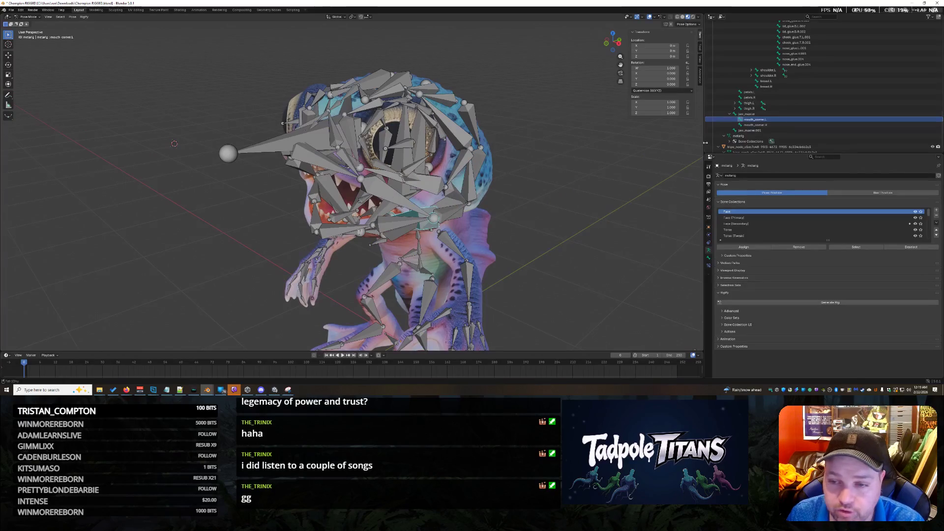
pyautogui.click(765, 125)
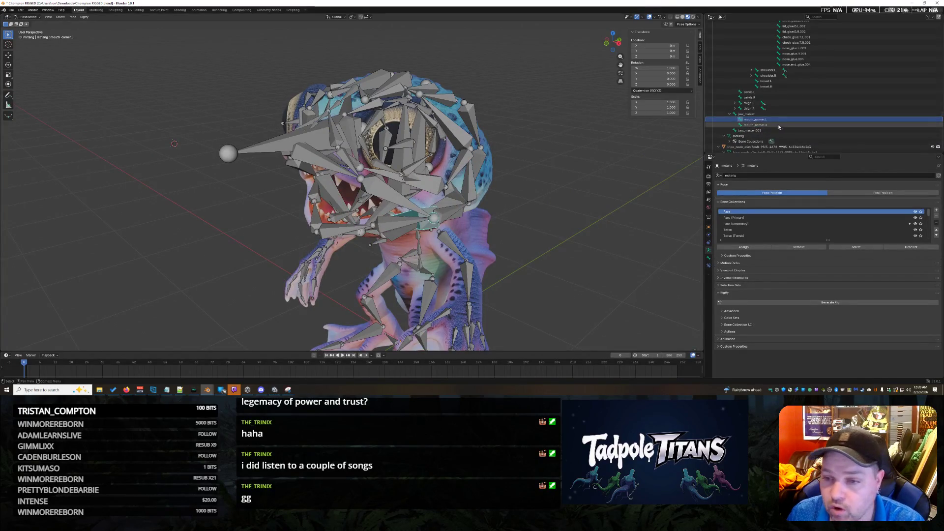
pyautogui.scroll(5, 782, 118)
pyautogui.scroll(2, 792, 112)
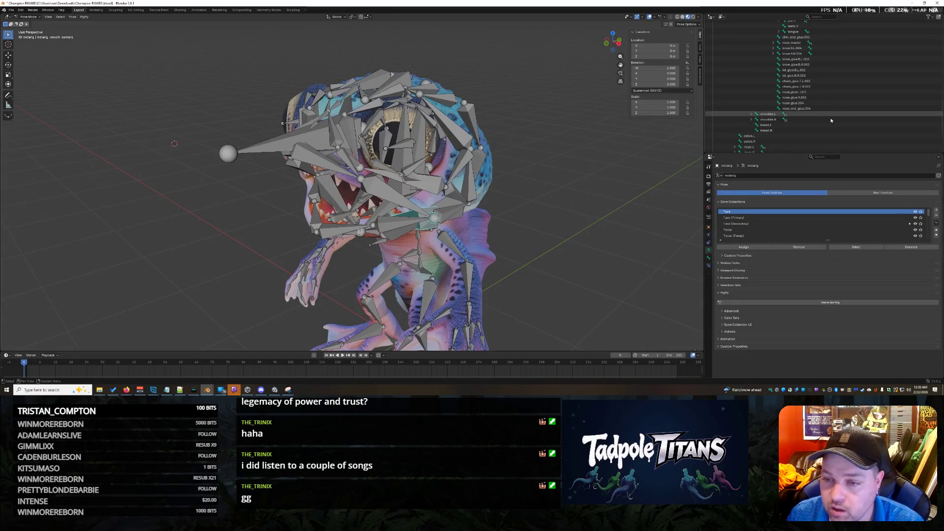
pyautogui.scroll(-7, 804, 118)
pyautogui.scroll(5, 838, 98)
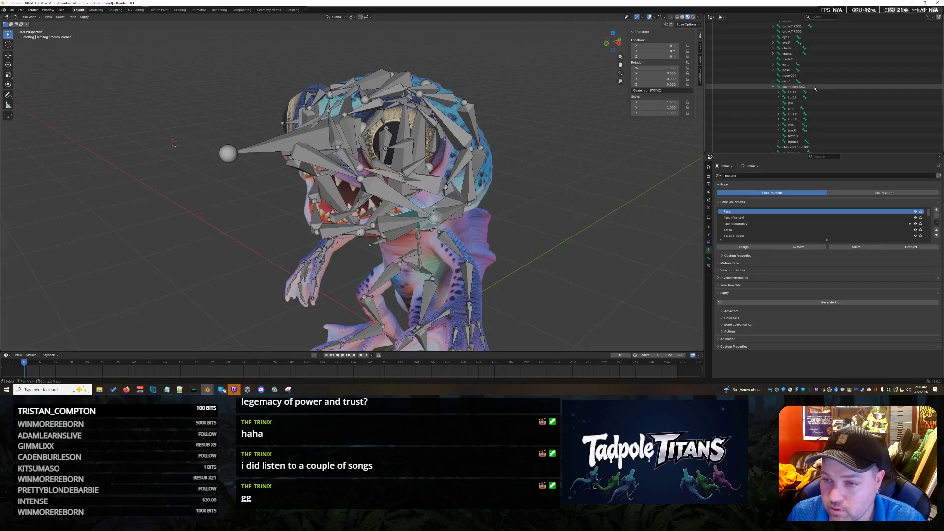
pyautogui.click(814, 89)
pyautogui.hotkey('ctrl', 'p')
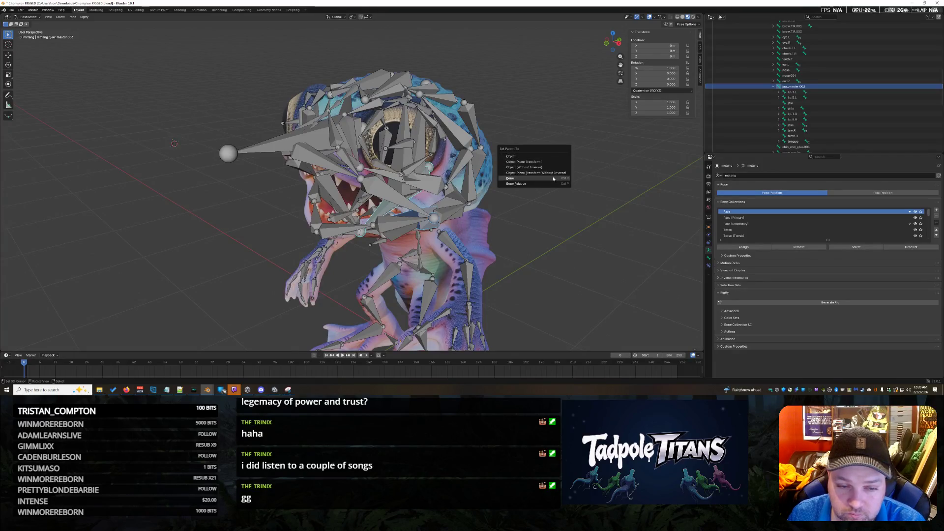
# Parent mouth_corner.L to jaw_master.003 as Bone and verify the hierarchy in the Outliner
pyautogui.click(549, 177)
pyautogui.scroll(-3, 793, 102)
pyautogui.scroll(-3, 782, 111)
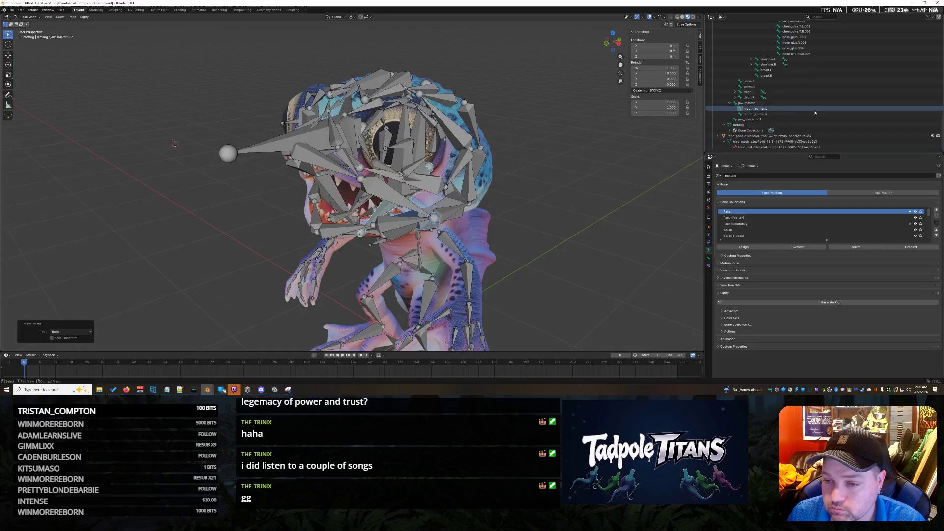
pyautogui.scroll(-3, 766, 127)
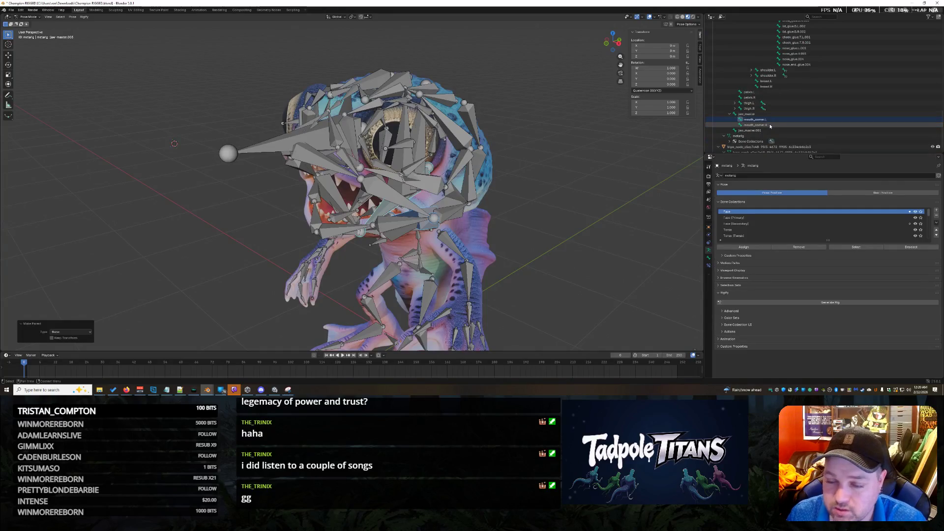
pyautogui.click(760, 119)
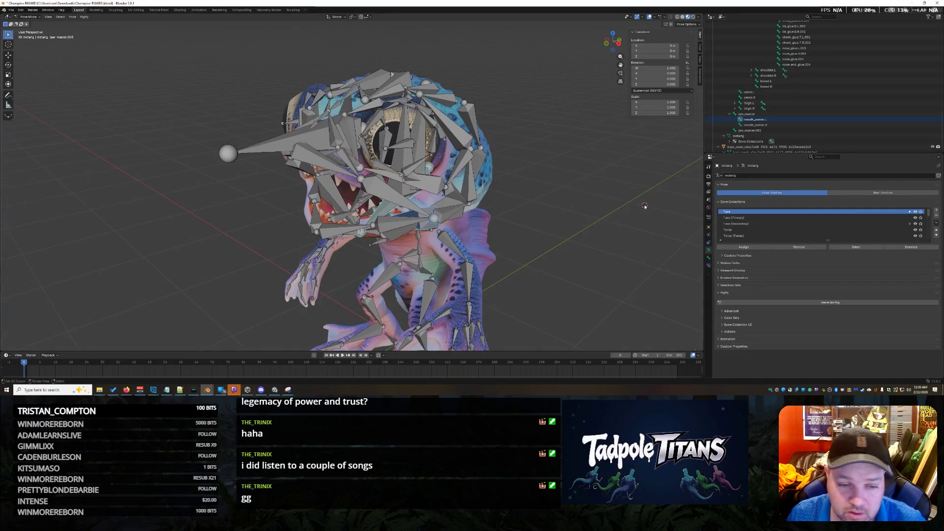
pyautogui.click(626, 210)
pyautogui.hotkey('ctrl', 'z')
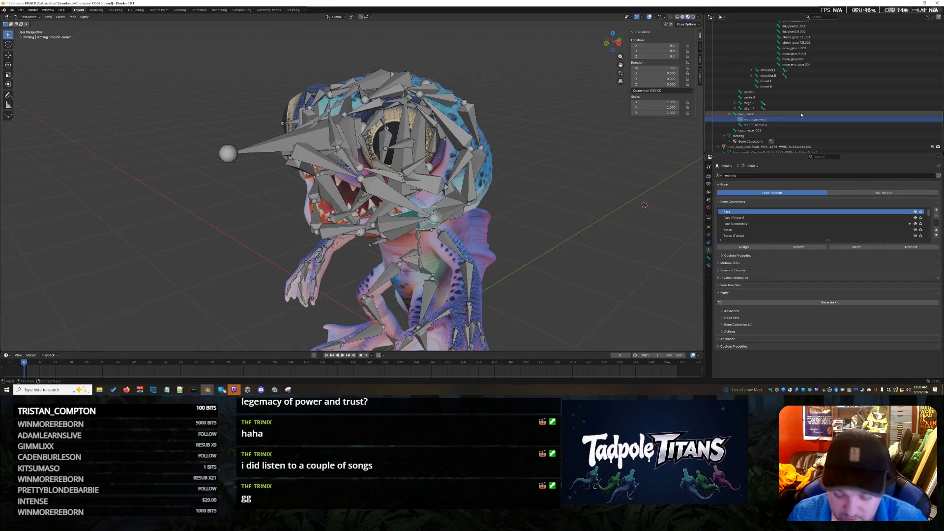
pyautogui.scroll(5, 820, 120)
pyautogui.scroll(4, 820, 120)
pyautogui.scroll(3, 825, 110)
pyautogui.scroll(4, 812, 117)
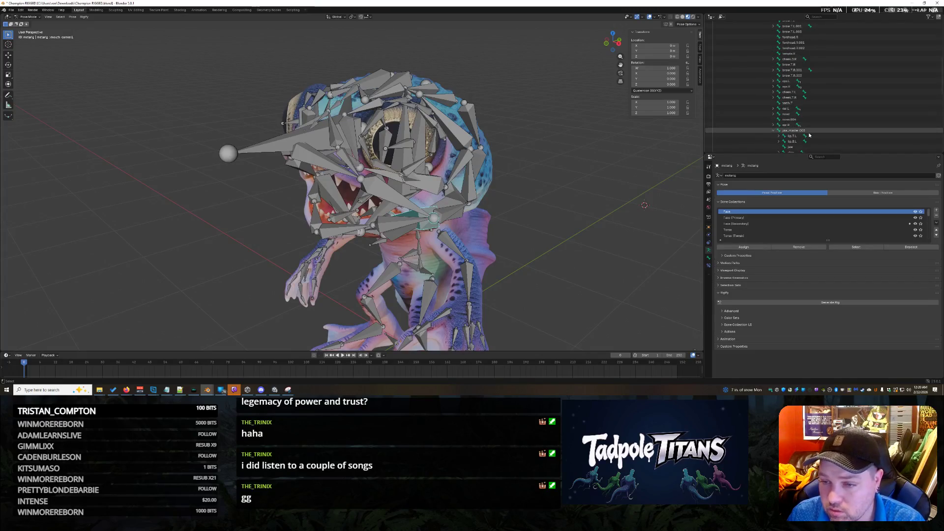
pyautogui.click(809, 131)
pyautogui.moveTo(612, 221)
pyautogui.mouseDown(button='middle')
pyautogui.moveTo(581, 174)
pyautogui.moveTo(530, 156)
pyautogui.mouseUp(button='middle')
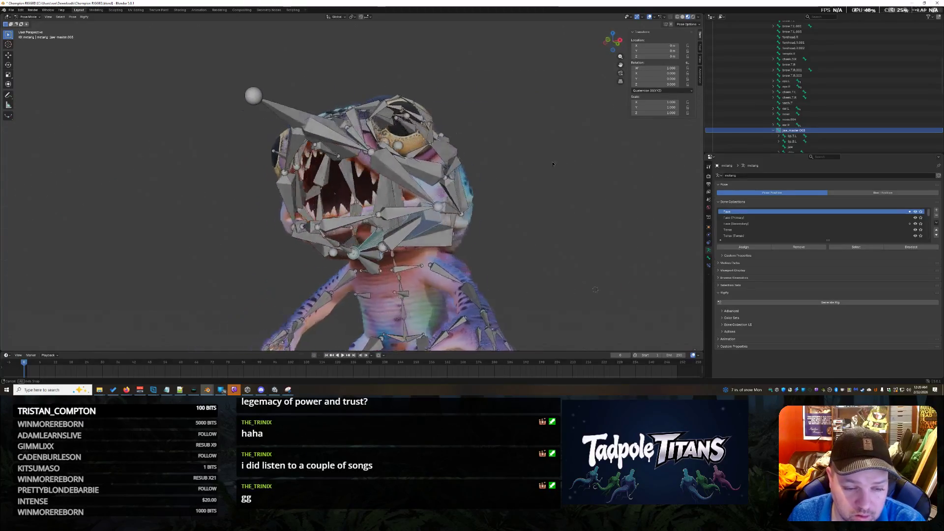
pyautogui.scroll(1, 538, 162)
pyautogui.scroll(1, 550, 171)
pyautogui.scroll(1, 555, 173)
pyautogui.scroll(1, 558, 175)
pyautogui.scroll(-2, 559, 177)
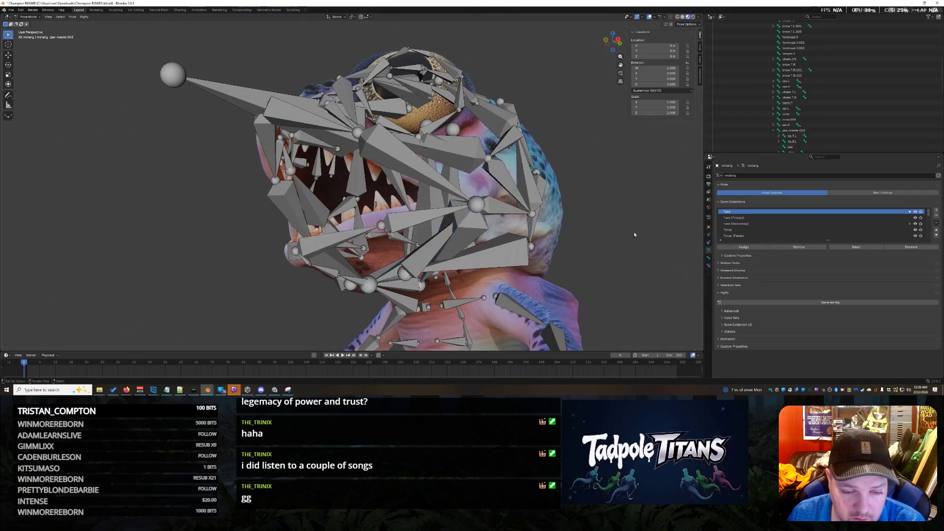
pyautogui.click(388, 275)
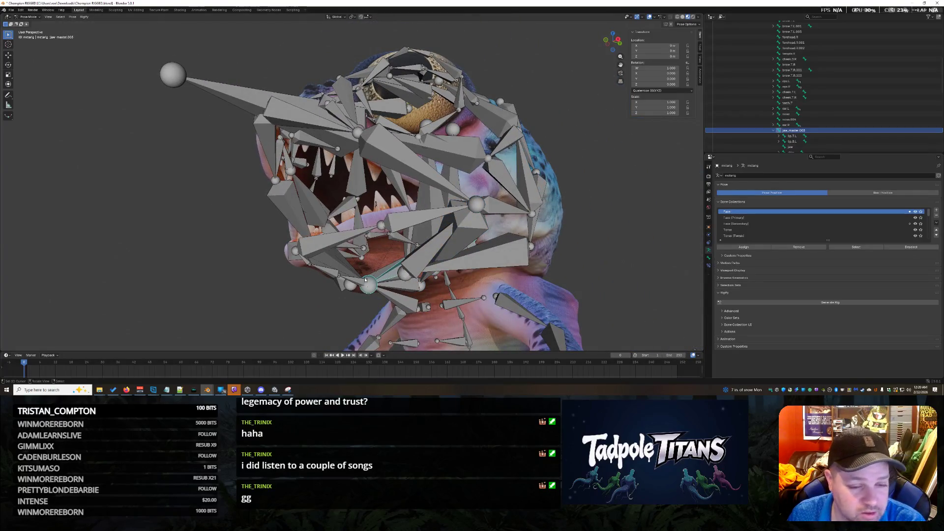
pyautogui.click(357, 282)
pyautogui.click(389, 275)
pyautogui.moveTo(429, 296); pyautogui.dragTo(406, 292, button='middle')
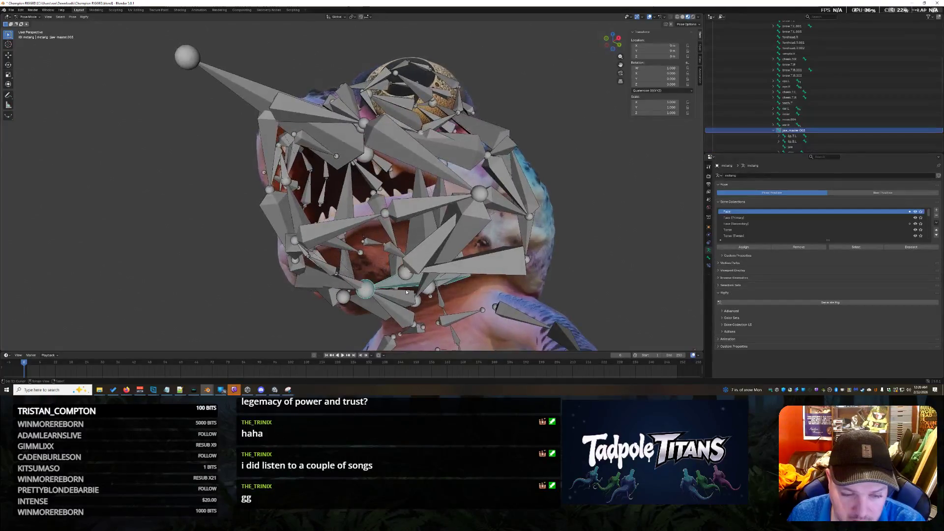
pyautogui.moveTo(481, 316); pyautogui.dragTo(433, 294, button='middle')
pyautogui.click(432, 294)
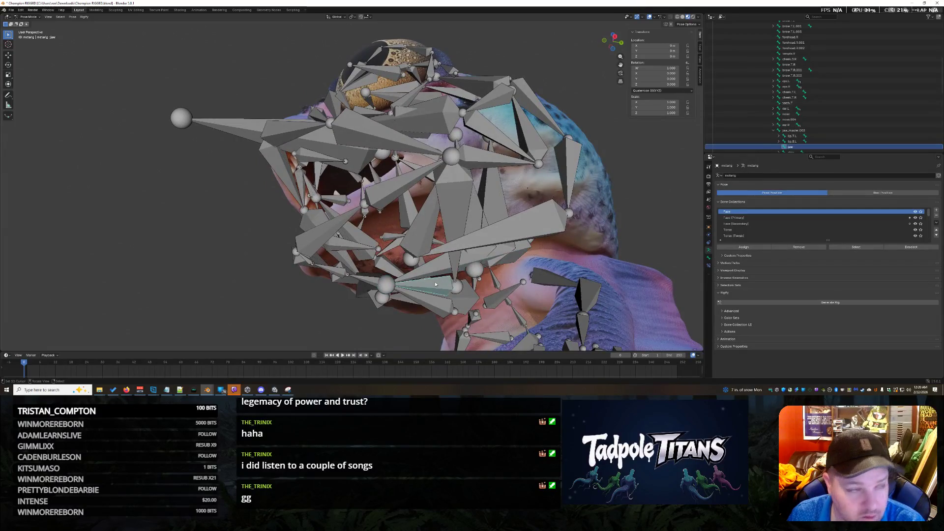
pyautogui.click(431, 303)
pyautogui.moveTo(417, 317); pyautogui.dragTo(418, 287, button='middle')
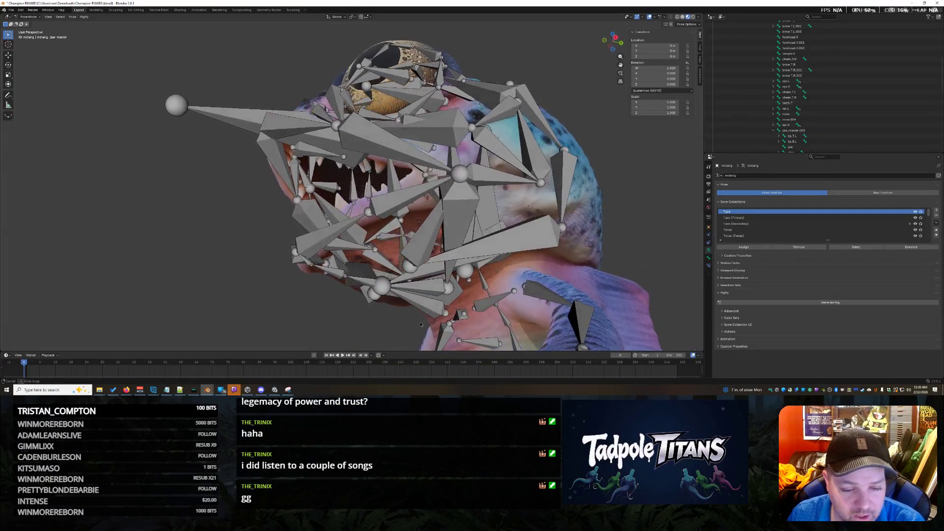
pyautogui.click(418, 287)
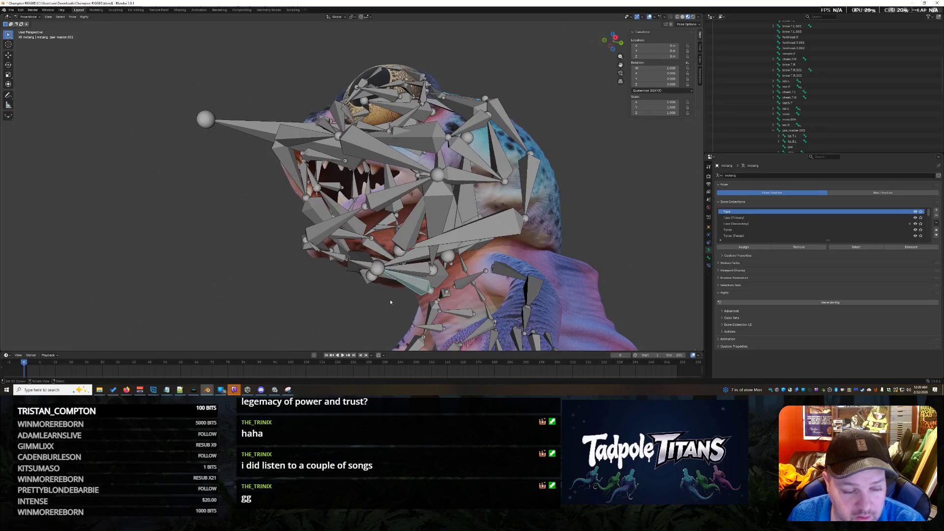
pyautogui.moveTo(392, 303); pyautogui.dragTo(407, 311, button='middle')
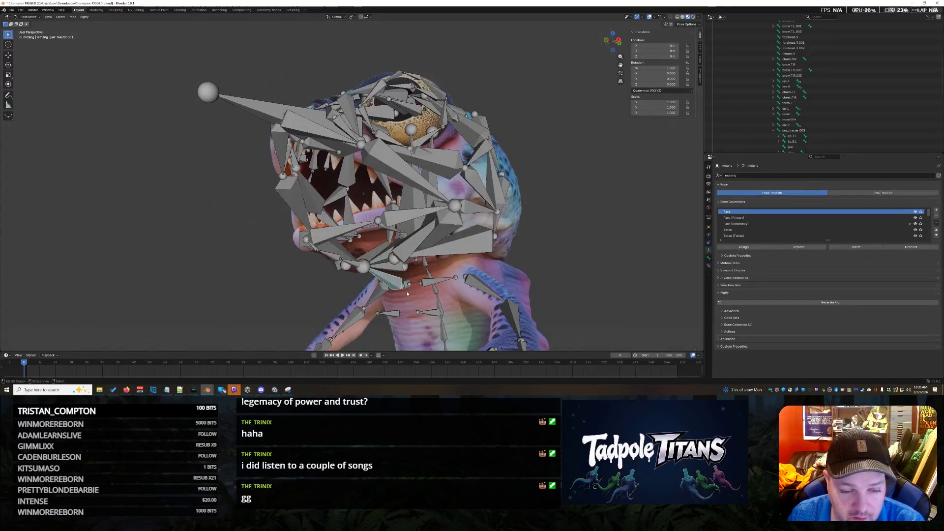
pyautogui.scroll(-3, 744, 136)
pyautogui.scroll(-3, 752, 129)
pyautogui.scroll(-3, 760, 124)
pyautogui.scroll(-3, 770, 117)
pyautogui.click(767, 103)
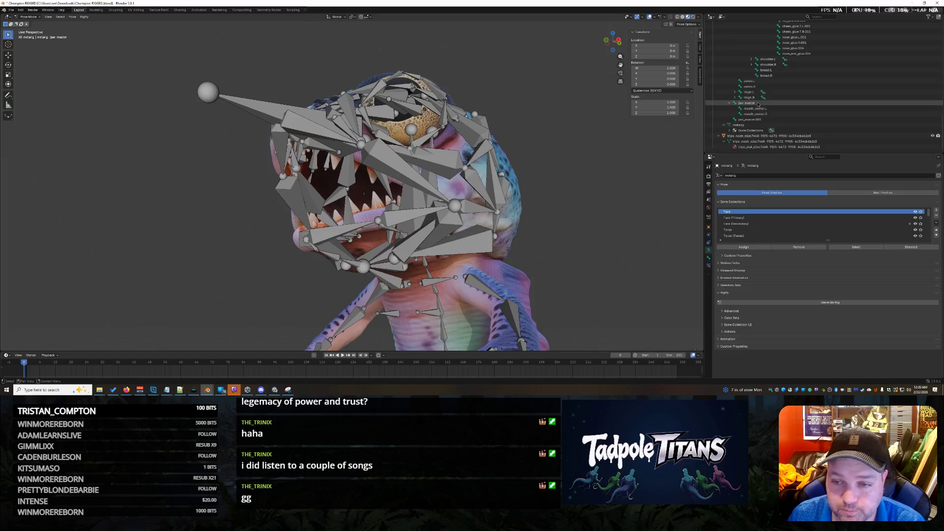
# In Edit Mode, delete the duplicate jaw_master and jaw_master.001 bones
pyautogui.press('Tab')
pyautogui.press('x')
pyautogui.click(595, 225)
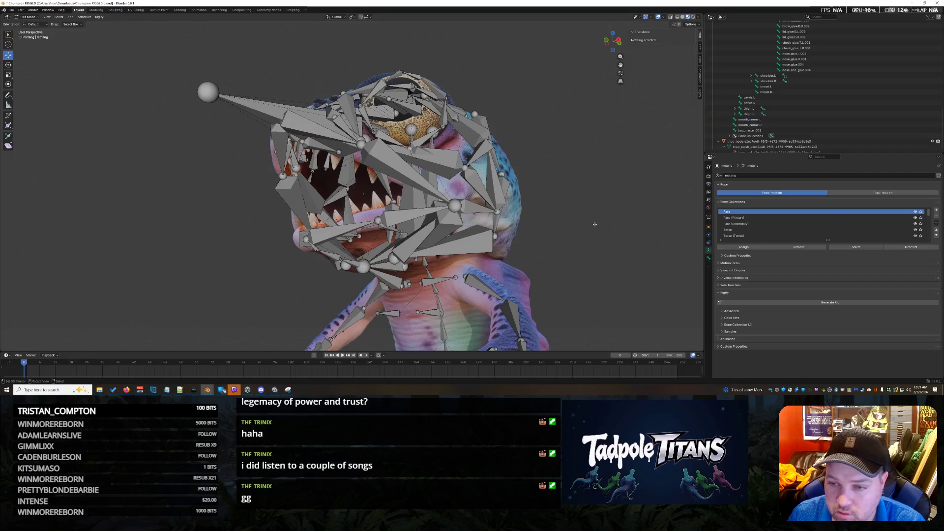
pyautogui.click(750, 131)
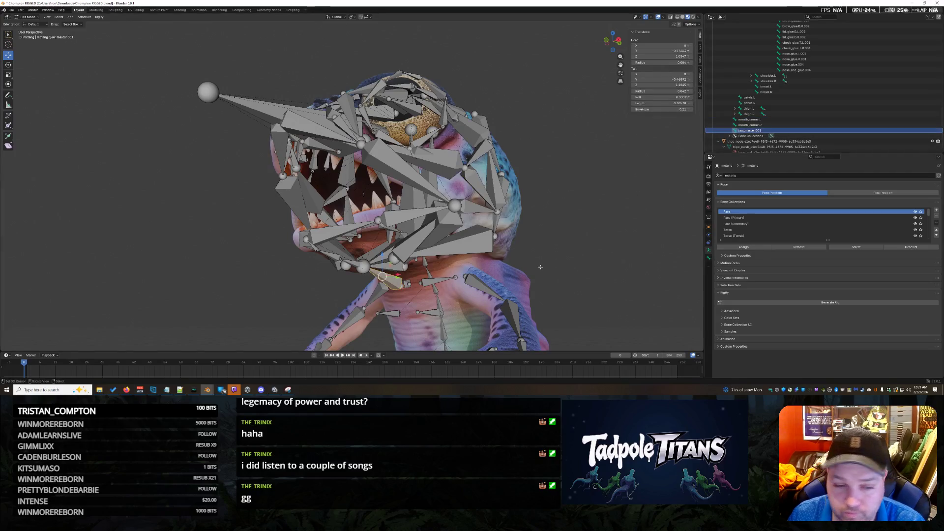
pyautogui.press('x')
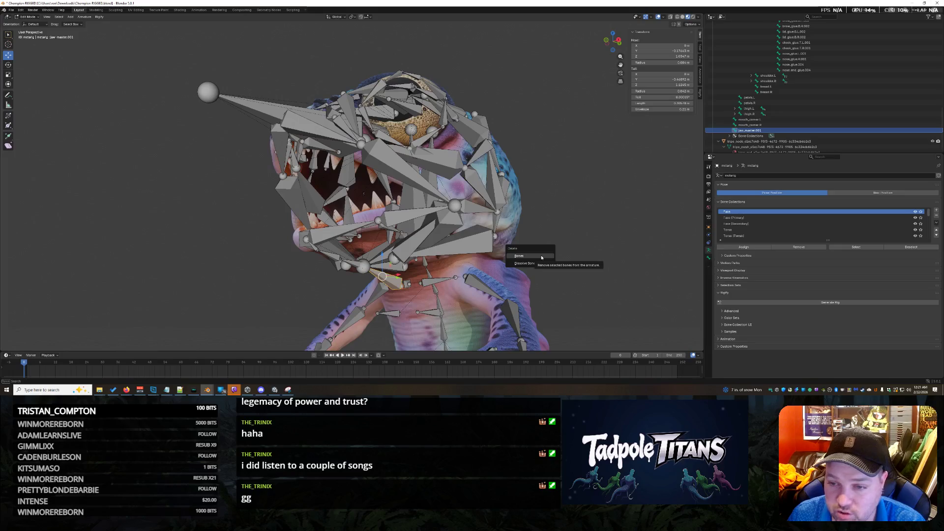
pyautogui.click(541, 257)
pyautogui.moveTo(542, 257)
pyautogui.mouseDown(button='middle')
pyautogui.moveTo(547, 274)
pyautogui.moveTo(570, 274)
pyautogui.moveTo(573, 266)
pyautogui.mouseUp(button='middle')
# Parent the jaw and both mouth control bones to jaw_master.003 with Keep Offset
pyautogui.click(440, 238)
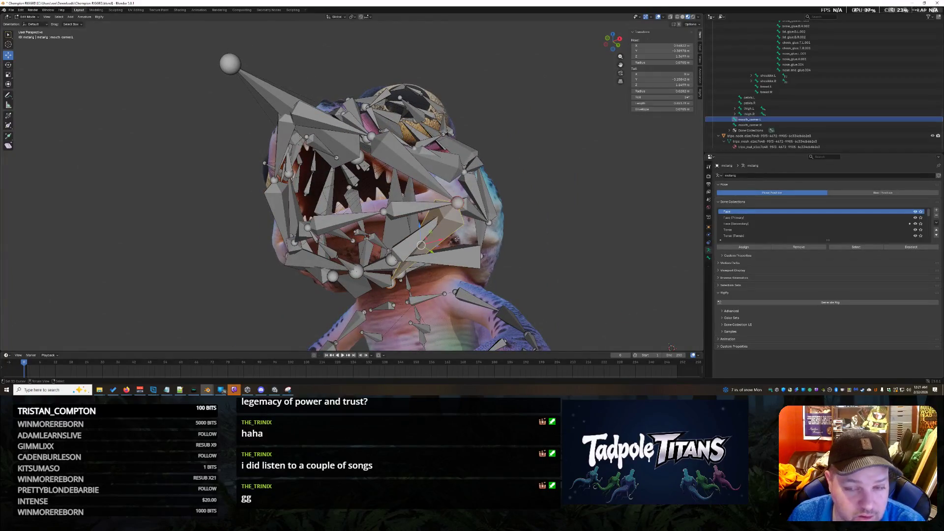
pyautogui.moveTo(439, 239); pyautogui.dragTo(435, 223, button='middle')
pyautogui.moveTo(443, 281); pyautogui.dragTo(447, 285, button='middle')
pyautogui.click(398, 275)
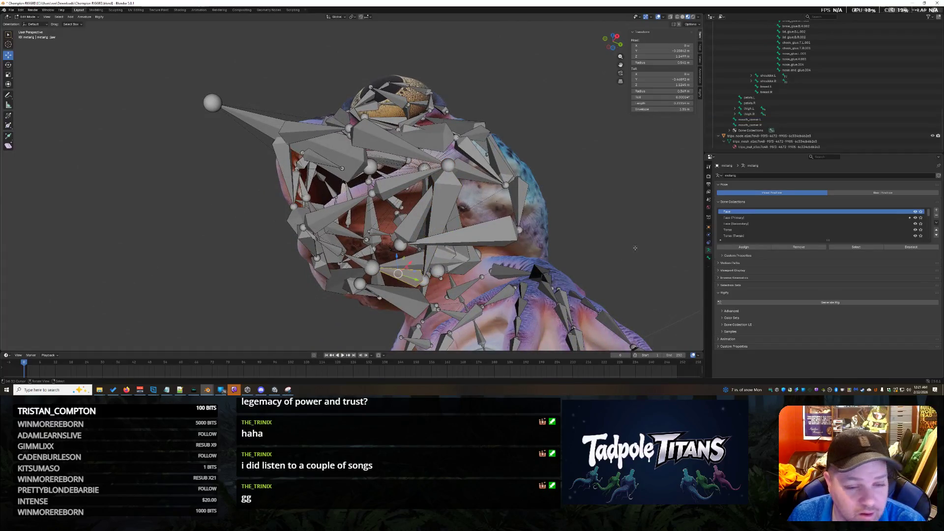
pyautogui.moveTo(636, 243); pyautogui.dragTo(483, 304, button='middle')
pyautogui.scroll(2, 512, 289)
pyautogui.click(483, 299)
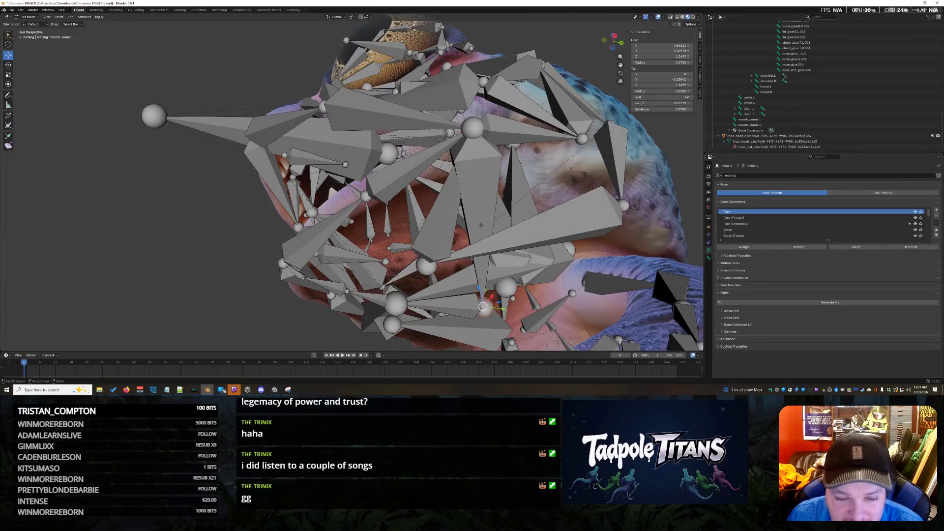
pyautogui.moveTo(481, 231)
pyautogui.mouseDown(button='middle')
pyautogui.moveTo(547, 246)
pyautogui.moveTo(494, 237)
pyautogui.mouseUp(button='middle')
pyautogui.click(205, 228)
pyautogui.moveTo(205, 228); pyautogui.dragTo(295, 219, button='middle')
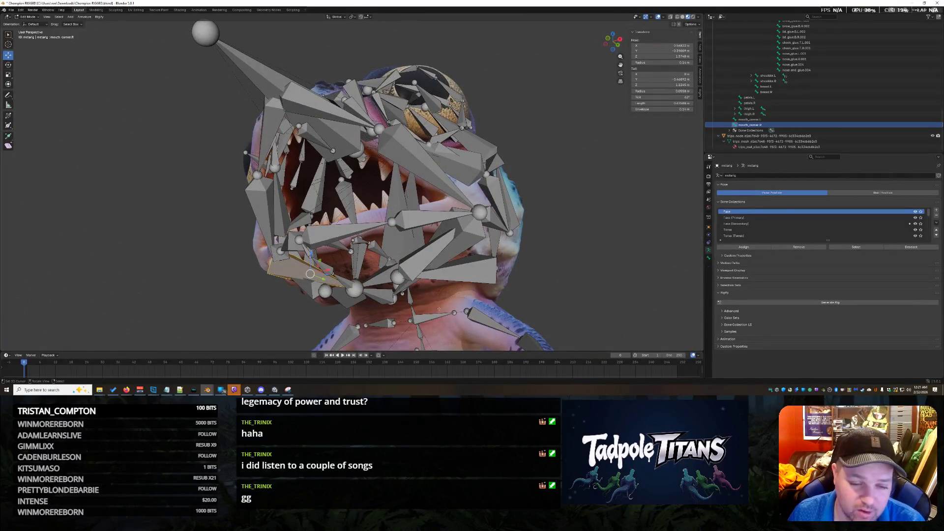
pyautogui.scroll(2, 836, 96)
pyautogui.scroll(1, 837, 95)
pyautogui.scroll(1, 837, 96)
pyautogui.scroll(2, 837, 96)
pyautogui.scroll(5, 837, 96)
pyautogui.click(796, 103)
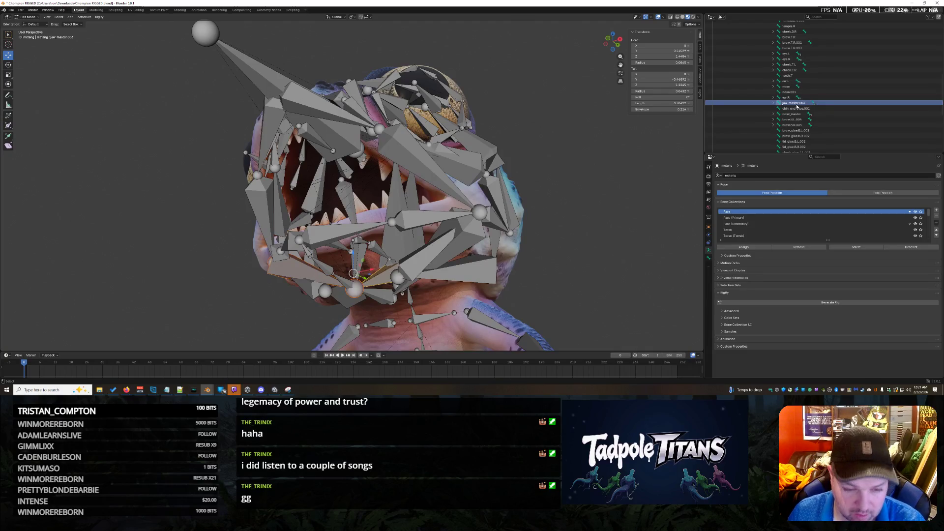
pyautogui.hotkey('ctrl', 'p')
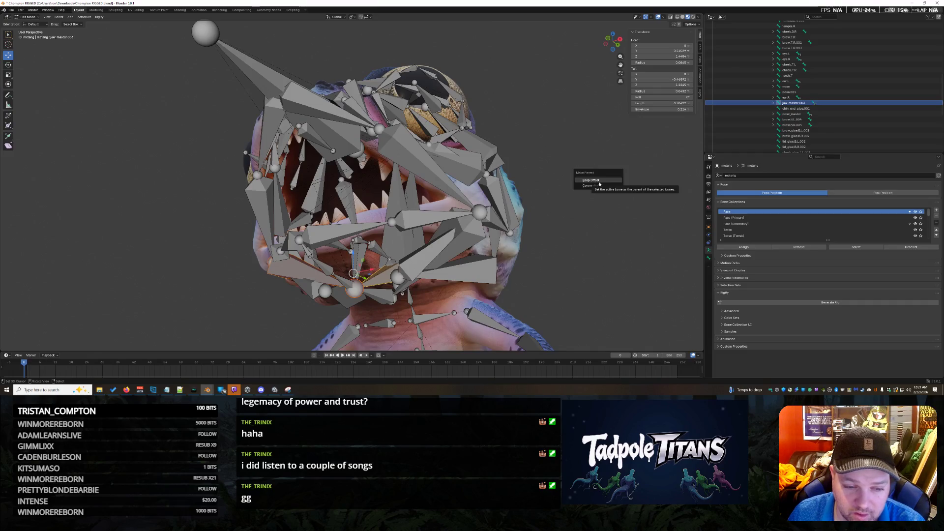
pyautogui.click(599, 183)
# Parent the lower mouth bones beside the jaw to jaw_master.003 with Keep Offset
pyautogui.moveTo(580, 298); pyautogui.dragTo(556, 283, button='middle')
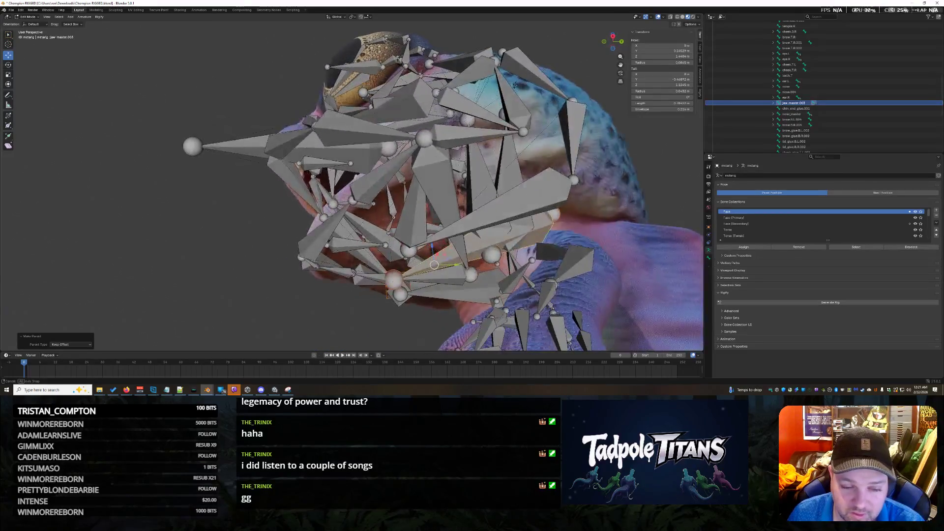
pyautogui.moveTo(477, 208); pyautogui.dragTo(484, 238, button='middle')
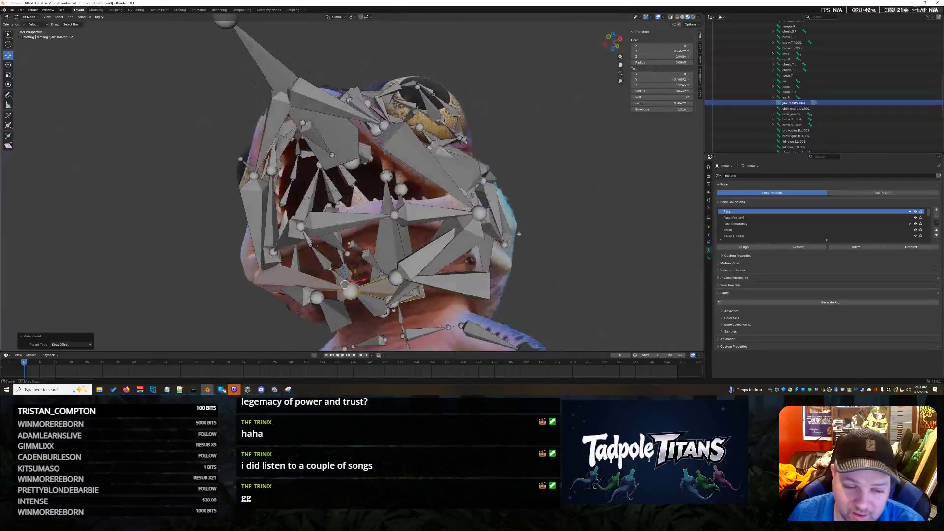
pyautogui.click(456, 254)
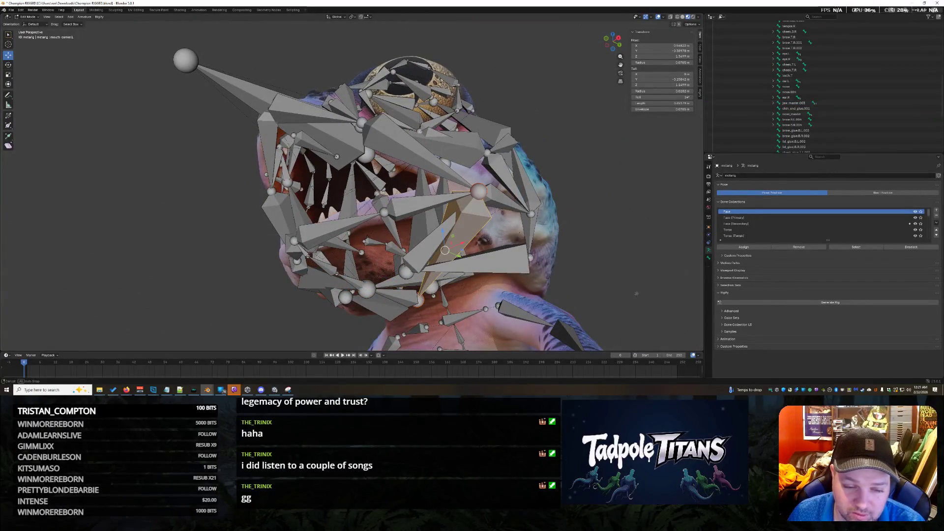
pyautogui.moveTo(635, 293); pyautogui.dragTo(496, 289, button='middle')
pyautogui.click(383, 286)
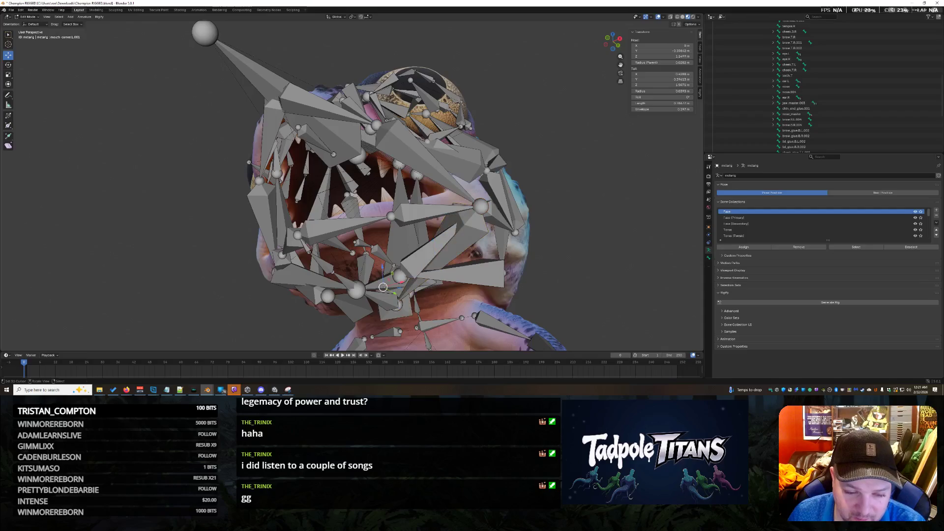
pyautogui.click(434, 258)
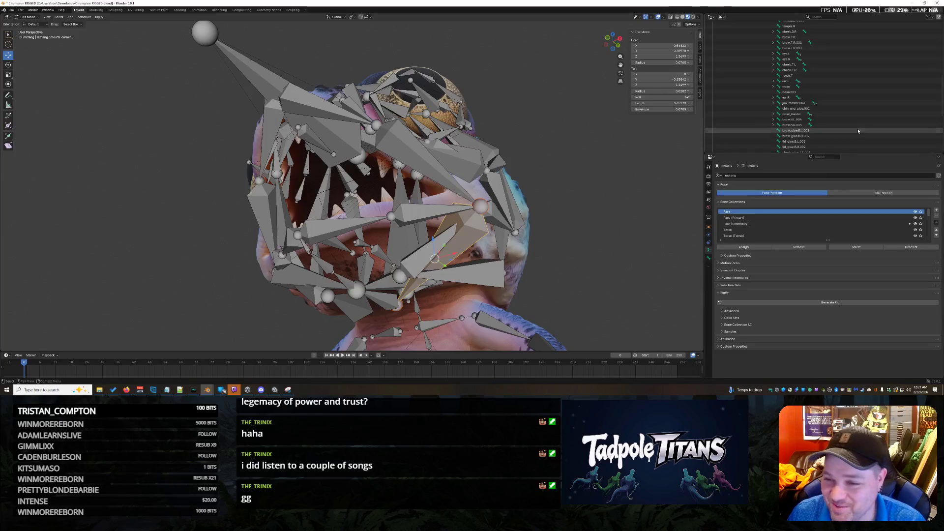
pyautogui.scroll(-5, 839, 115)
pyautogui.scroll(1, 807, 55)
pyautogui.click(807, 66)
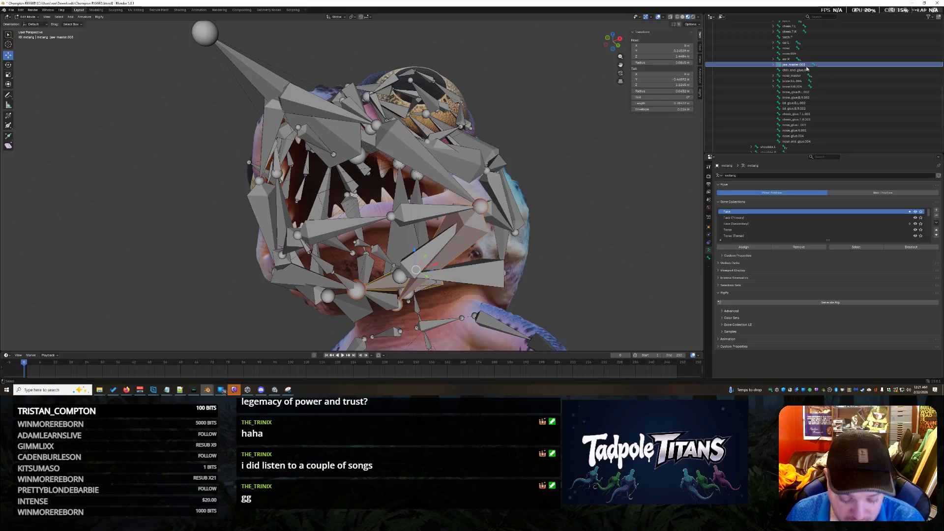
pyautogui.hotkey('ctrl', 'p')
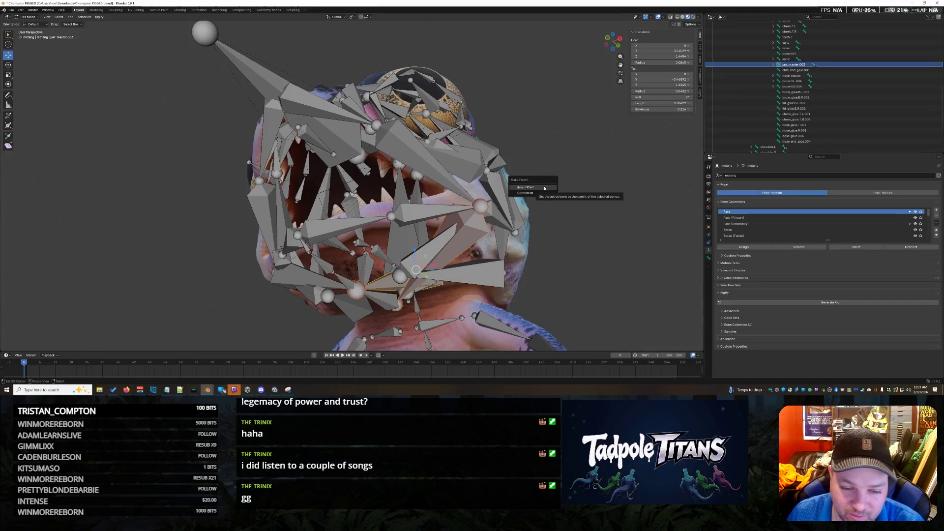
pyautogui.click(544, 185)
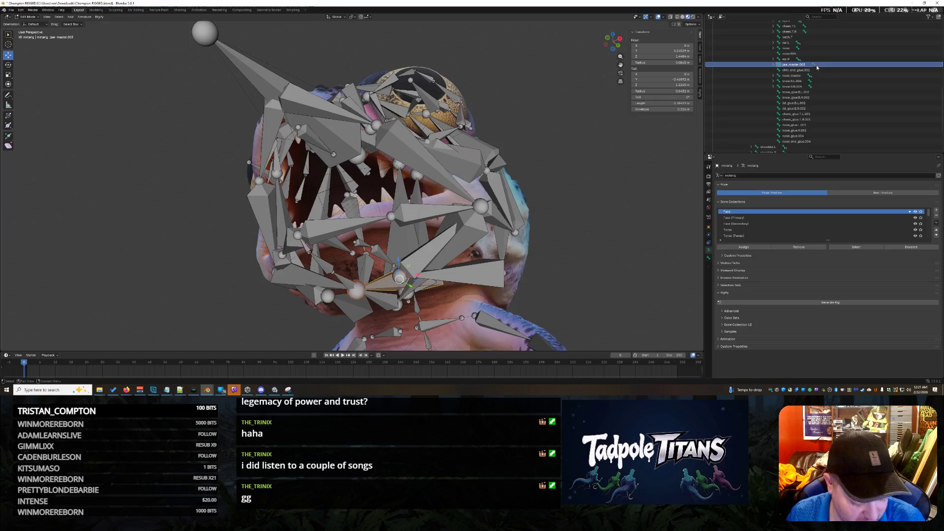
pyautogui.scroll(2, 816, 66)
# Rename the jaw master bone to jaw_master and pick a jaw bone to adjust
pyautogui.doubleClick(792, 84)
pyautogui.press('Return')
pyautogui.moveTo(516, 258)
pyautogui.mouseDown(button='middle')
pyautogui.moveTo(591, 273)
pyautogui.moveTo(612, 268)
pyautogui.moveTo(456, 296)
pyautogui.moveTo(374, 279)
pyautogui.mouseUp(button='middle')
pyautogui.click(424, 286)
# Enter new Tail Y and Z values for the lower-right jaw bone in the N-panel
pyautogui.hotkey('ctrl', 'shift', 'm')
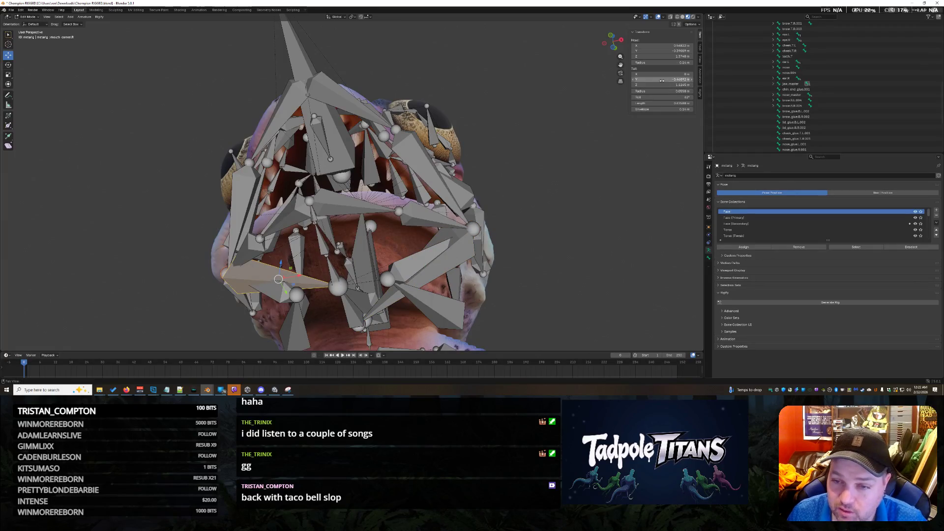
pyautogui.click(409, 305)
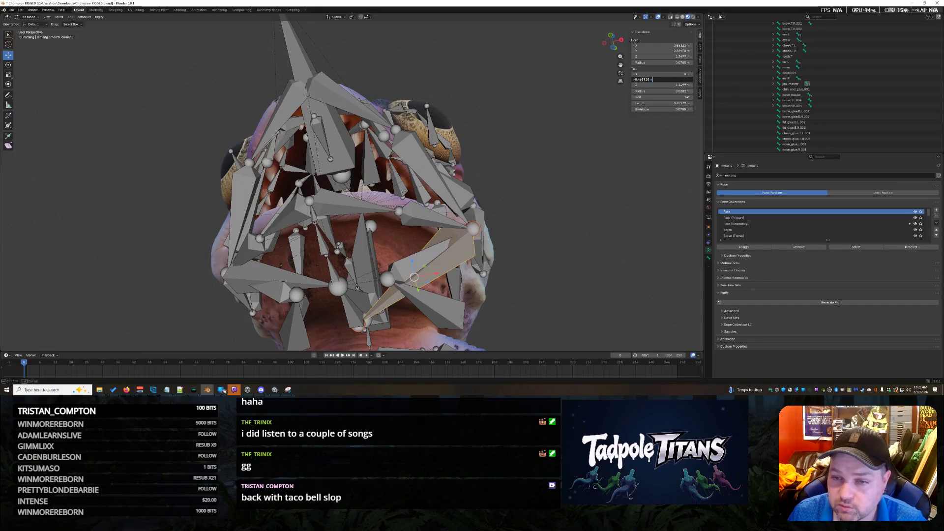
pyautogui.press('Return')
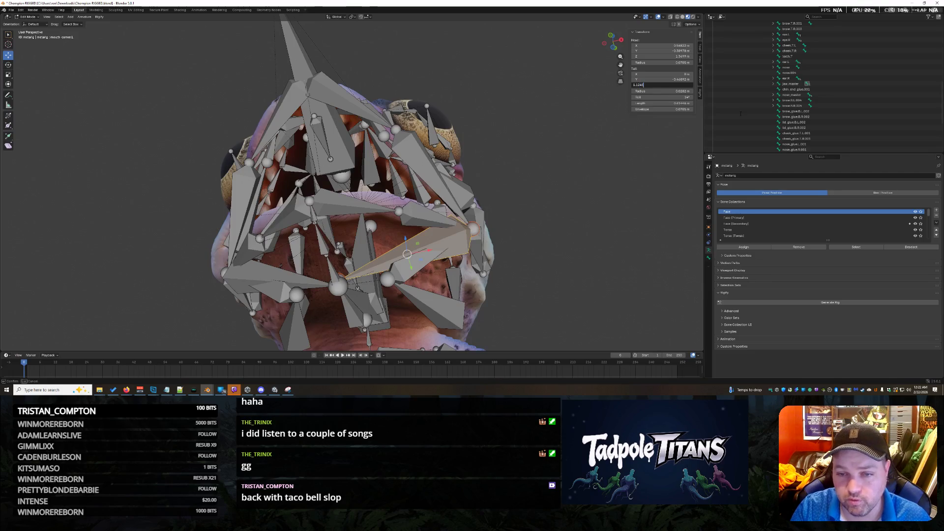
pyautogui.press('Return')
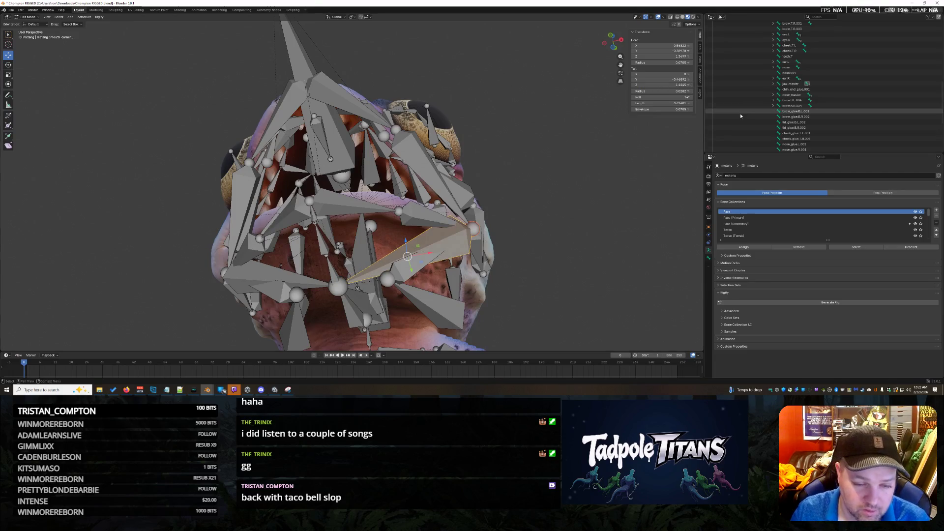
pyautogui.click(597, 246)
# Save the blend file and run Generate Rig again
pyautogui.hotkey('ctrl', 's')
pyautogui.moveTo(598, 246)
pyautogui.mouseDown(button='middle')
pyautogui.moveTo(565, 200)
pyautogui.moveTo(531, 225)
pyautogui.moveTo(239, 113)
pyautogui.mouseUp(button='middle')
pyautogui.scroll(-5, 565, 200)
pyautogui.scroll(2, 532, 225)
pyautogui.click(756, 302)
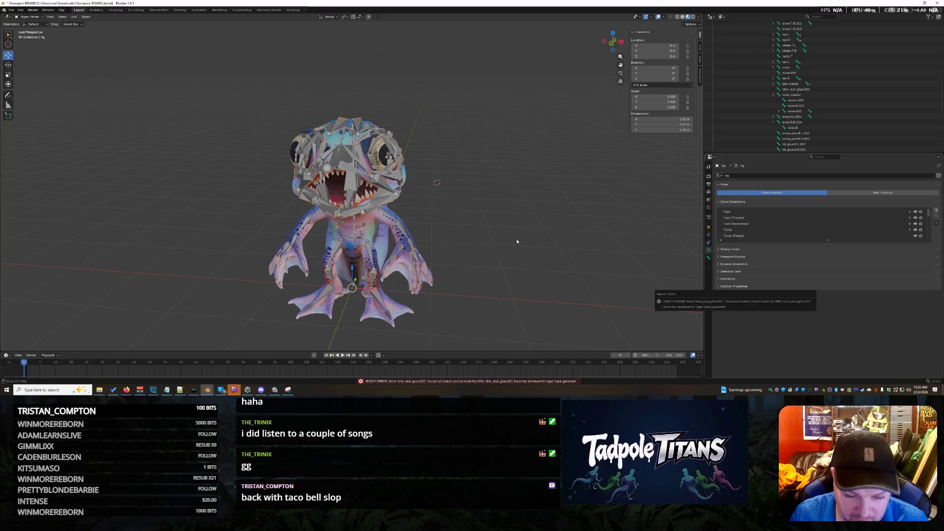
# Delete chin_end_glue.001 as a test, attempt rig generation, and undo back to the metarig
pyautogui.hotkey('ctrl', 'z')
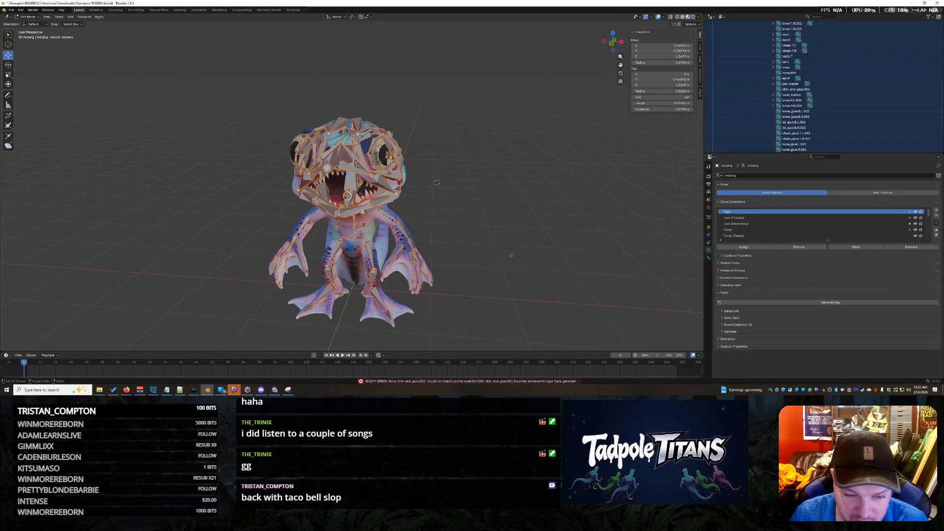
pyautogui.click(510, 255)
pyautogui.moveTo(510, 256); pyautogui.dragTo(485, 244, button='middle')
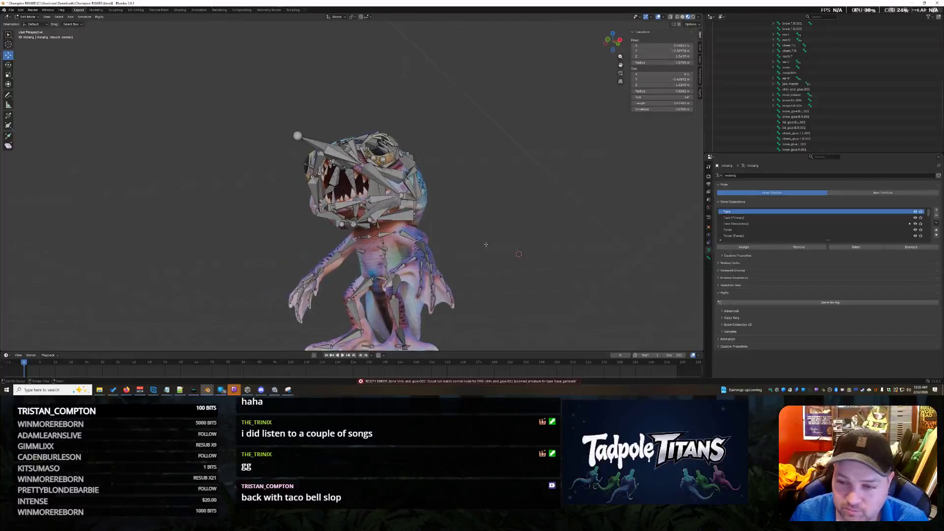
pyautogui.scroll(3, 815, 103)
pyautogui.scroll(3, 815, 102)
pyautogui.scroll(5, 815, 102)
pyautogui.scroll(5, 816, 104)
pyautogui.scroll(5, 817, 104)
pyautogui.scroll(-5, 817, 103)
pyautogui.scroll(-5, 816, 107)
pyautogui.scroll(-3, 813, 113)
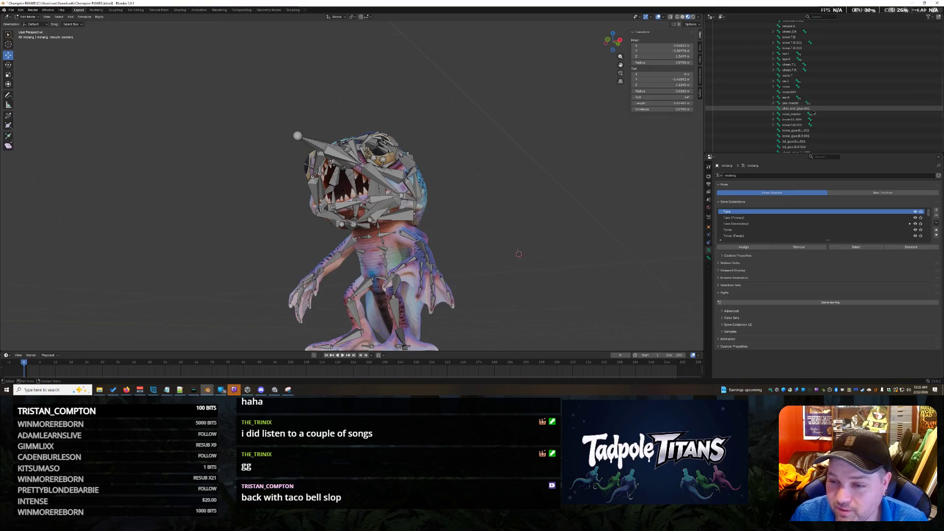
pyautogui.click(813, 111)
pyautogui.press('x')
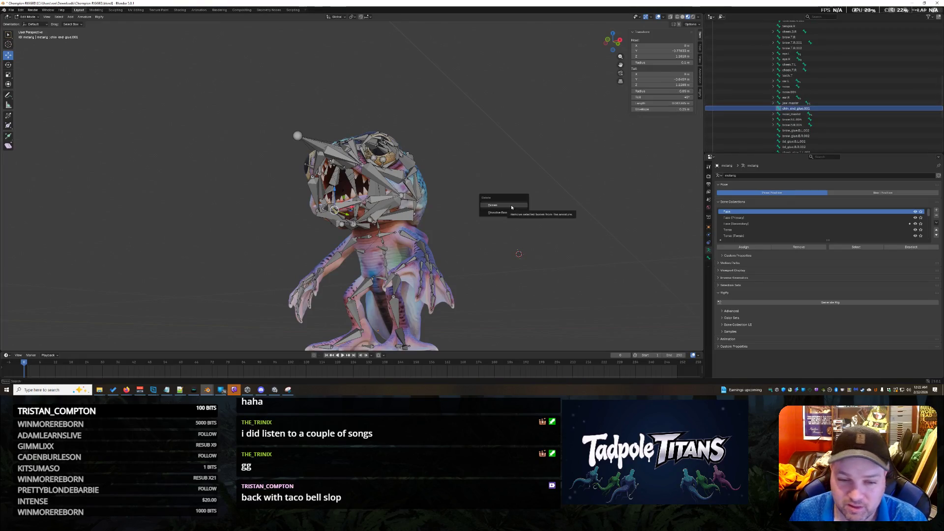
pyautogui.click(511, 204)
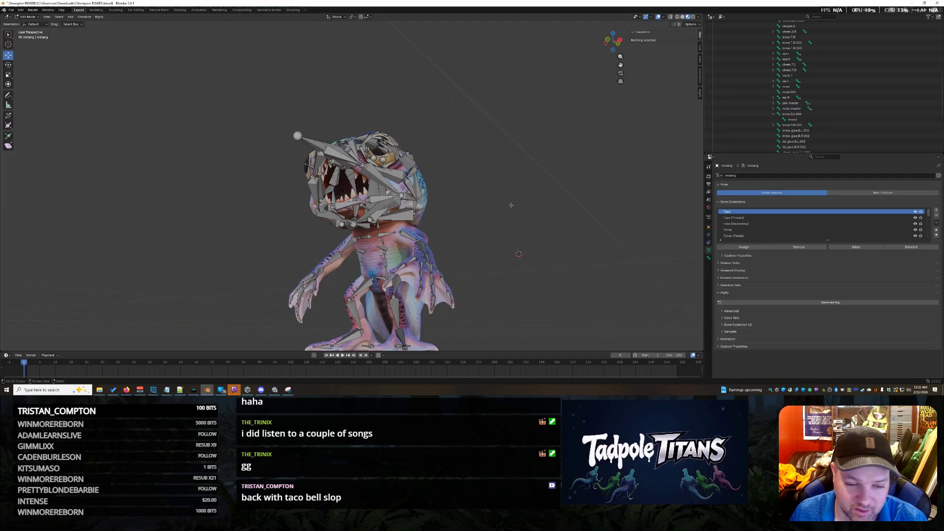
pyautogui.click(830, 302)
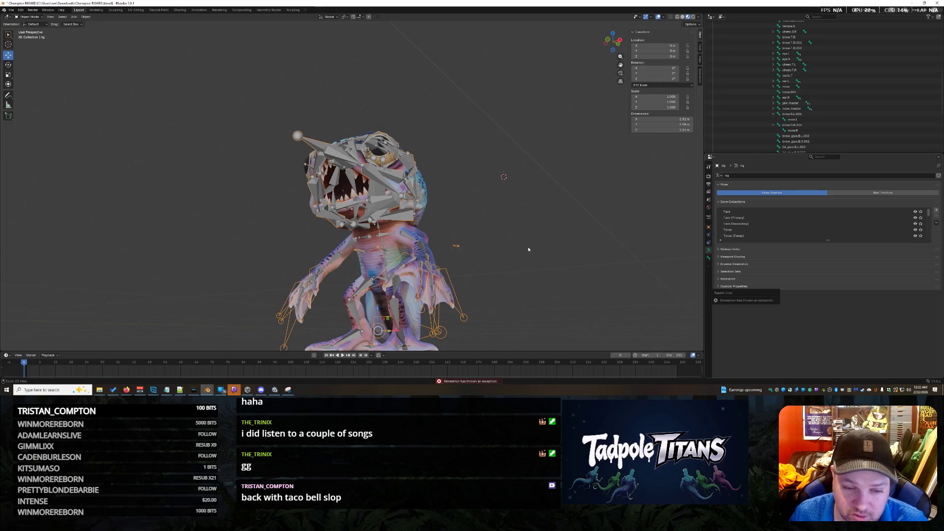
pyautogui.hotkey('ctrl', 'z')
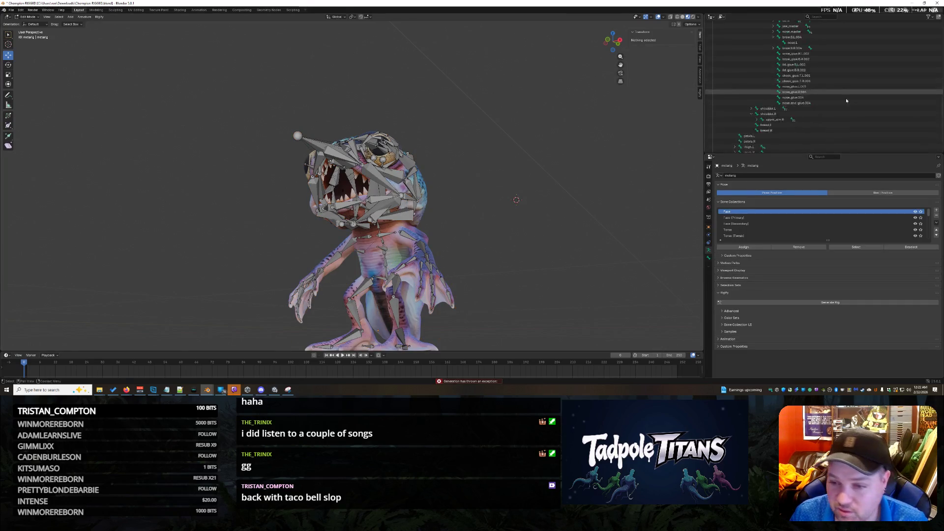
pyautogui.scroll(5, 836, 118)
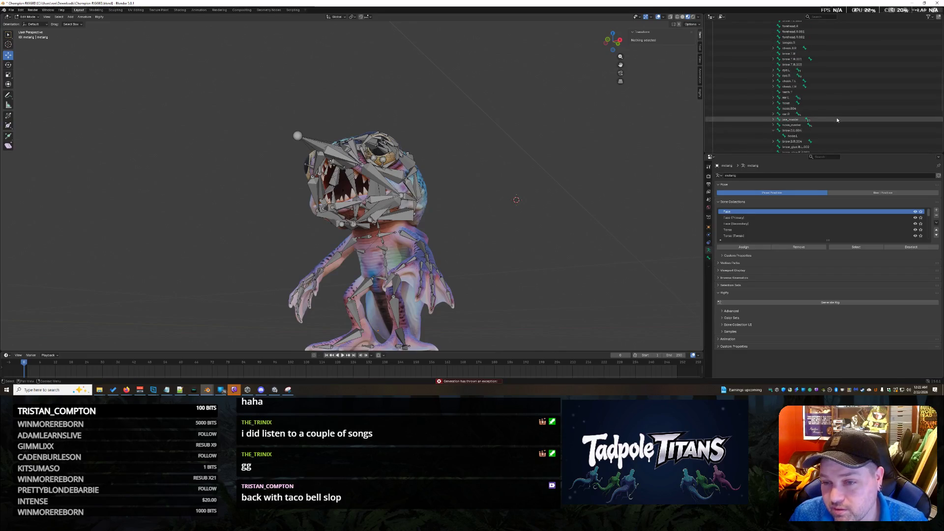
# Save the blend file, box-select the whole metarig and run Generate Rig again, which still errors
pyautogui.click(836, 120)
pyautogui.click(505, 204)
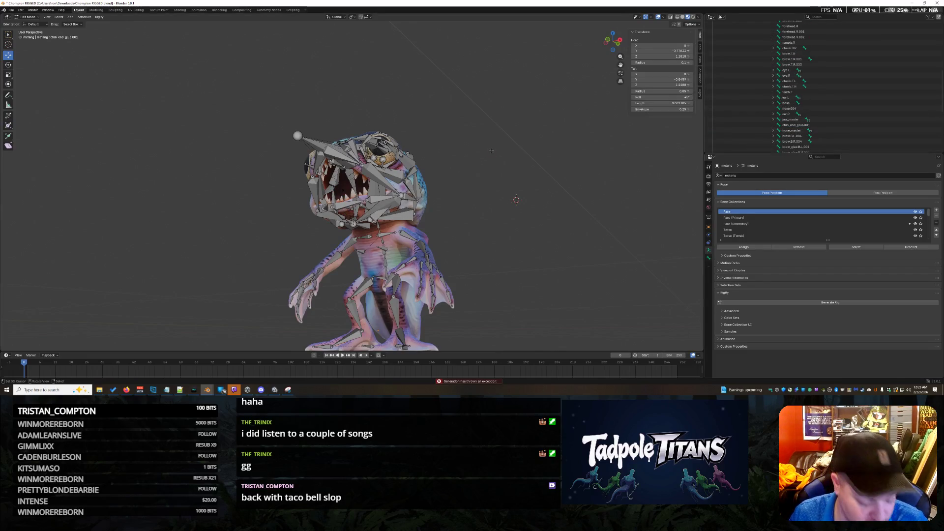
pyautogui.hotkey('ctrl', 's')
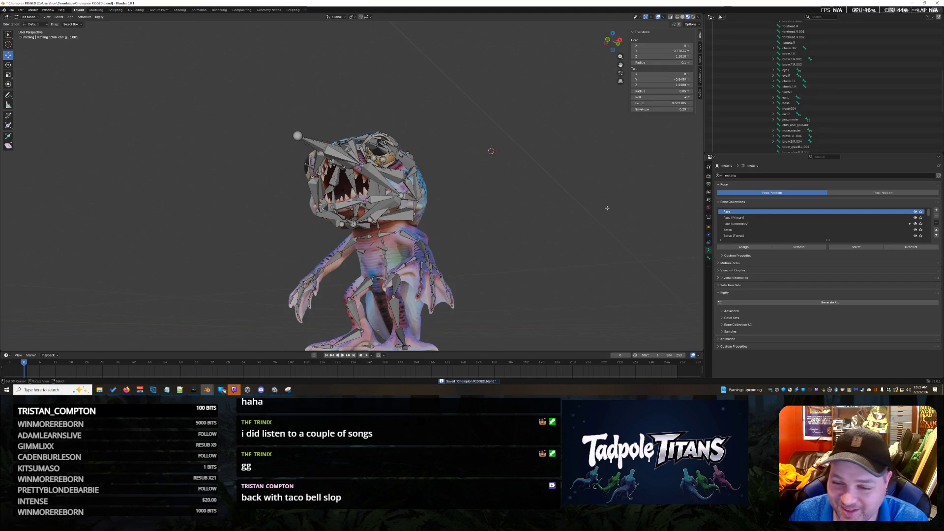
pyautogui.moveTo(413, 221); pyautogui.dragTo(457, 214, button='middle')
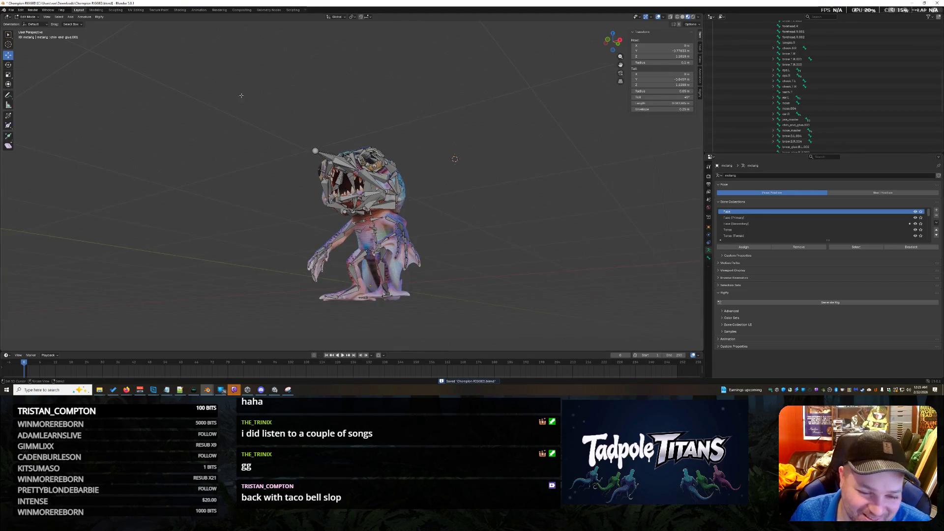
pyautogui.moveTo(239, 95); pyautogui.dragTo(453, 318)
pyautogui.click(802, 302)
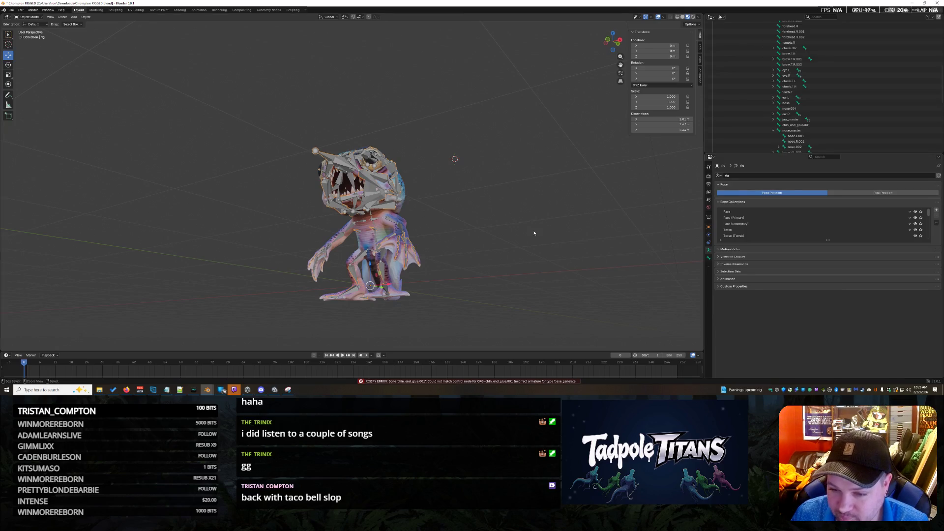
# Return to editing the metarig bones and orbit in around the creature's head and body
pyautogui.press('Tab')
pyautogui.moveTo(522, 231)
pyautogui.mouseDown(button='middle')
pyautogui.moveTo(442, 236)
pyautogui.moveTo(498, 202)
pyautogui.mouseUp(button='middle')
pyautogui.scroll(5, 508, 233)
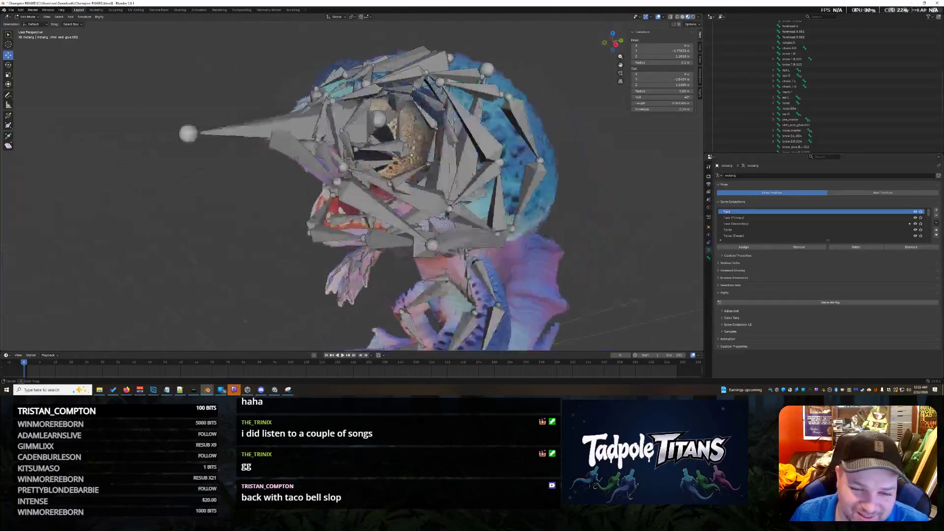
pyautogui.scroll(-5, 498, 203)
pyautogui.moveTo(499, 202)
pyautogui.mouseDown(button='middle')
pyautogui.moveTo(523, 263)
pyautogui.moveTo(532, 236)
pyautogui.mouseUp(button='middle')
pyautogui.scroll(2, 535, 226)
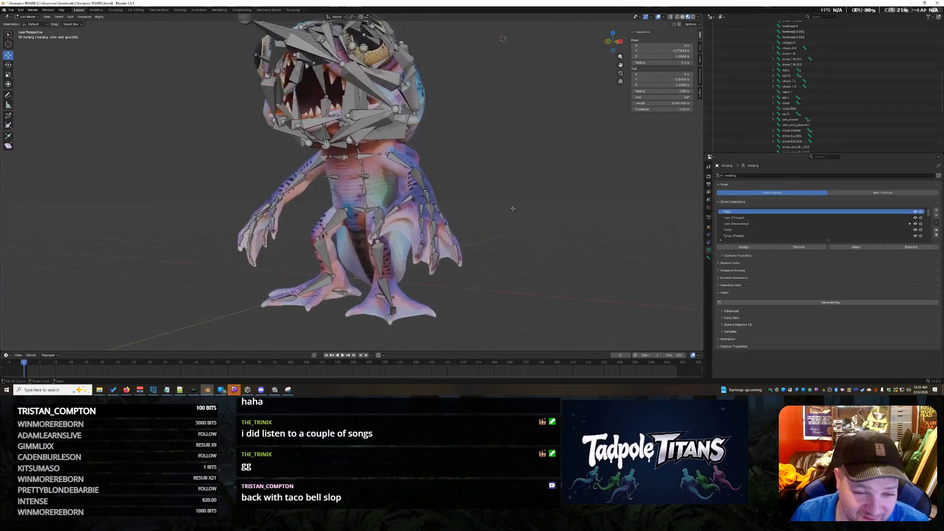
pyautogui.scroll(2, 538, 218)
pyautogui.scroll(2, 541, 211)
pyautogui.moveTo(528, 209)
pyautogui.mouseDown(button='middle')
pyautogui.moveTo(493, 203)
pyautogui.moveTo(500, 159)
pyautogui.moveTo(509, 169)
pyautogui.mouseUp(button='middle')
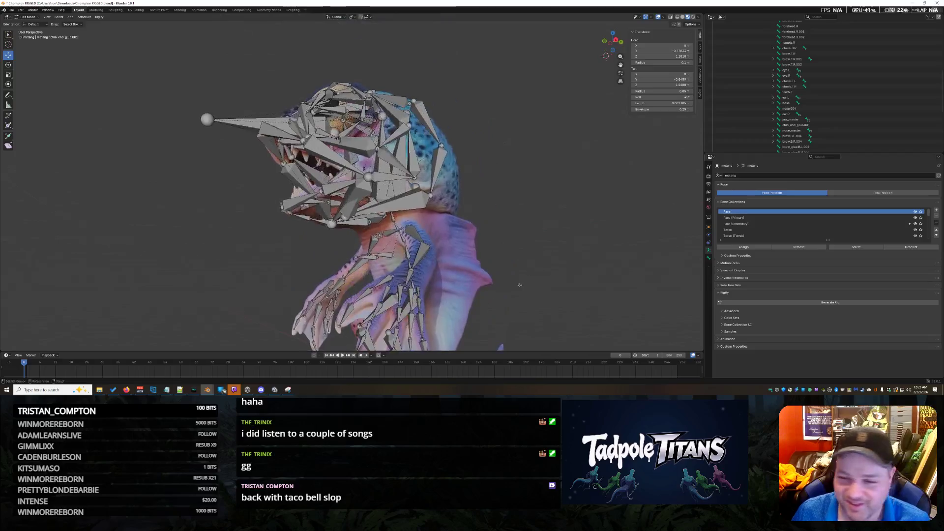
pyautogui.scroll(-3, 815, 127)
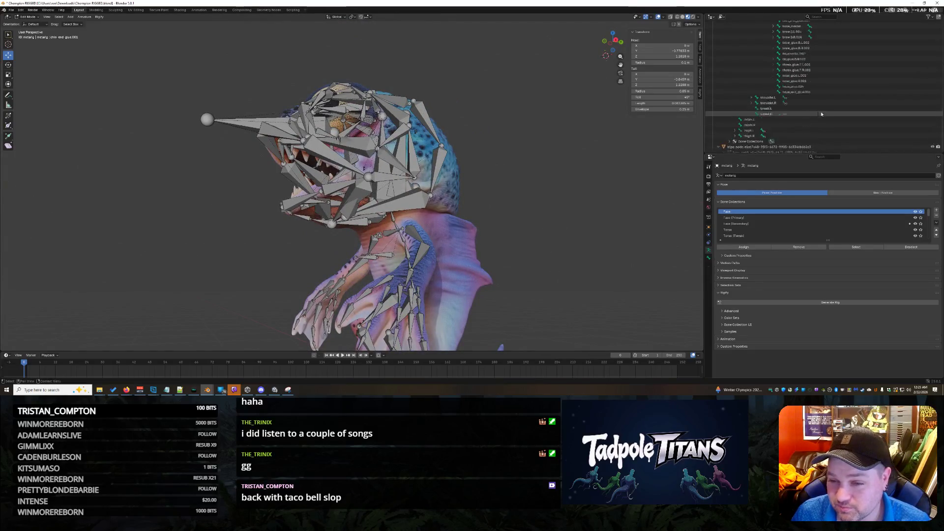
pyautogui.scroll(5, 825, 118)
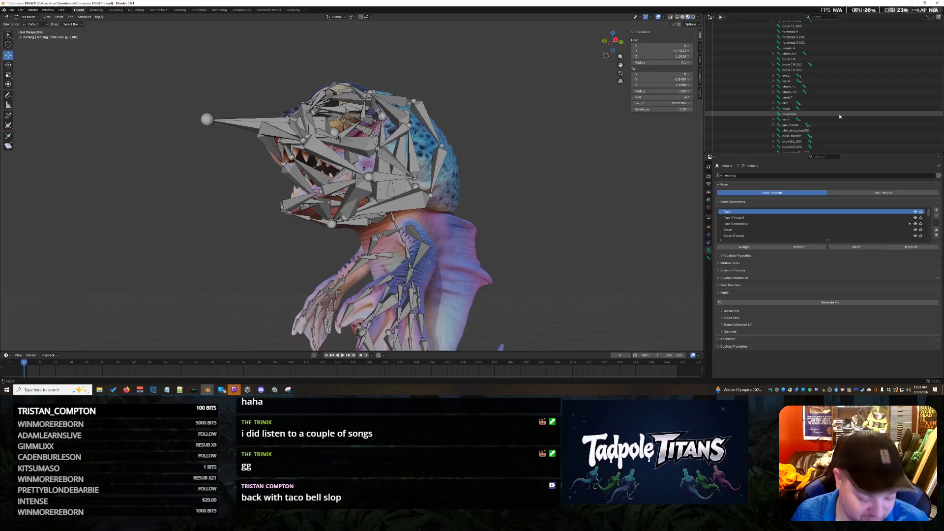
# Save the file, select chin_end_glue.001 and bring up the system console to read the traceback
pyautogui.hotkey('ctrl', 's')
pyautogui.click(864, 130)
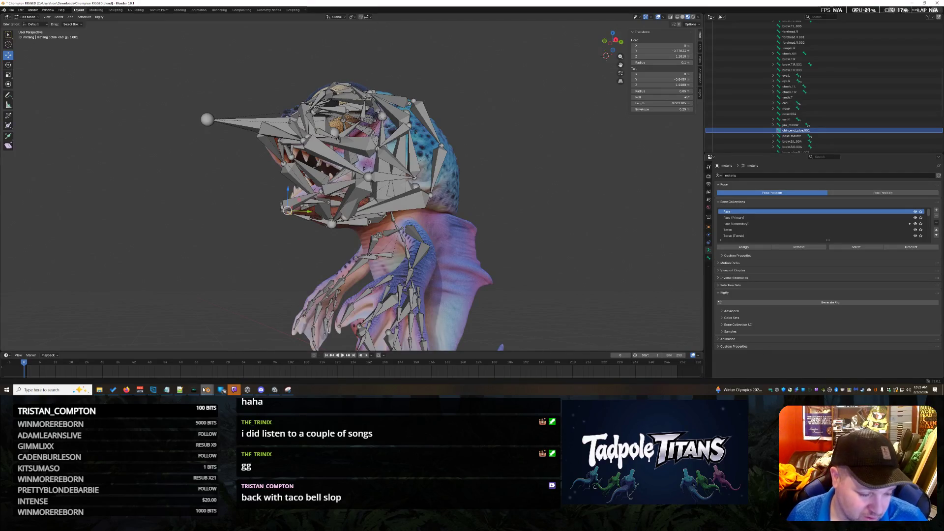
pyautogui.moveTo(206, 390)
pyautogui.click(243, 372)
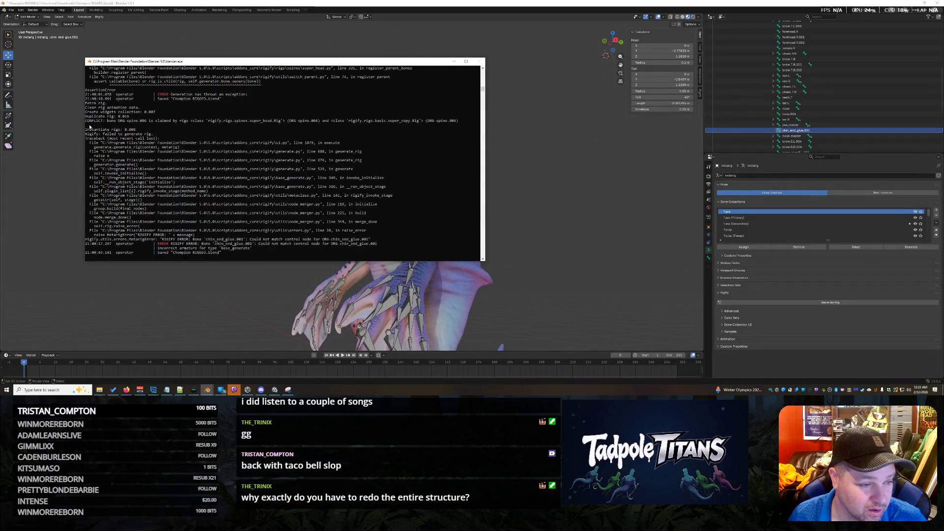
pyautogui.moveTo(91, 127); pyautogui.dragTo(254, 255)
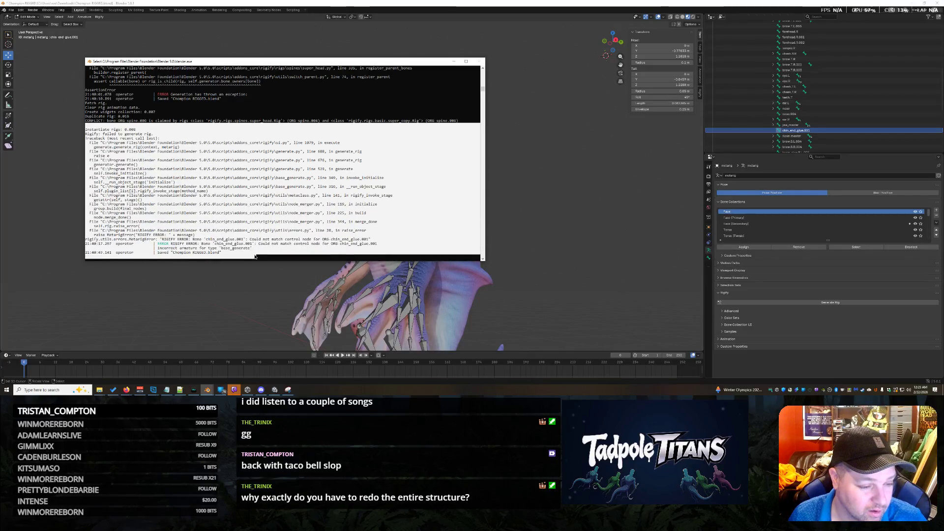
pyautogui.hotkey('ctrl', 'c')
pyautogui.click(580, 320)
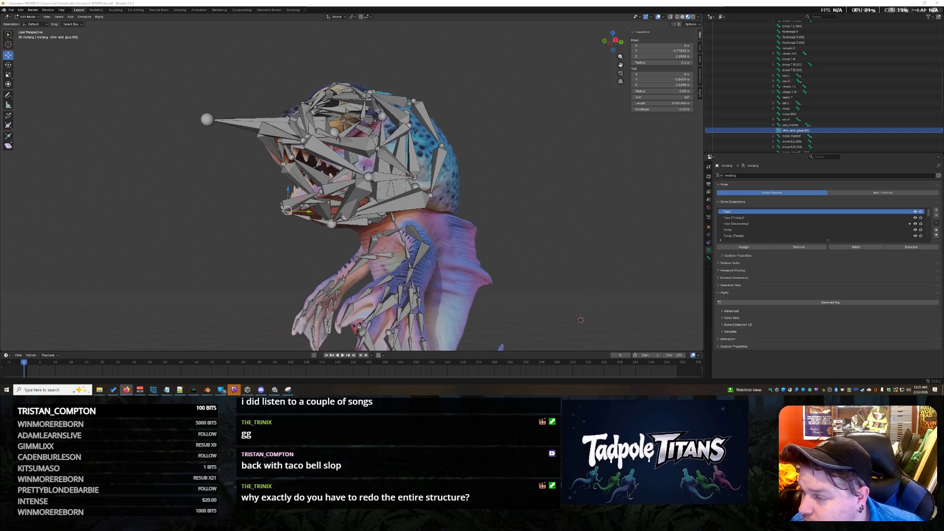
# Deselect the chin glue bone and bring up the interaction mode list
pyautogui.click(484, 221)
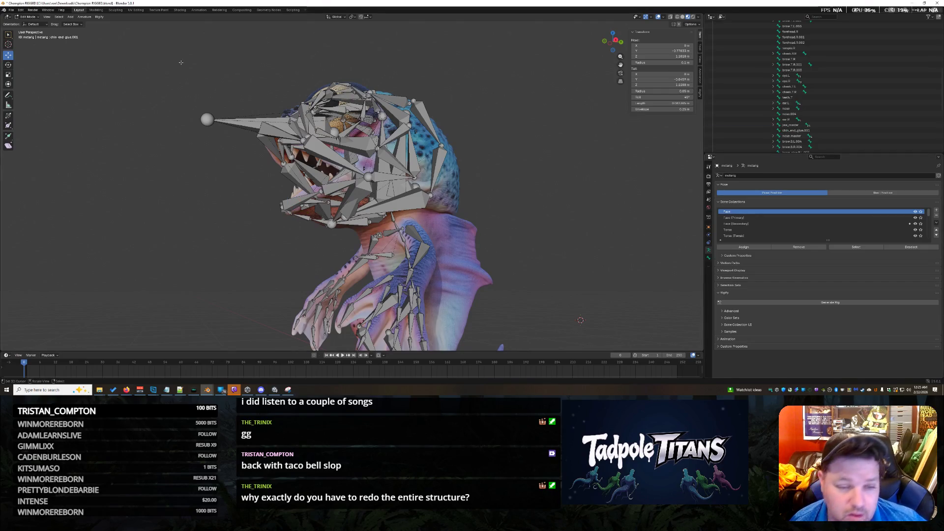
pyautogui.click(28, 16)
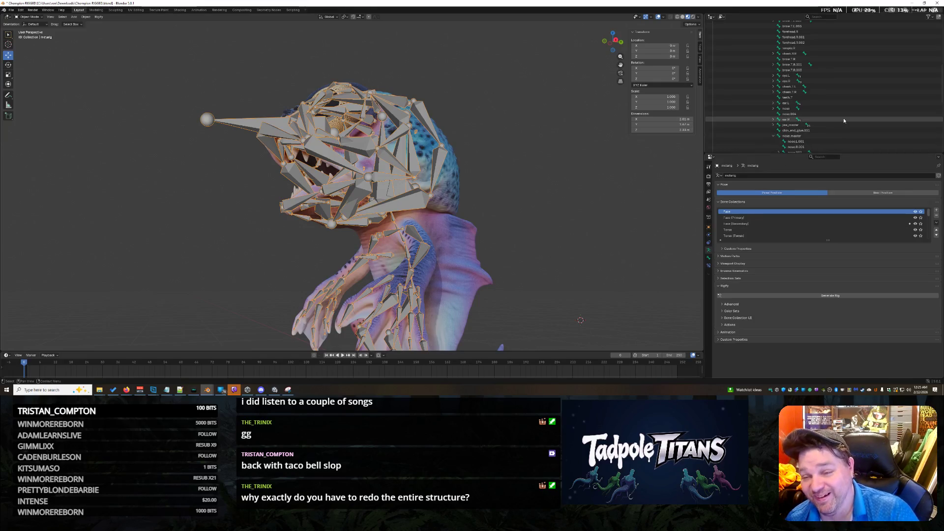
# Accidentally delete and restore the armature object, then expand the metarig hierarchy and enter bone editing
pyautogui.click(817, 130)
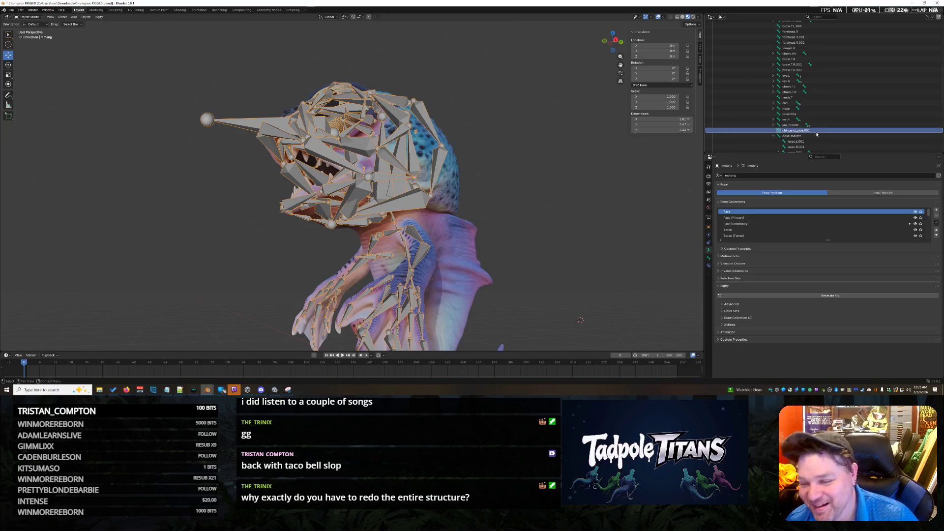
pyautogui.press('Delete')
pyautogui.hotkey('ctrl', 'z')
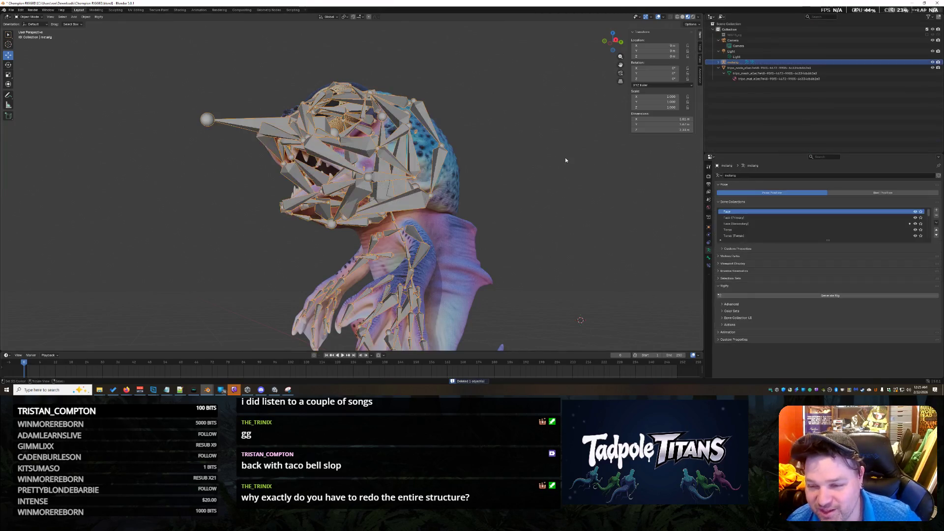
pyautogui.keyDown('shift'); pyautogui.click(723, 68); pyautogui.keyUp('shift')
pyautogui.scroll(-3, 766, 88)
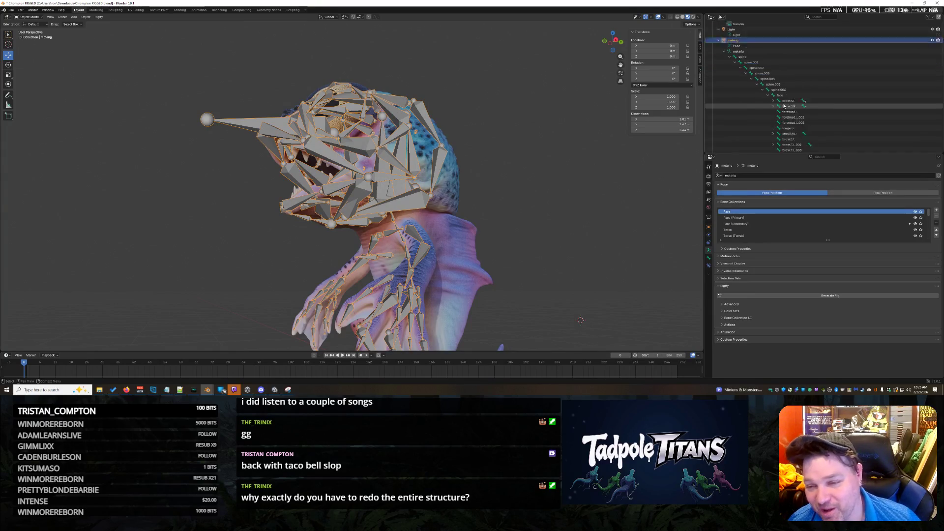
pyautogui.scroll(-3, 782, 111)
pyautogui.click(27, 16)
pyautogui.scroll(-3, 811, 99)
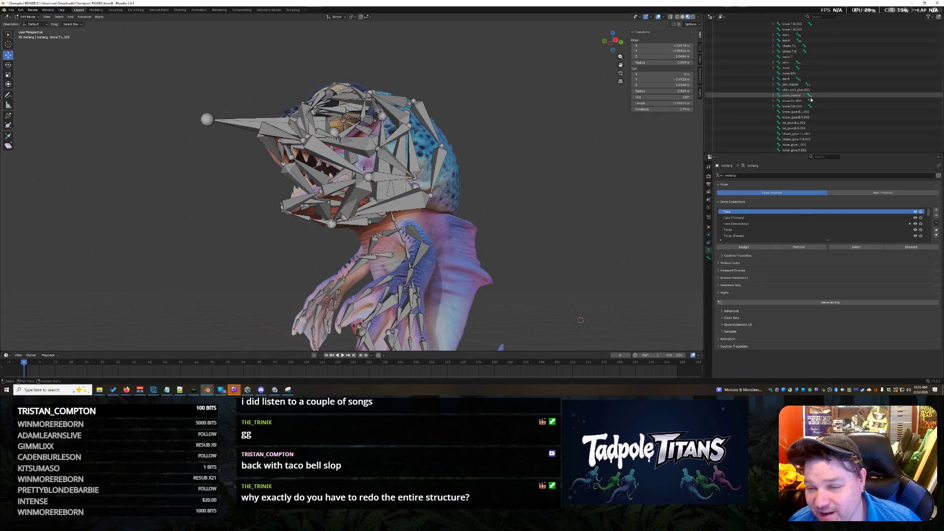
# Delete the extra chin glue bone, return to Object Mode and select the whole metarig
pyautogui.click(799, 90)
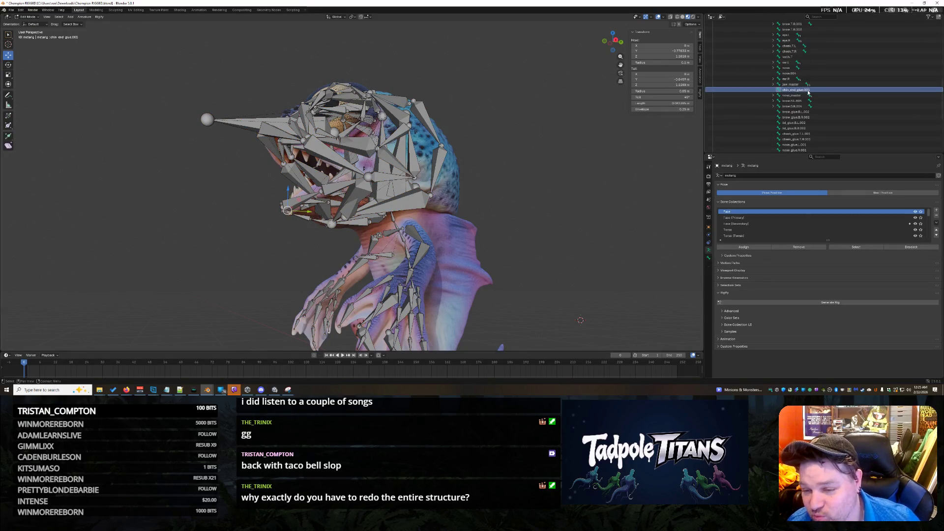
pyautogui.press('x')
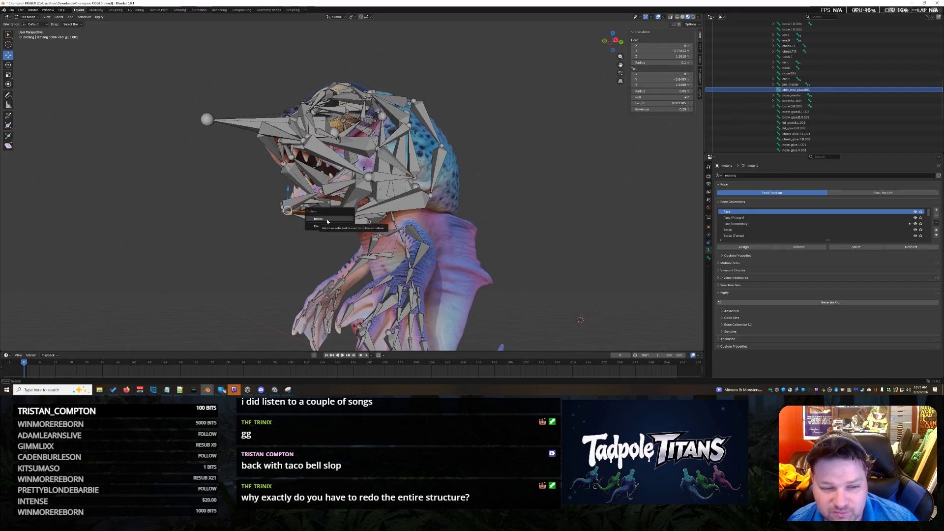
pyautogui.click(325, 219)
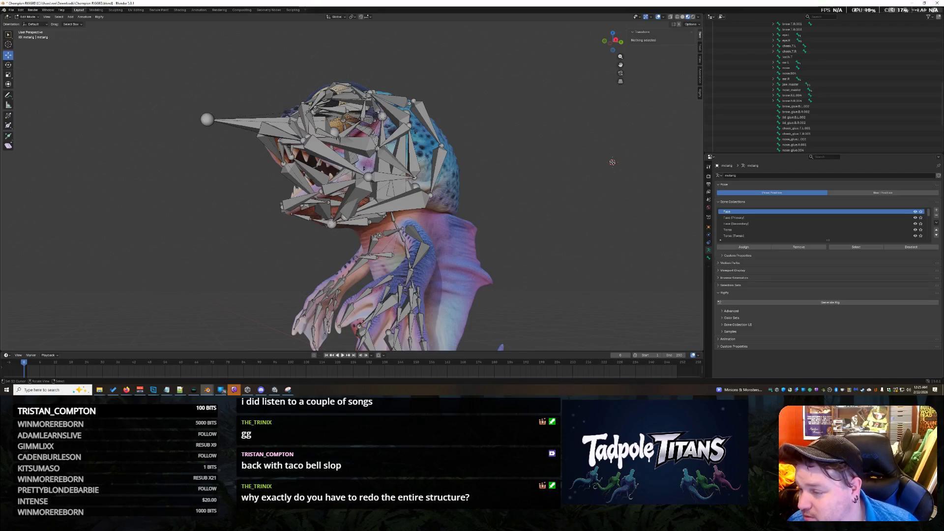
pyautogui.click(28, 16)
pyautogui.click(347, 210)
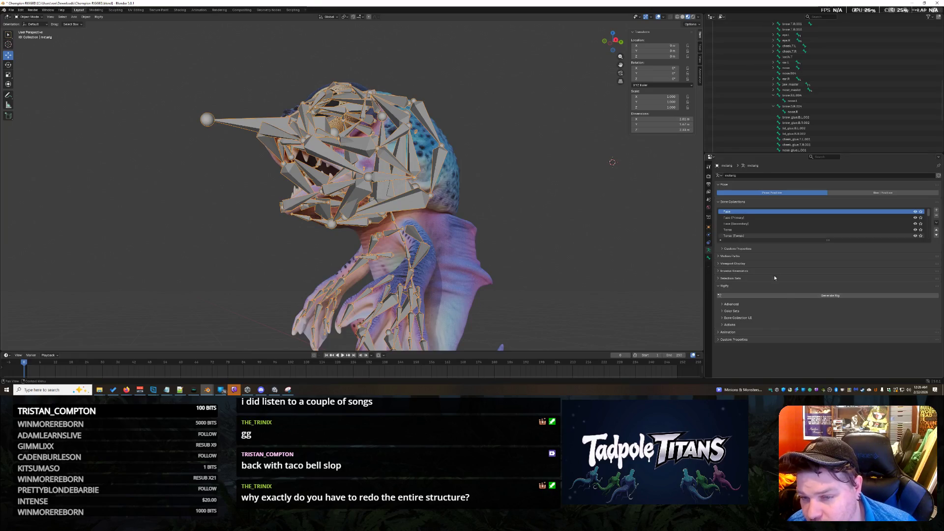
pyautogui.click(708, 167)
pyautogui.click(709, 176)
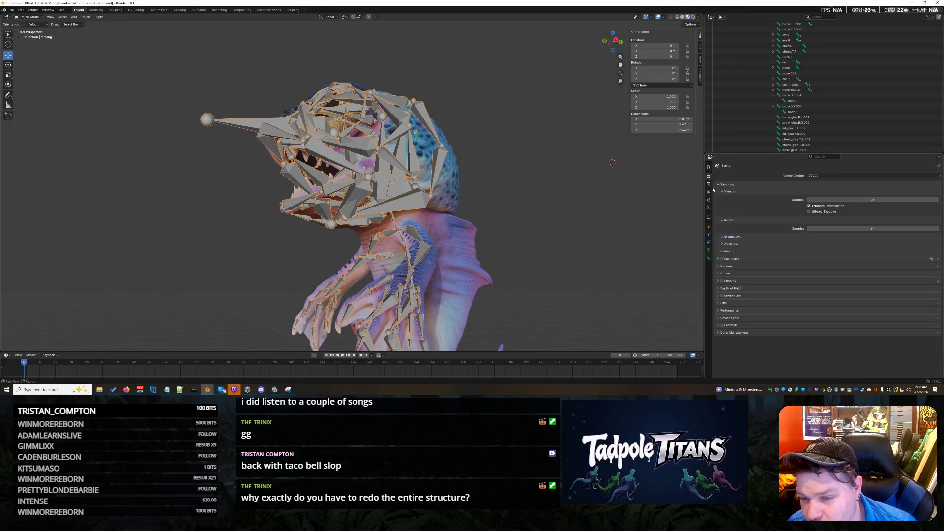
pyautogui.click(708, 186)
pyautogui.click(708, 205)
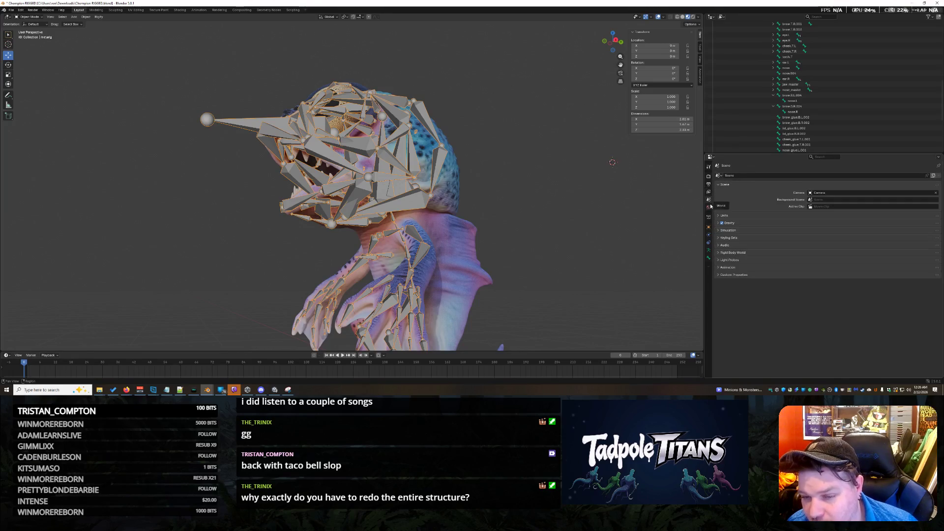
pyautogui.click(708, 226)
pyautogui.click(709, 241)
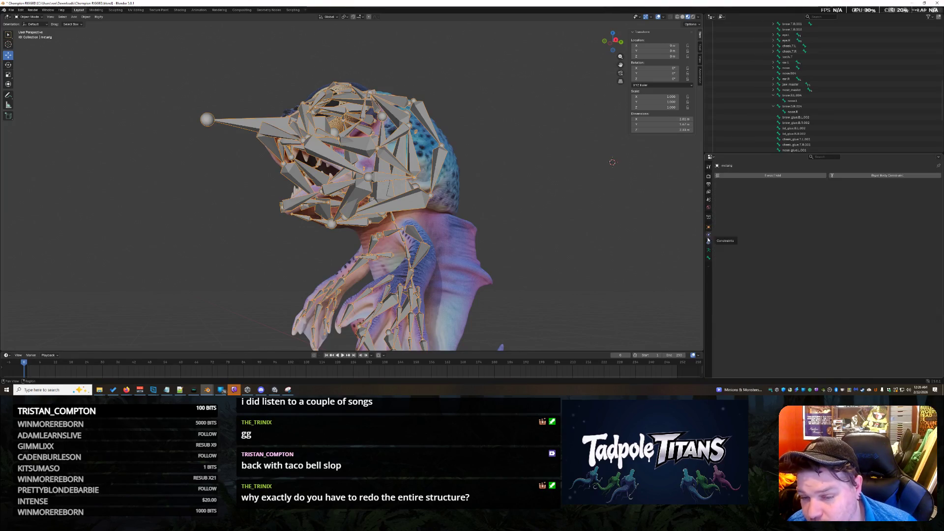
pyautogui.click(710, 252)
pyautogui.click(707, 255)
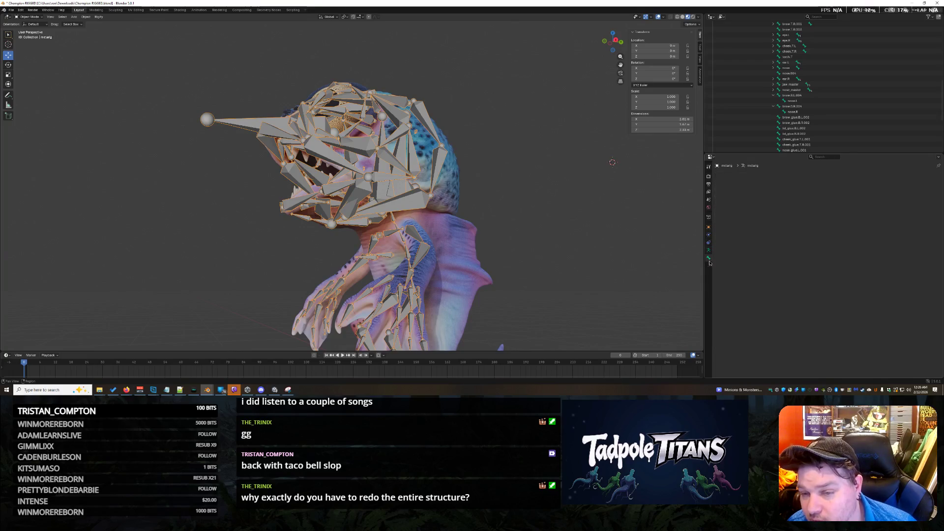
pyautogui.click(707, 254)
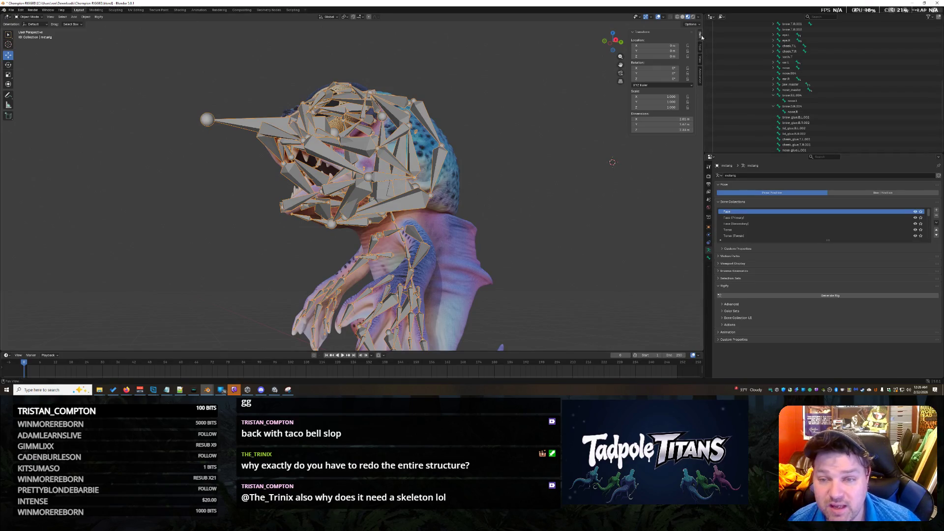
# Show the metarig's transform values in the Item sidebar and its Object Properties
pyautogui.click(700, 75)
pyautogui.click(700, 35)
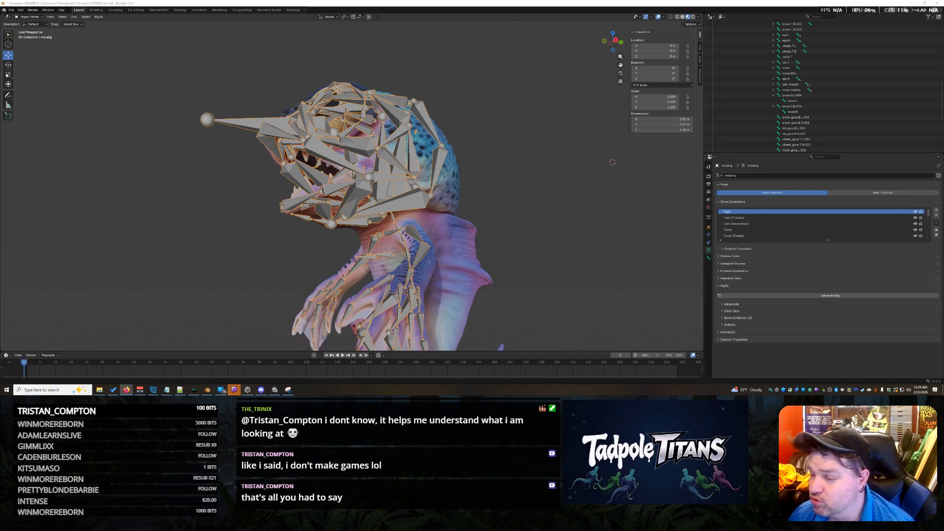
pyautogui.click(708, 228)
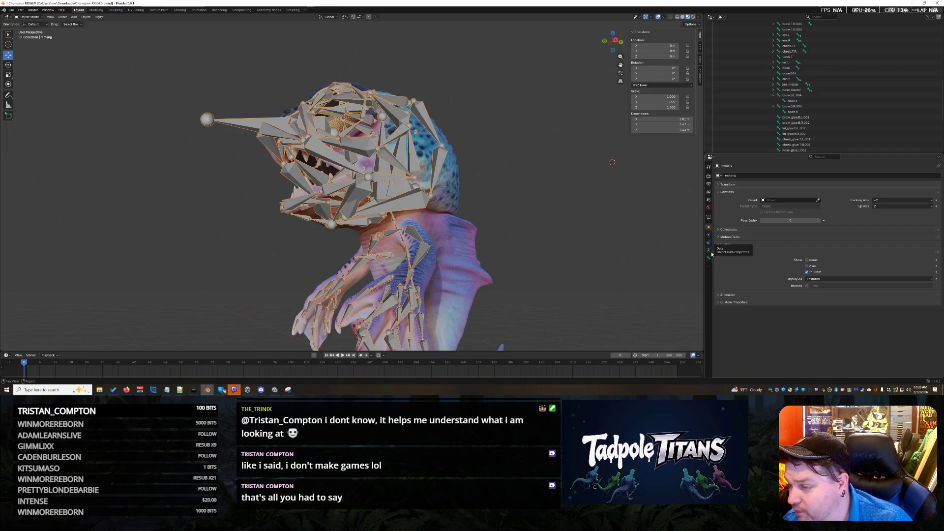
pyautogui.scroll(3, 854, 109)
pyautogui.scroll(10, 855, 109)
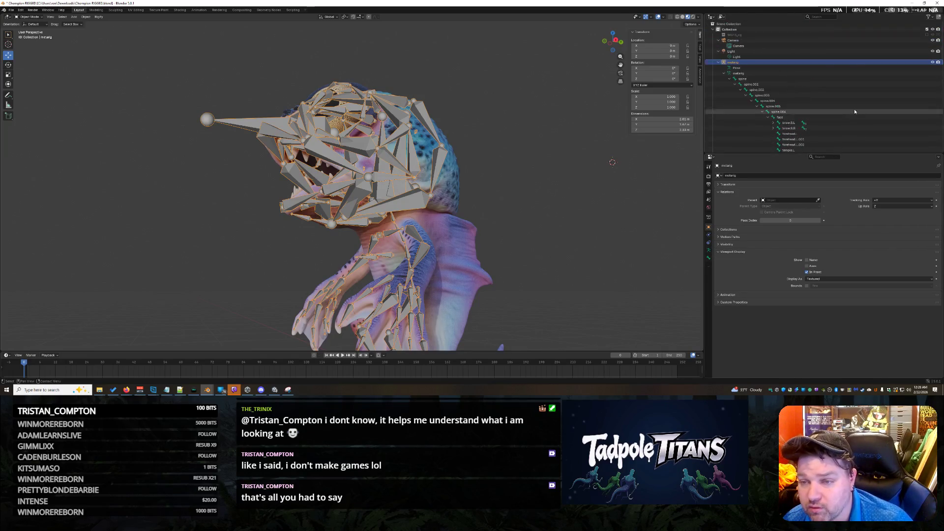
pyautogui.click(749, 73)
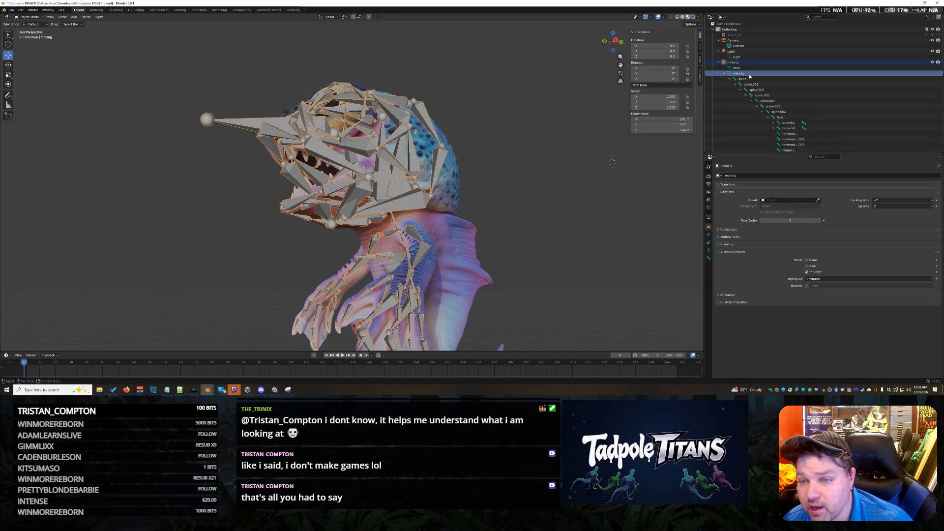
pyautogui.click(722, 16)
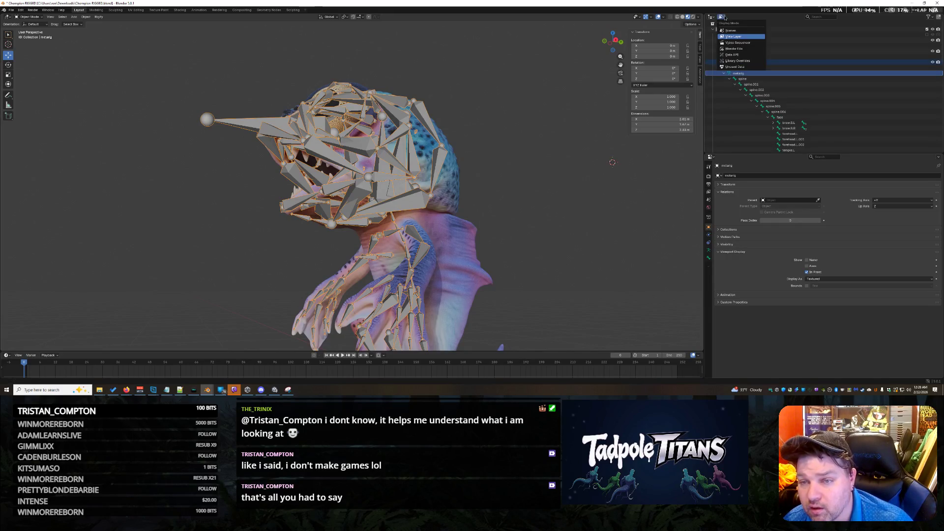
pyautogui.click(750, 14)
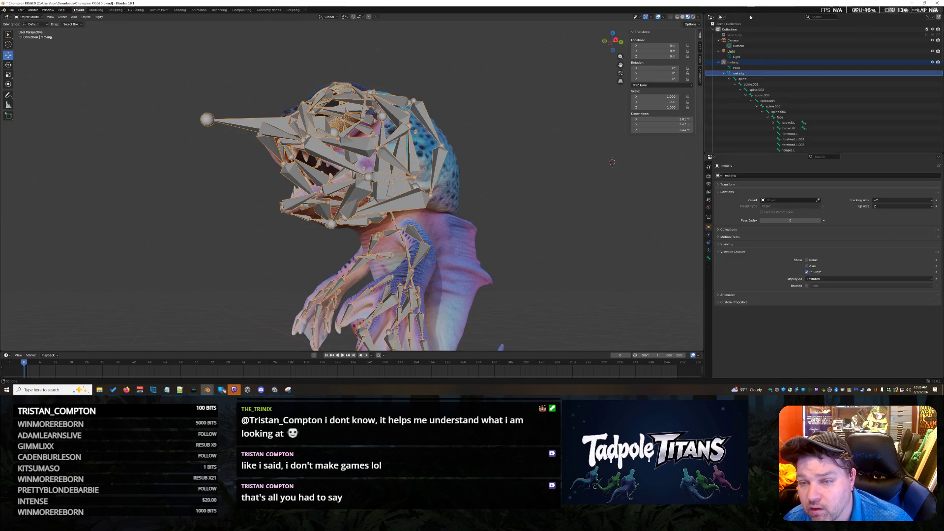
pyautogui.click(712, 17)
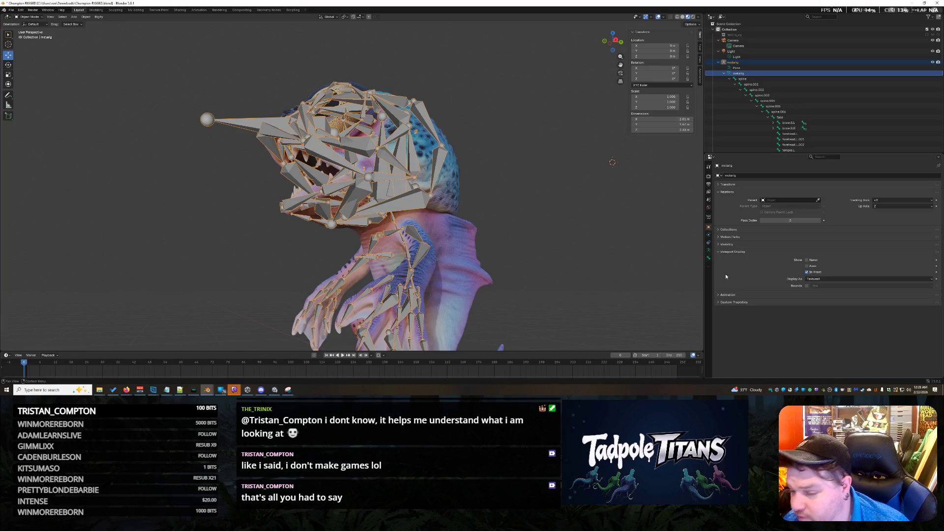
pyautogui.click(709, 249)
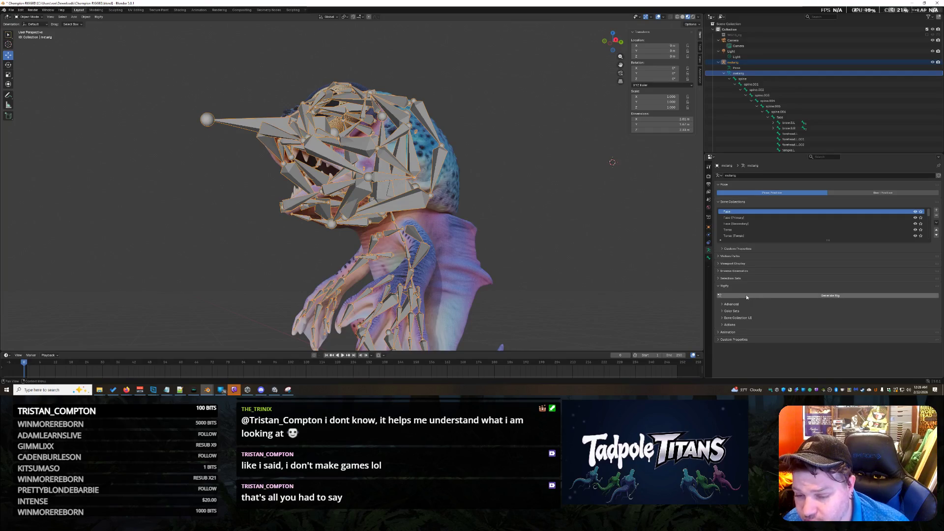
# Expand Rigify's Advanced and Actions options for the metarig, then enter bone editing
pyautogui.click(724, 306)
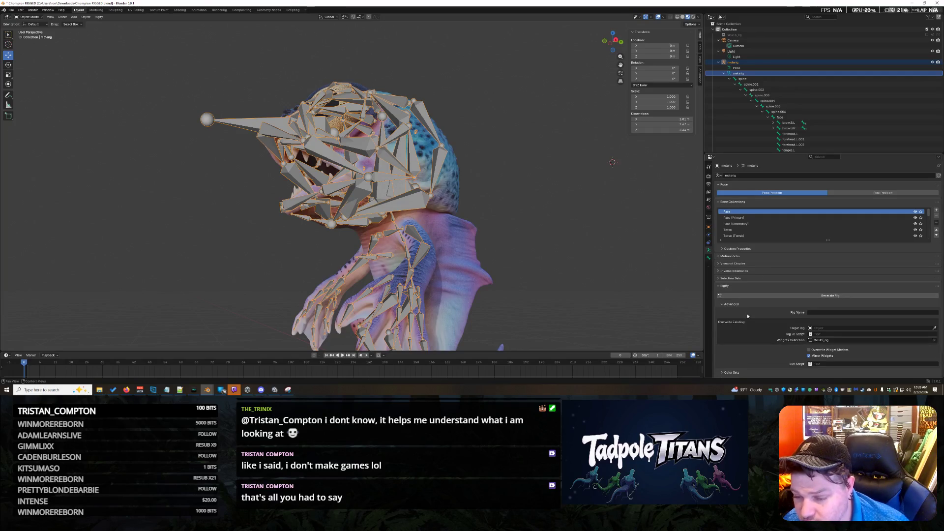
pyautogui.scroll(-2, 747, 313)
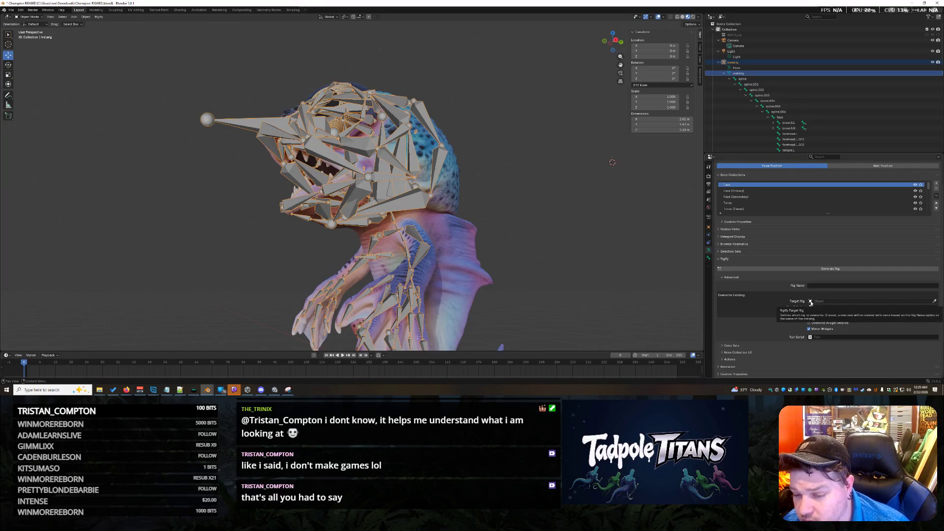
pyautogui.click(750, 359)
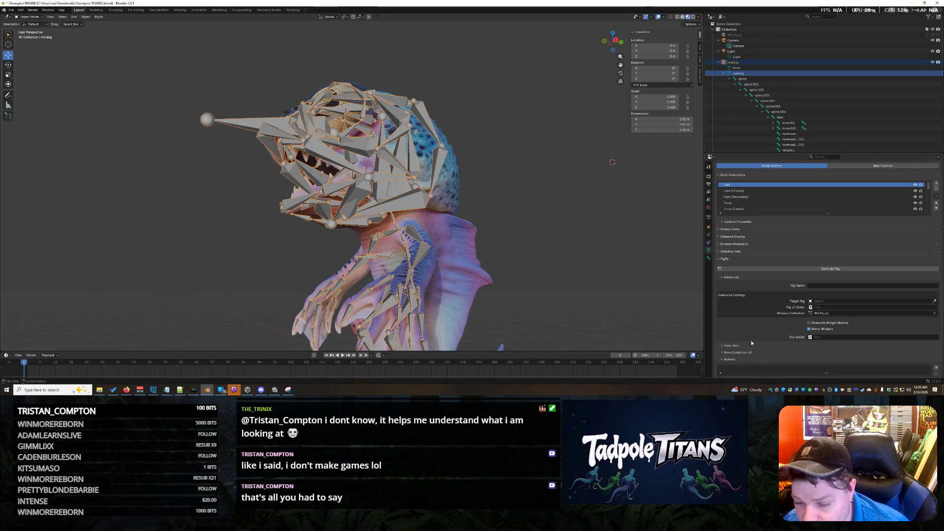
pyautogui.scroll(-1, 751, 344)
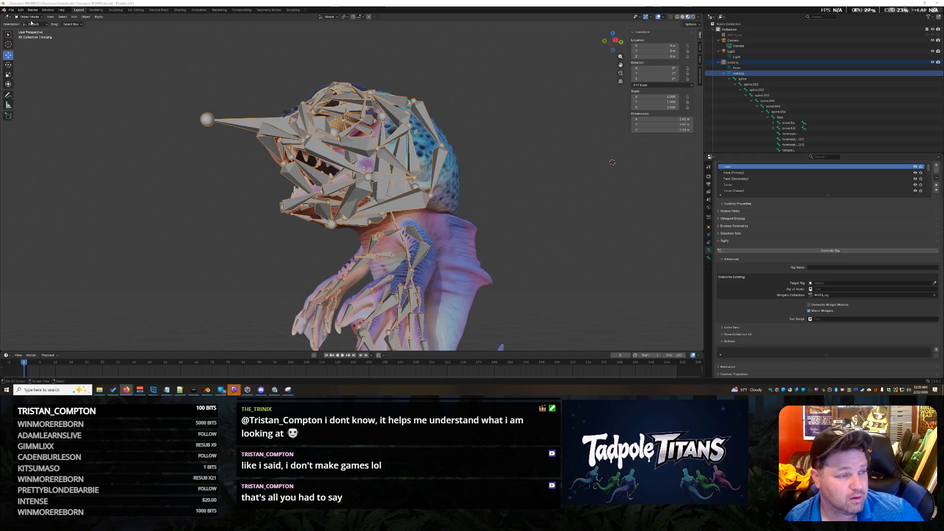
pyautogui.press('Tab')
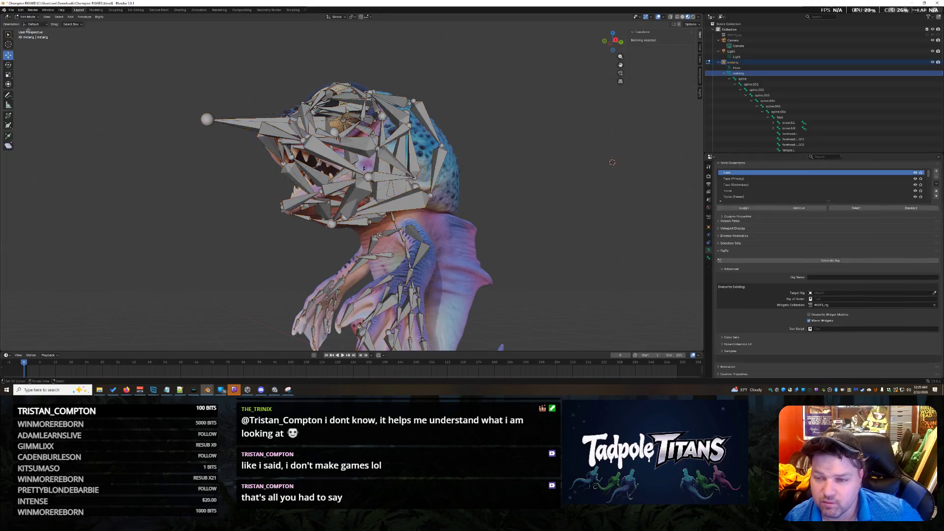
pyautogui.scroll(-8, 823, 111)
pyautogui.scroll(-5, 824, 112)
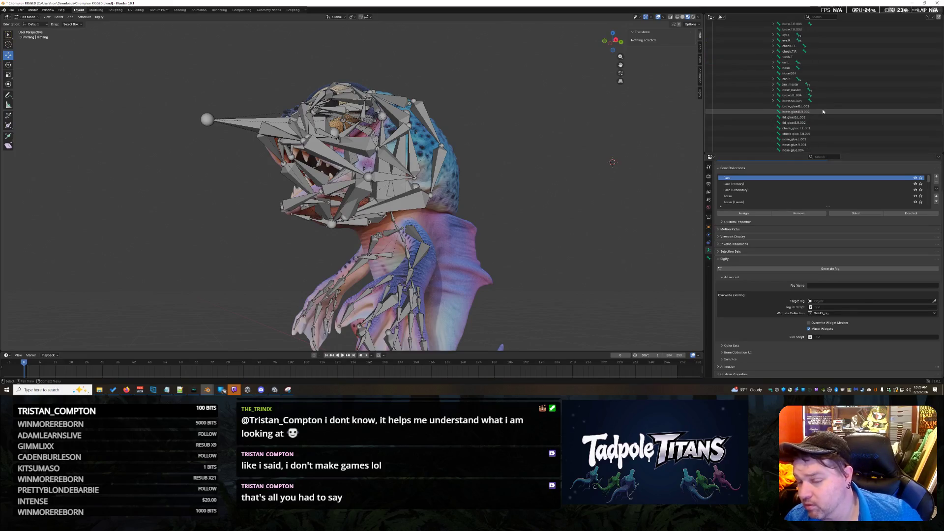
pyautogui.scroll(-3, 822, 109)
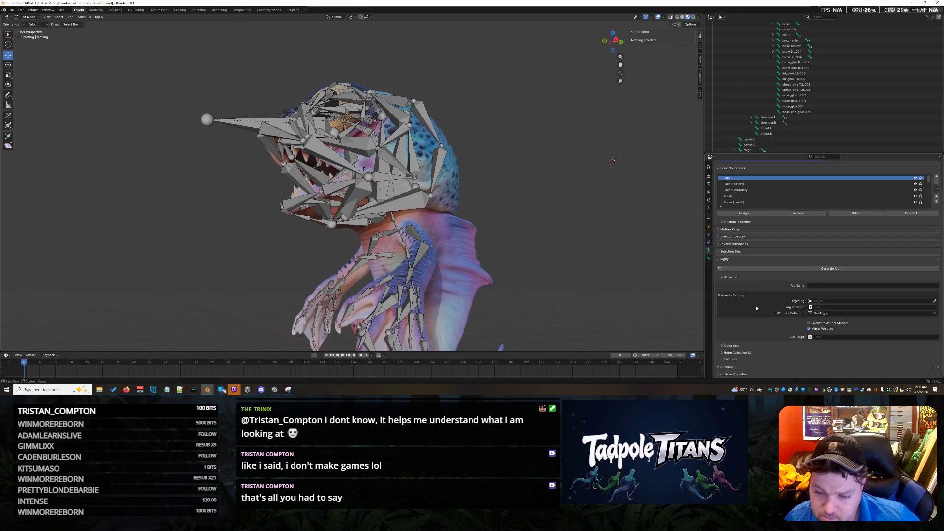
# Collapse Rigify's Advanced options and expand the Samples list of rig types
pyautogui.click(740, 277)
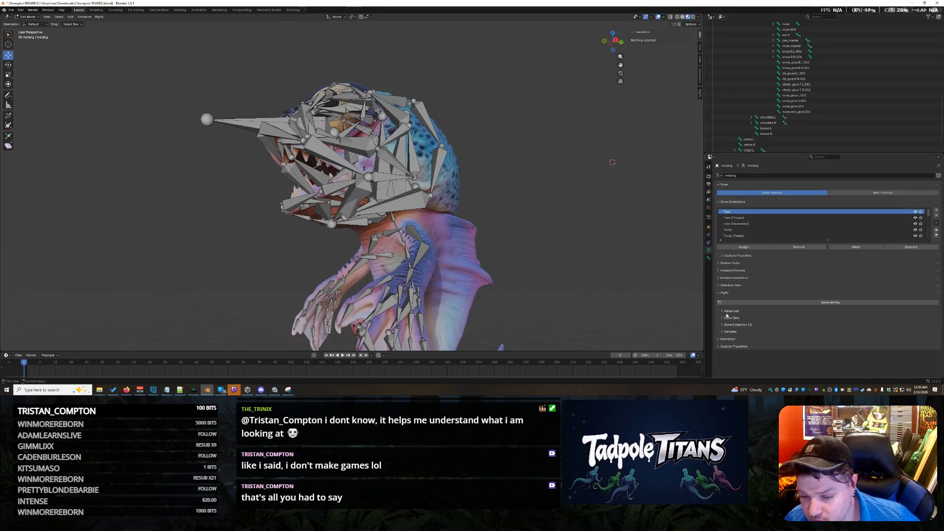
pyautogui.click(721, 332)
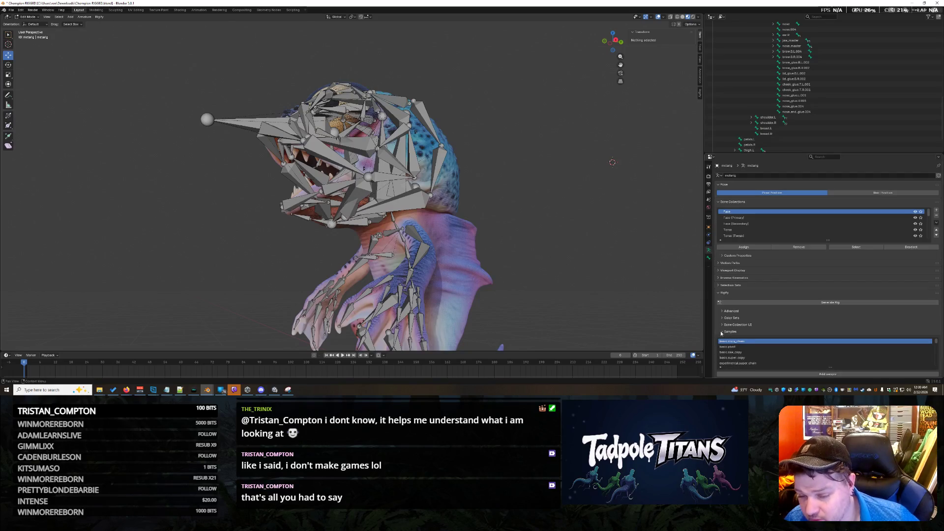
pyautogui.scroll(-2, 765, 356)
pyautogui.scroll(-1, 765, 356)
pyautogui.scroll(-1, 765, 357)
pyautogui.scroll(-2, 765, 357)
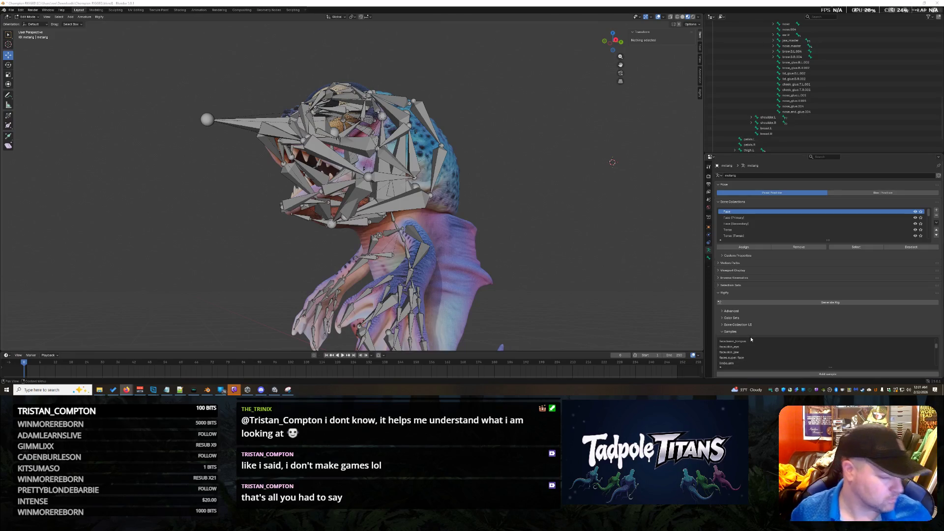
pyautogui.scroll(-3, 172, 226)
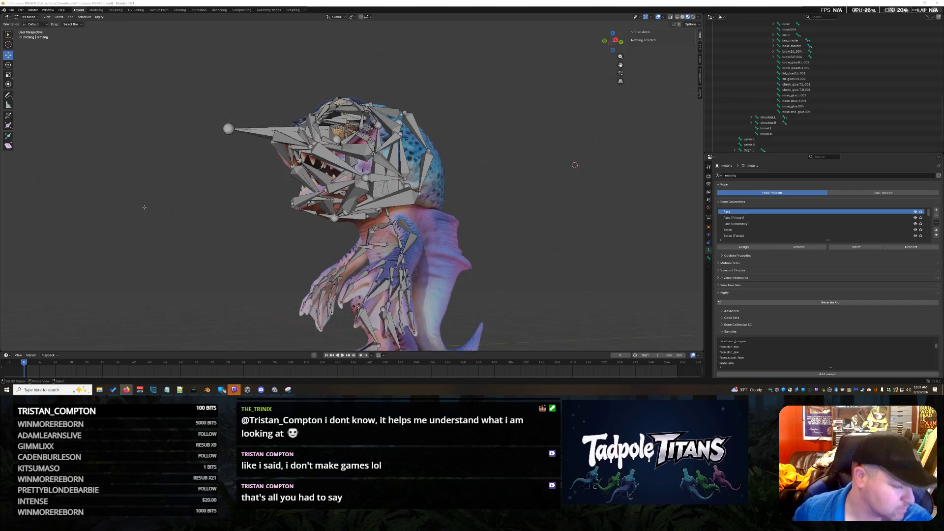
pyautogui.scroll(-2, 172, 227)
# From front view, box-select all rig bones and try a rotate from the Armature transform menu
pyautogui.press('KP_1')
pyautogui.moveTo(166, 122); pyautogui.dragTo(508, 352)
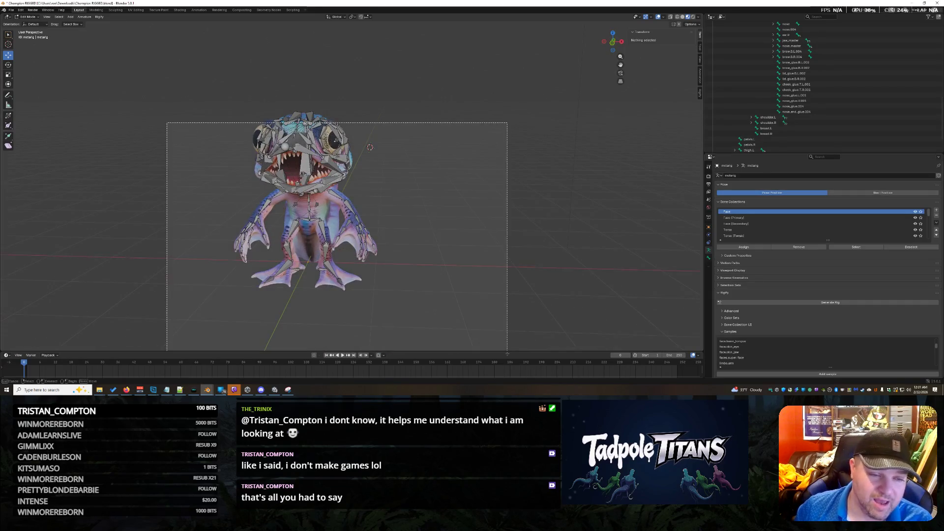
pyautogui.moveTo(111, 65); pyautogui.dragTo(573, 351)
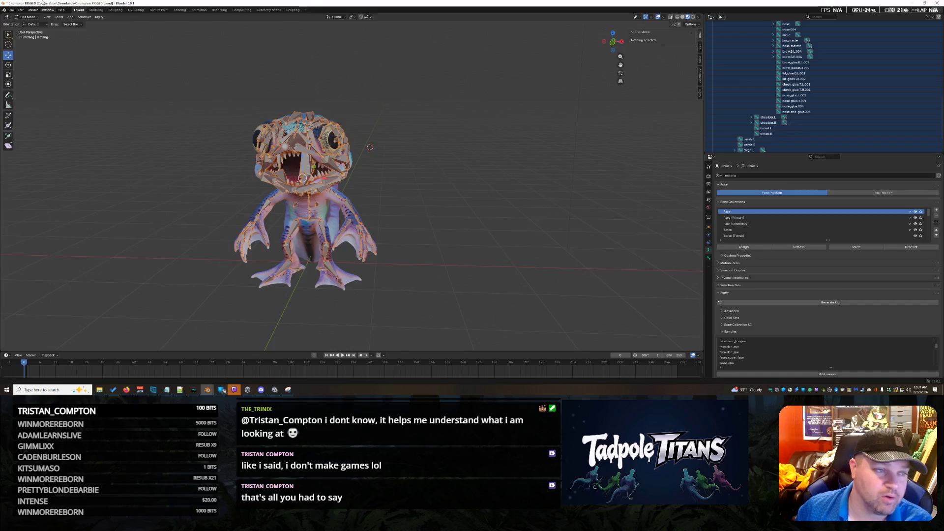
pyautogui.click(85, 17)
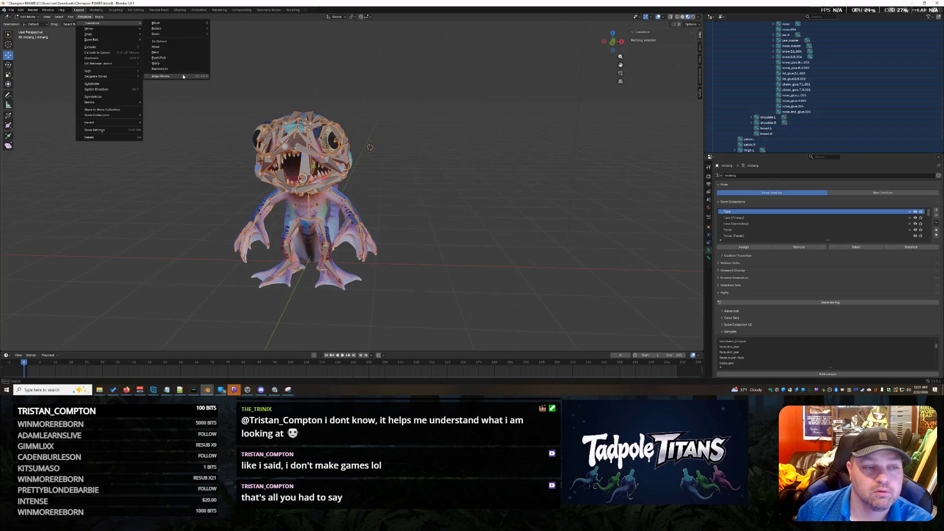
pyautogui.moveTo(92, 40)
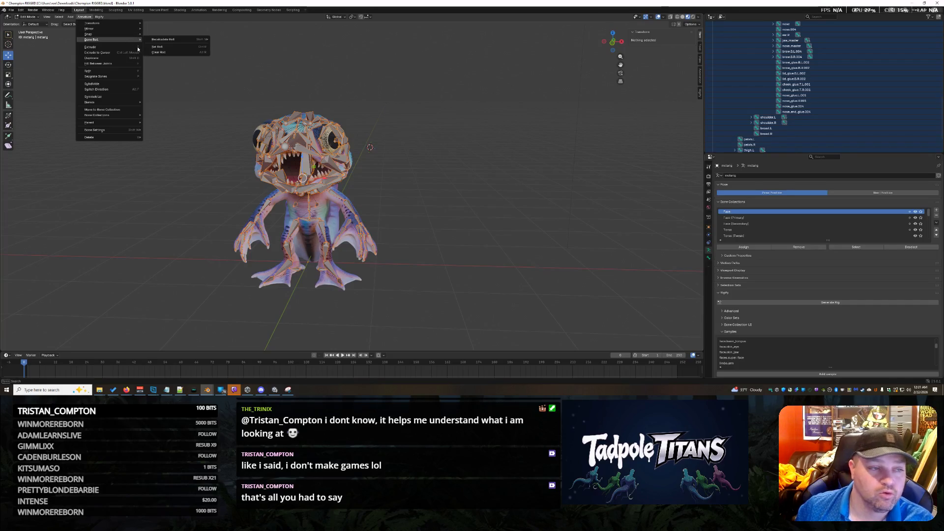
pyautogui.moveTo(104, 23)
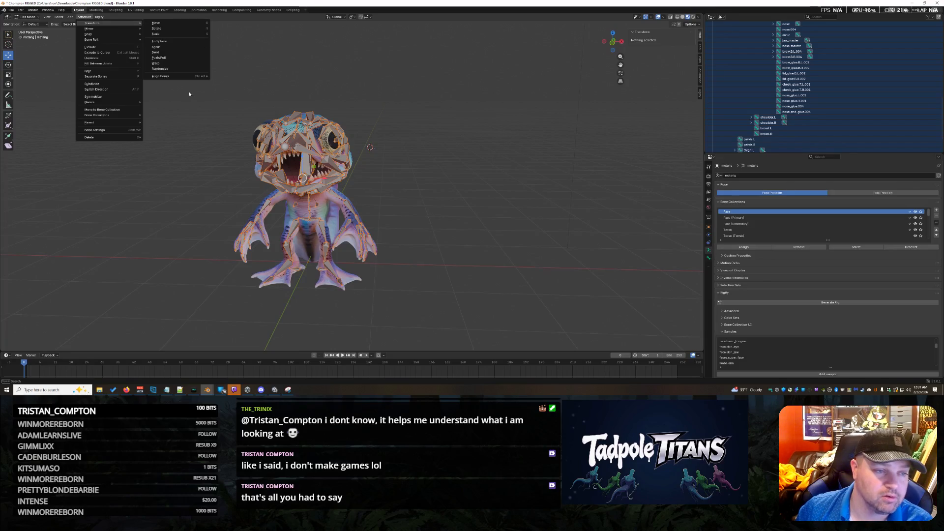
pyautogui.click(186, 77)
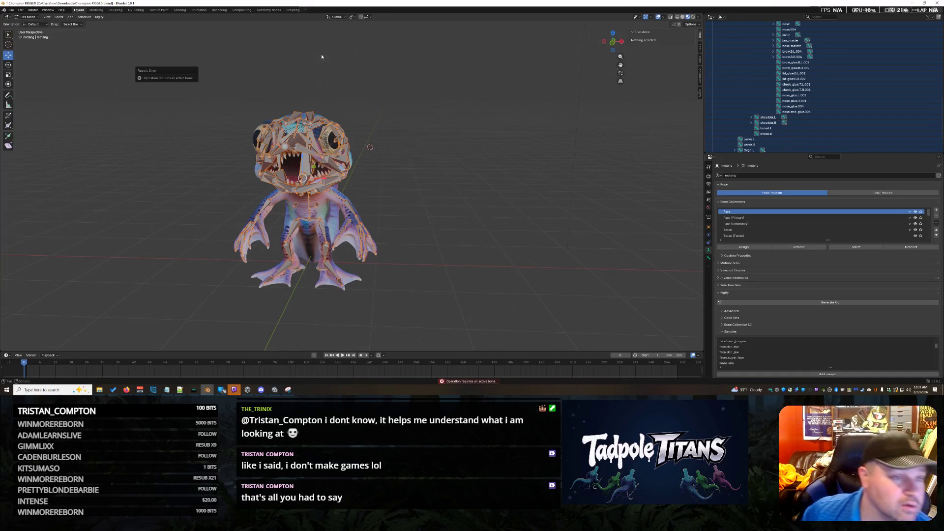
# Switch the armature back to Object Mode and bring up the Object > Clear options
pyautogui.click(28, 16)
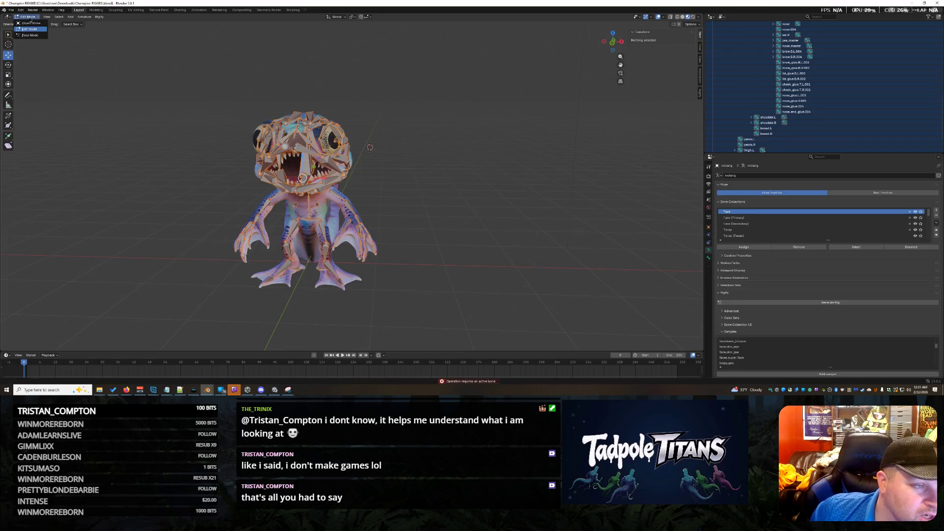
pyautogui.click(31, 23)
pyautogui.click(85, 17)
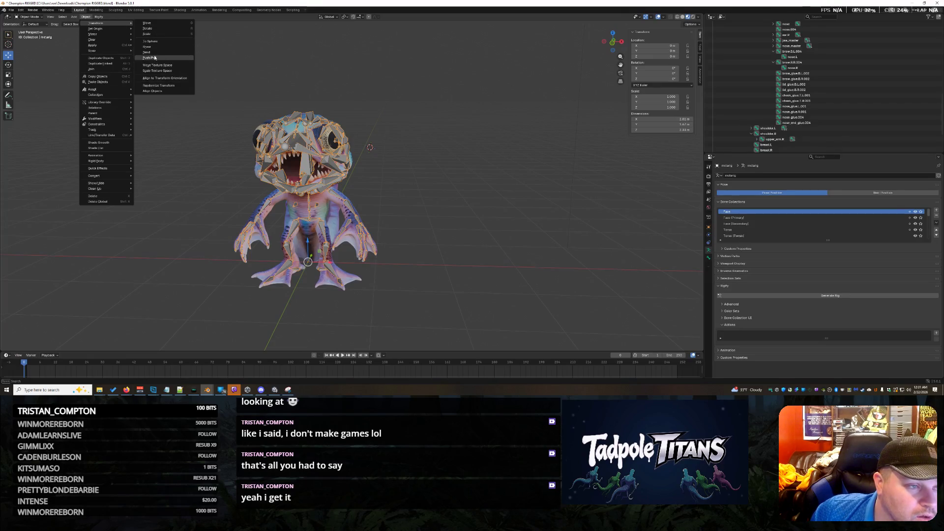
pyautogui.moveTo(96, 39)
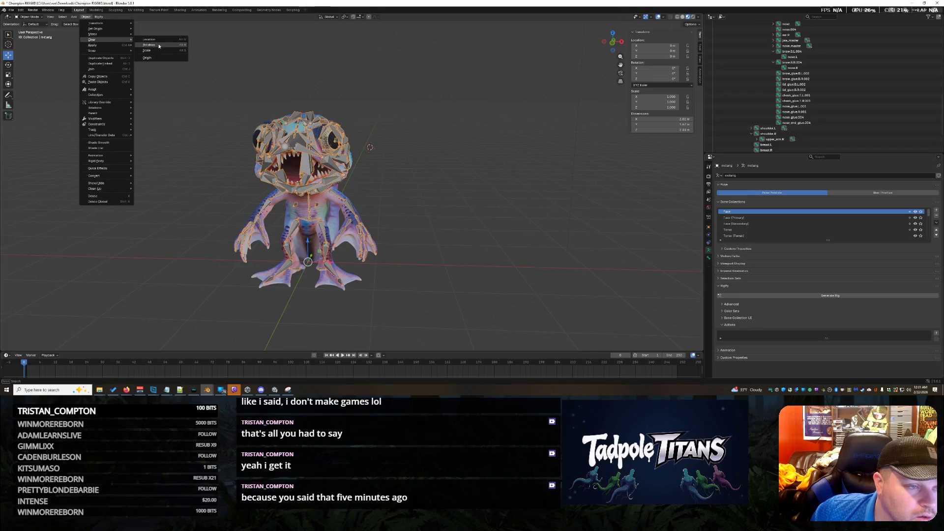
# Clear the metarig's location to the world origin and deselect everything
pyautogui.click(166, 44)
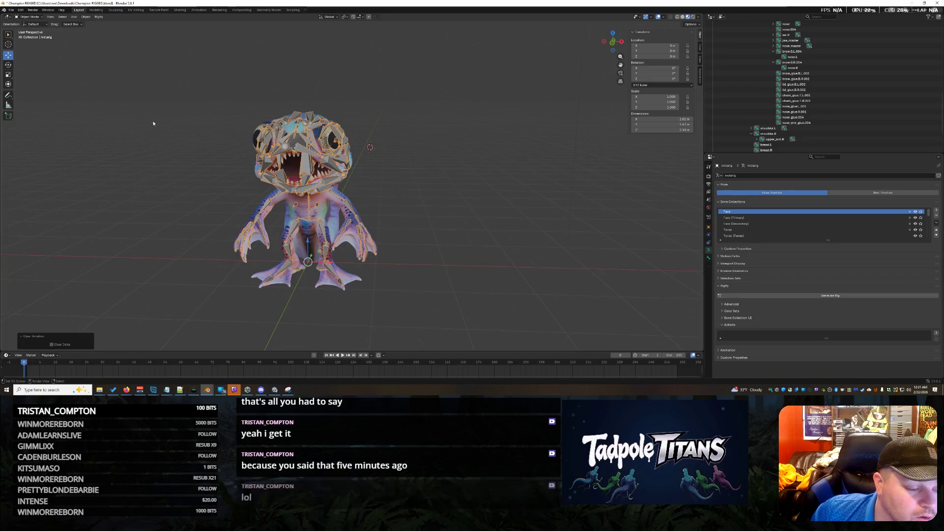
pyautogui.click(140, 144)
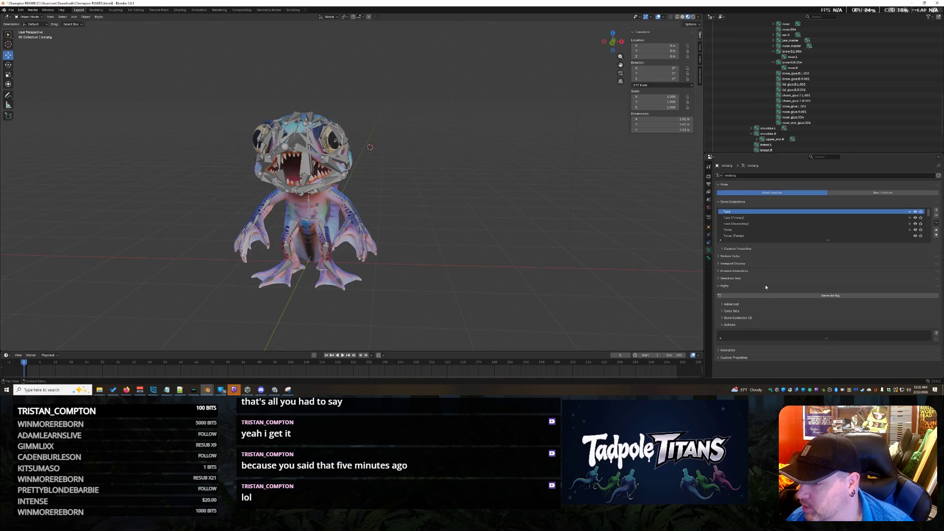
pyautogui.click(727, 318)
pyautogui.scroll(-2, 799, 310)
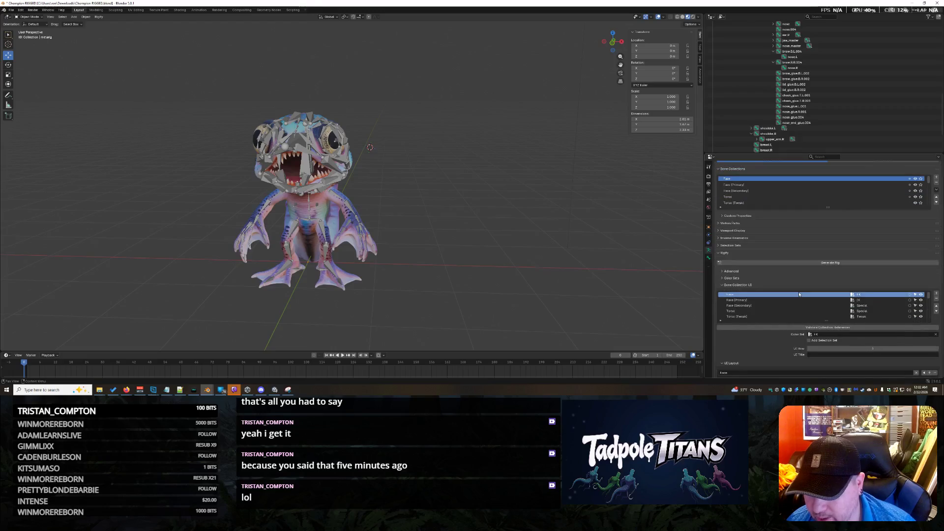
pyautogui.scroll(2, 798, 294)
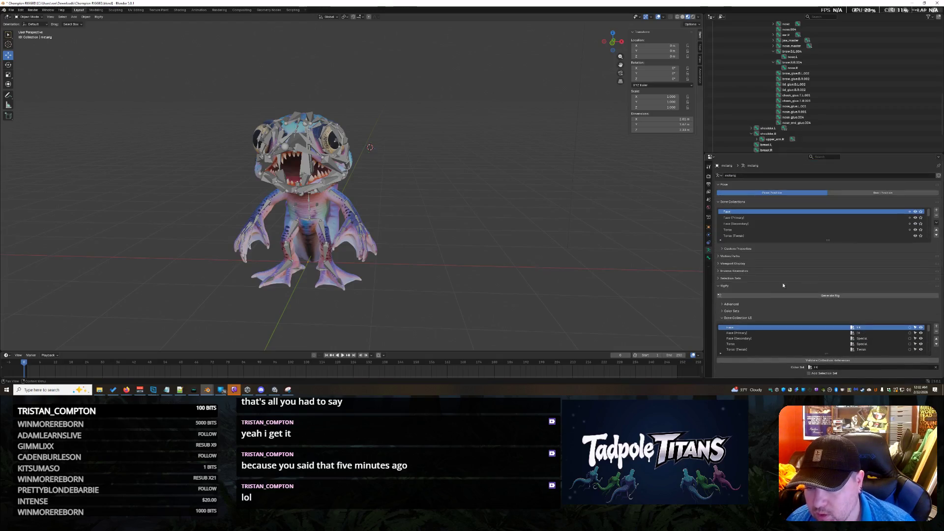
pyautogui.click(721, 318)
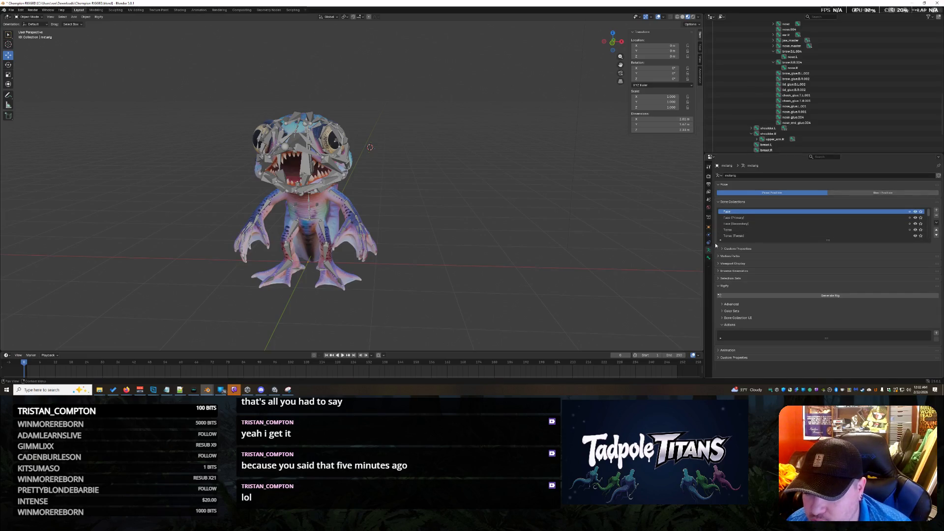
pyautogui.scroll(-4, 788, 220)
pyautogui.scroll(-2, 793, 211)
pyautogui.scroll(-1, 789, 213)
pyautogui.scroll(7, 788, 214)
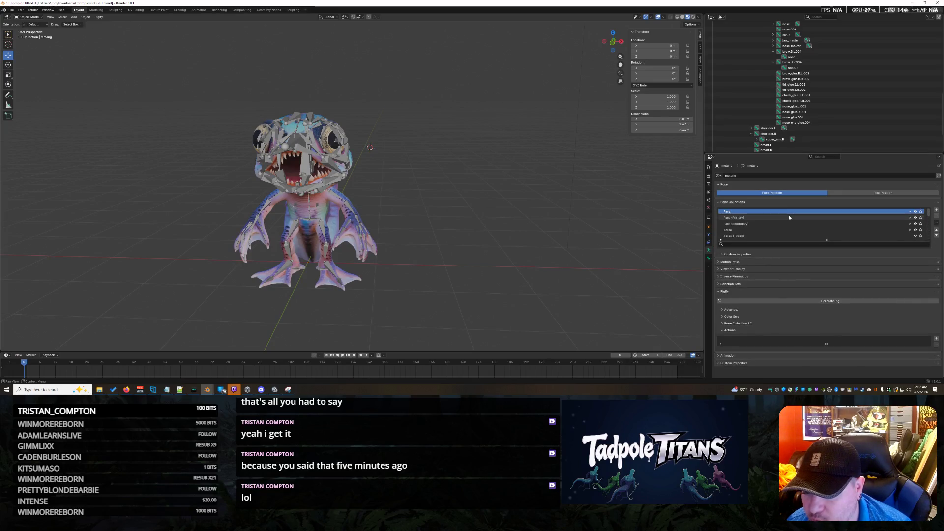
pyautogui.click(725, 255)
pyautogui.click(726, 254)
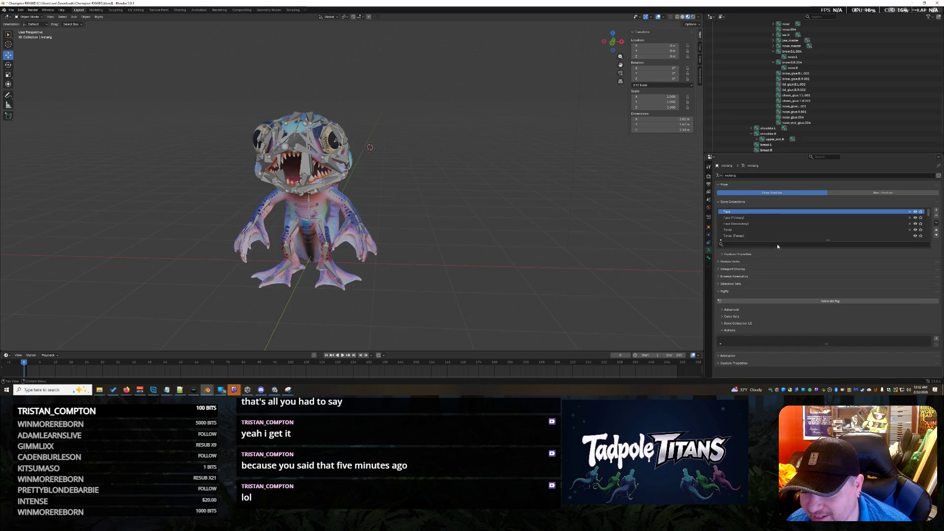
# Enlarge the Bone Collections list to show all entries and expand Rigify's Bone Collection UI settings
pyautogui.moveTo(828, 238); pyautogui.dragTo(825, 327)
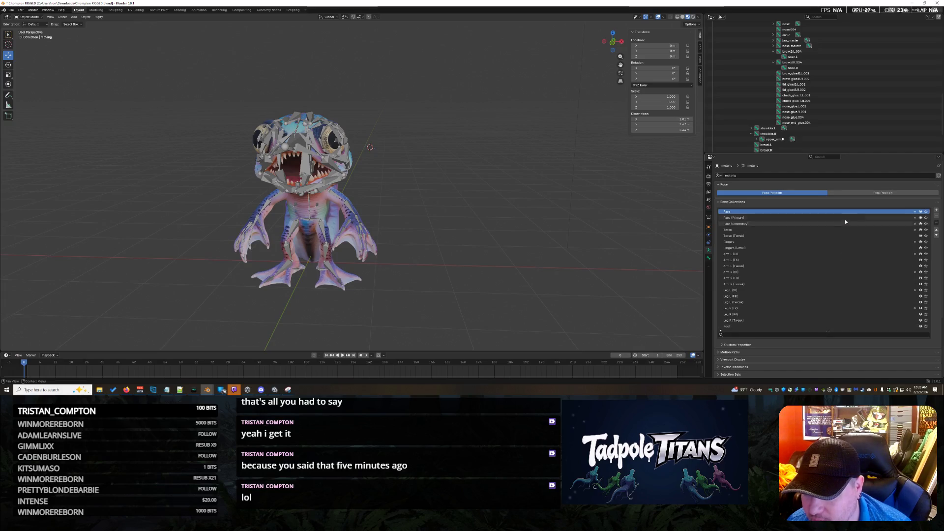
pyautogui.scroll(-2, 809, 266)
pyautogui.scroll(-1, 758, 288)
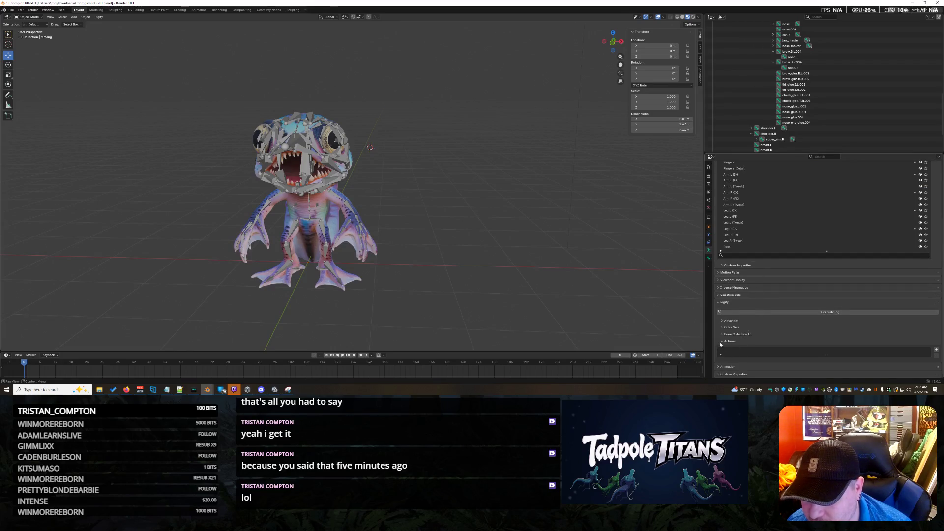
pyautogui.click(721, 344)
pyautogui.click(721, 353)
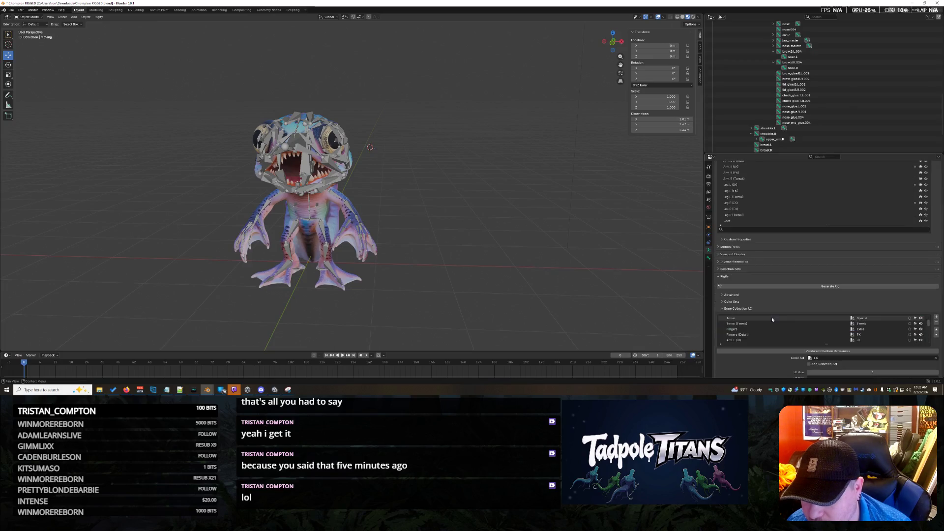
pyautogui.scroll(-3, 749, 368)
pyautogui.scroll(-2, 749, 369)
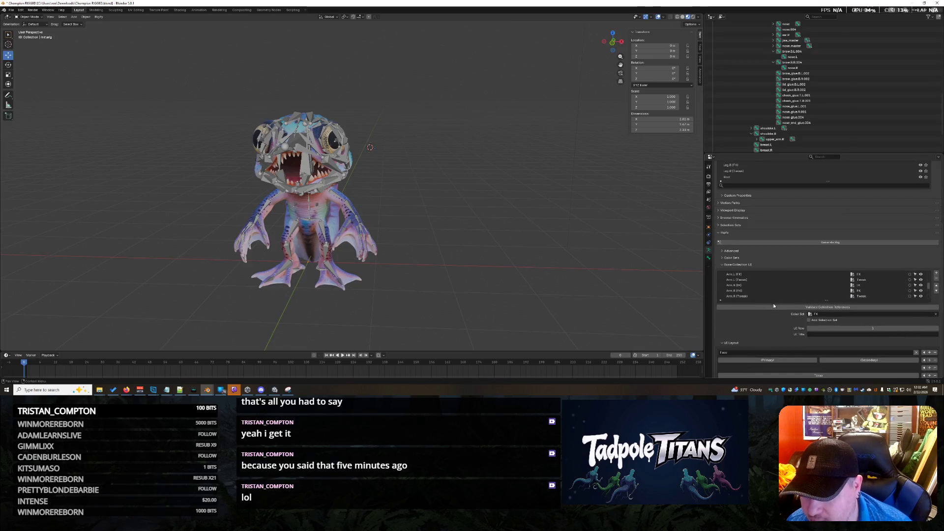
# Validate the metarig's bone collection references twice and review the Info Log, which reports no issues
pyautogui.click(771, 308)
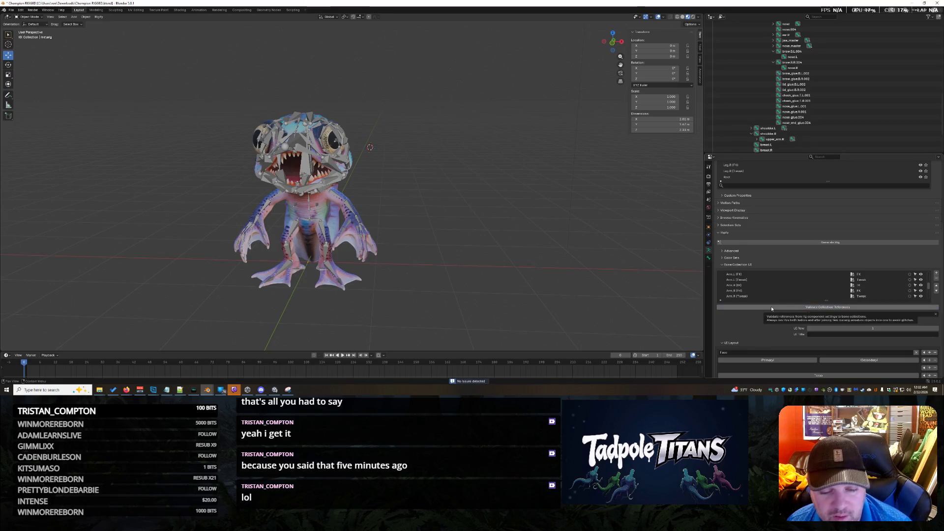
pyautogui.moveTo(170, 92); pyautogui.dragTo(543, 351)
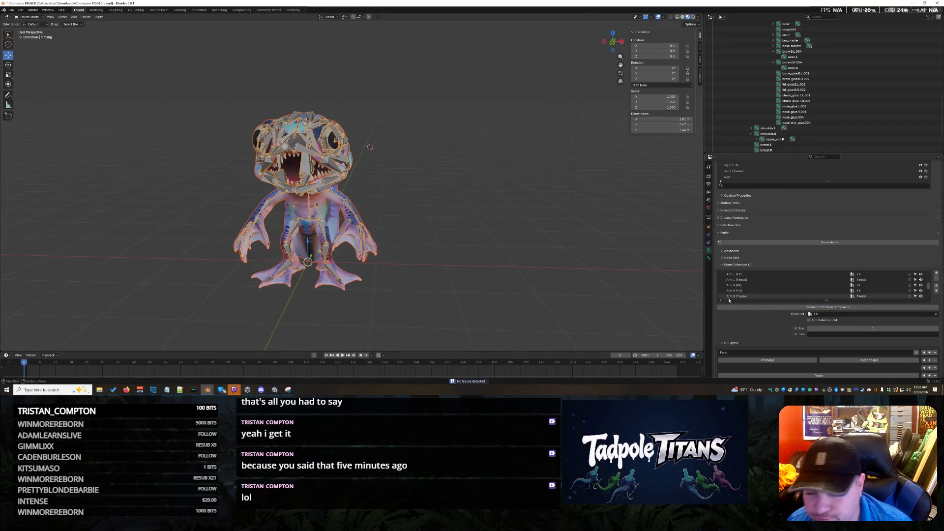
pyautogui.click(470, 381)
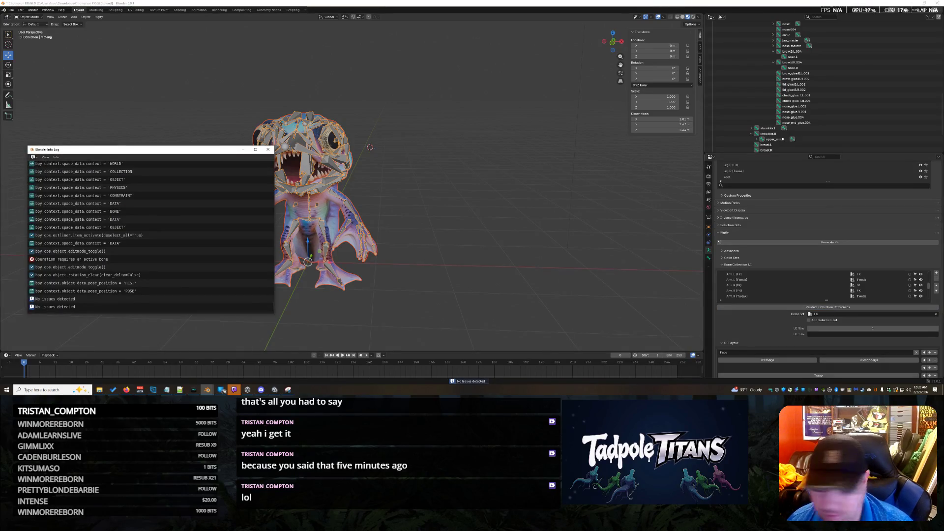
pyautogui.hotkey('alt', 'Tab')
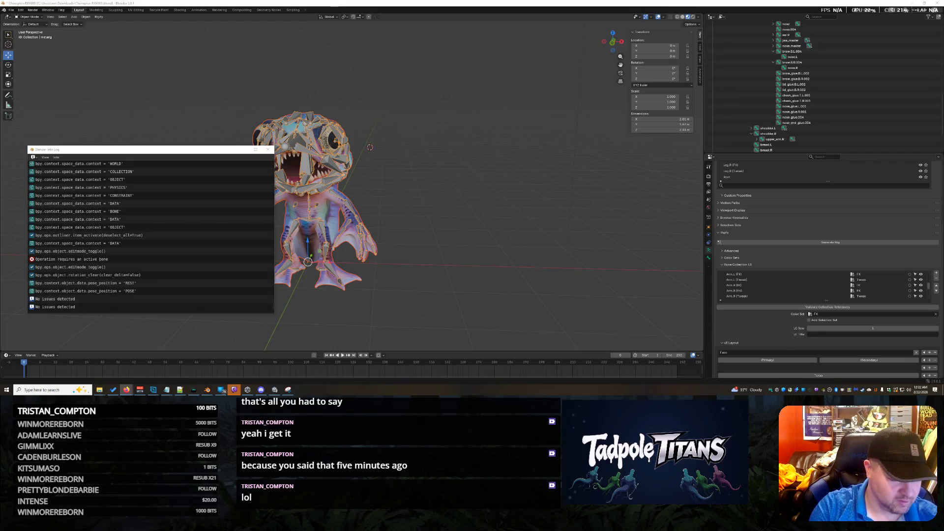
pyautogui.click(736, 309)
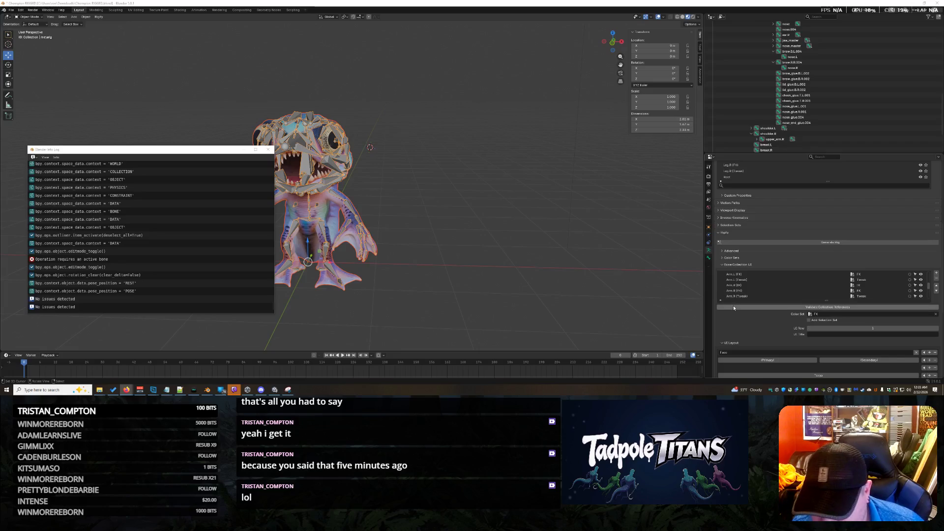
pyautogui.click(736, 309)
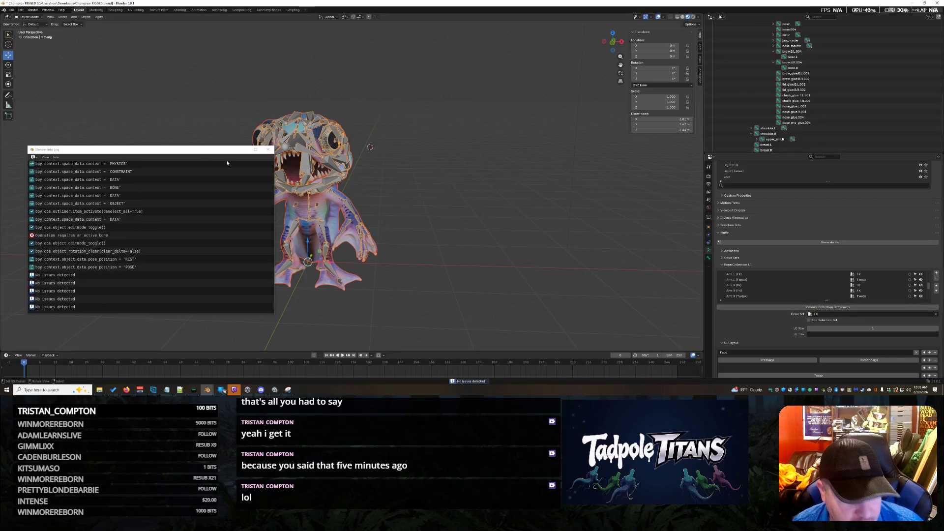
pyautogui.click(268, 150)
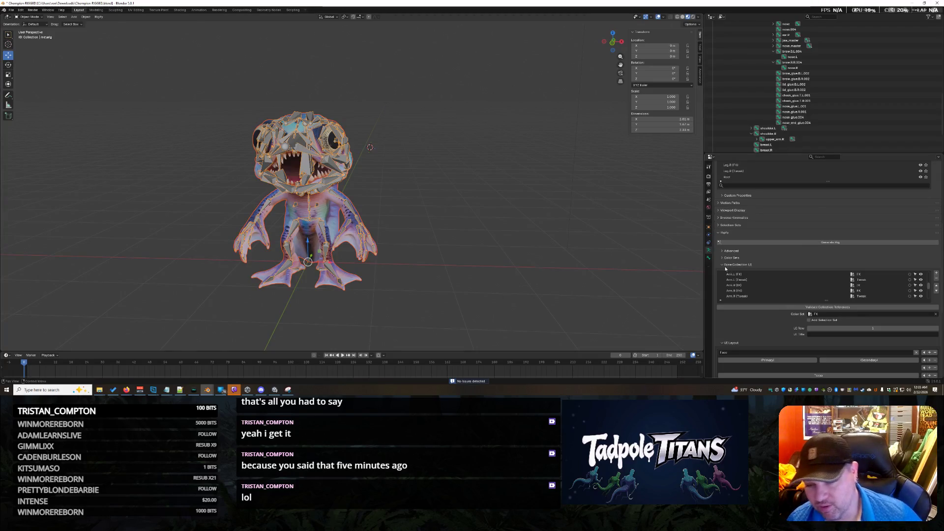
pyautogui.moveTo(827, 181); pyautogui.dragTo(724, 268)
pyautogui.scroll(3, 724, 221)
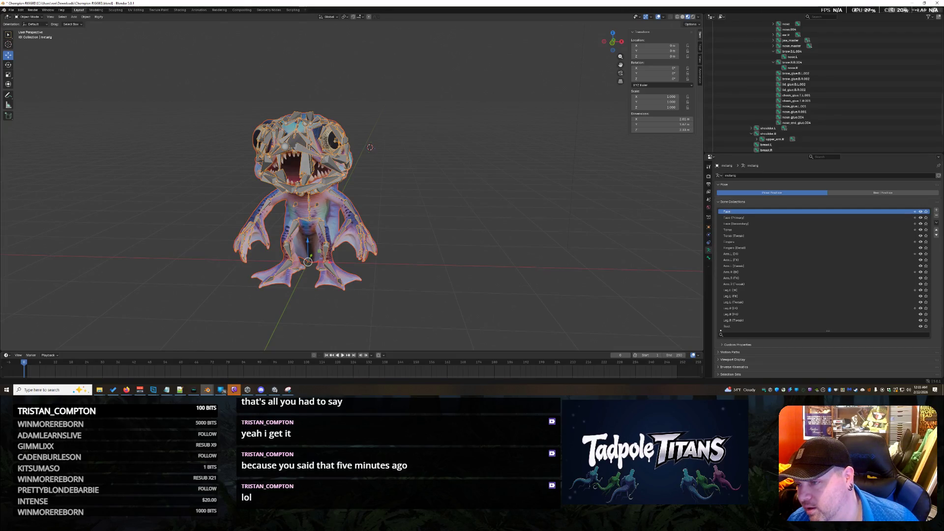
pyautogui.scroll(-3, 777, 308)
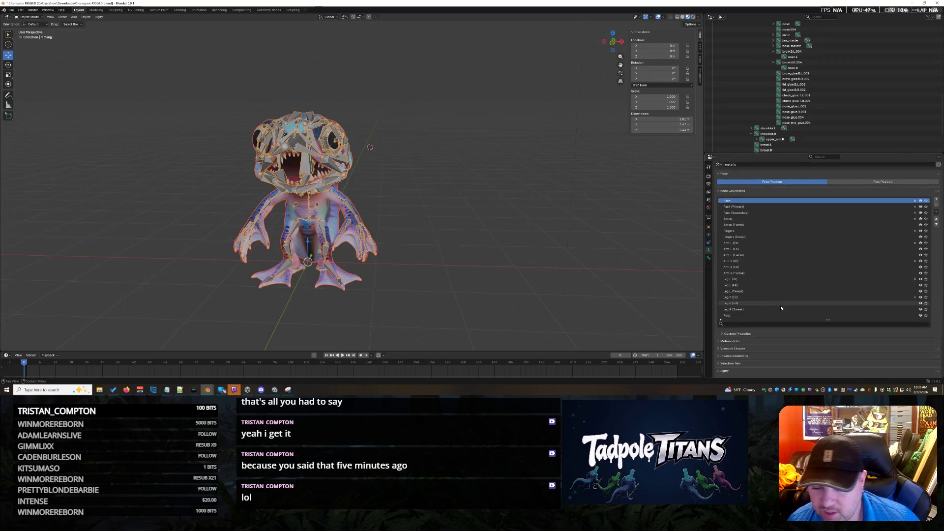
# Run Generate Rig on the metarig, which throws a generation exception
pyautogui.click(830, 358)
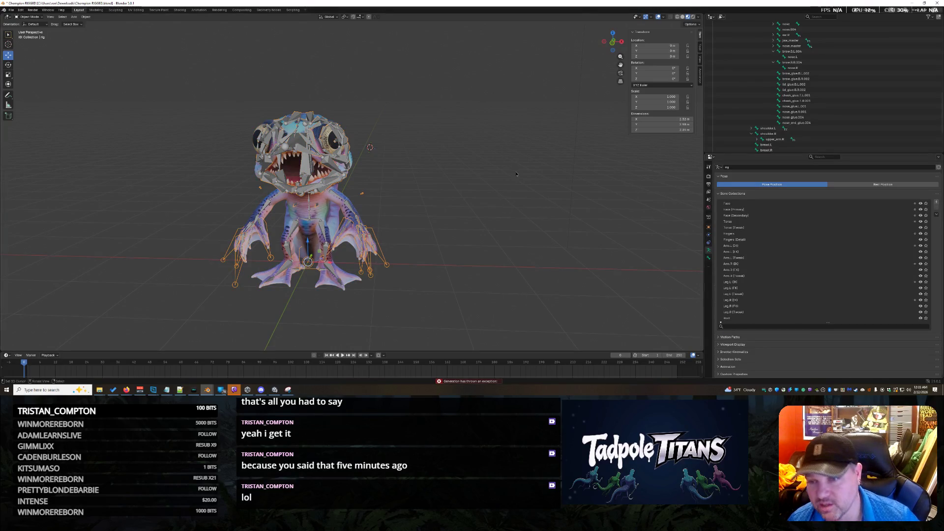
pyautogui.scroll(2, 565, 198)
pyautogui.scroll(-3, 565, 198)
# Switch the generated rig into Edit Mode and select one of its bones, viewing the whole creature from the front
pyautogui.moveTo(565, 198)
pyautogui.mouseDown(button='middle')
pyautogui.moveTo(437, 235)
pyautogui.moveTo(501, 221)
pyautogui.moveTo(470, 218)
pyautogui.mouseUp(button='middle')
pyautogui.scroll(2, 438, 235)
pyautogui.scroll(2, 437, 235)
pyautogui.scroll(2, 437, 235)
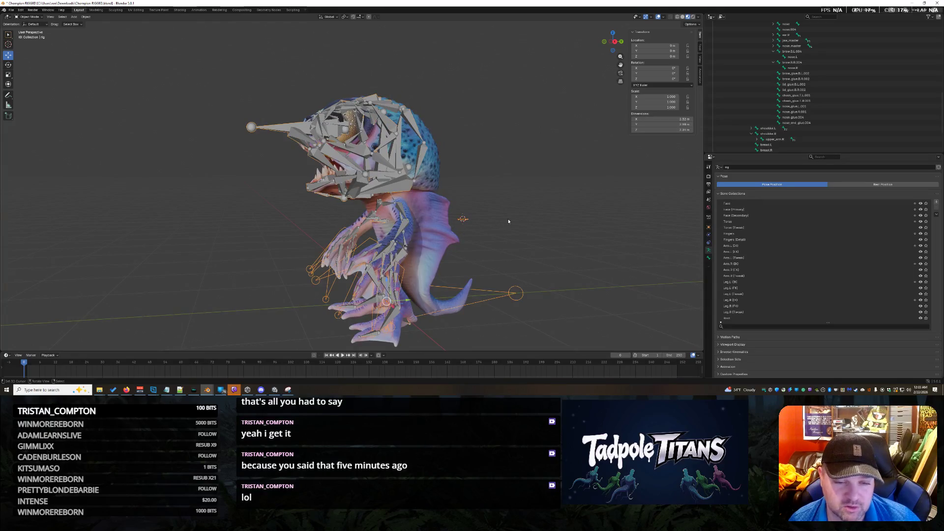
pyautogui.moveTo(463, 219); pyautogui.dragTo(471, 223, button='middle')
pyautogui.click(24, 17)
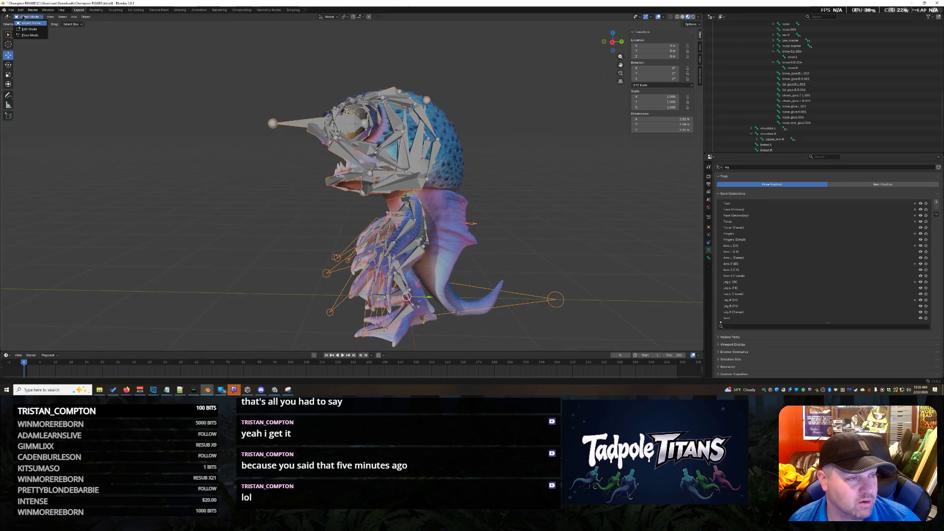
pyautogui.click(30, 28)
pyautogui.click(471, 225)
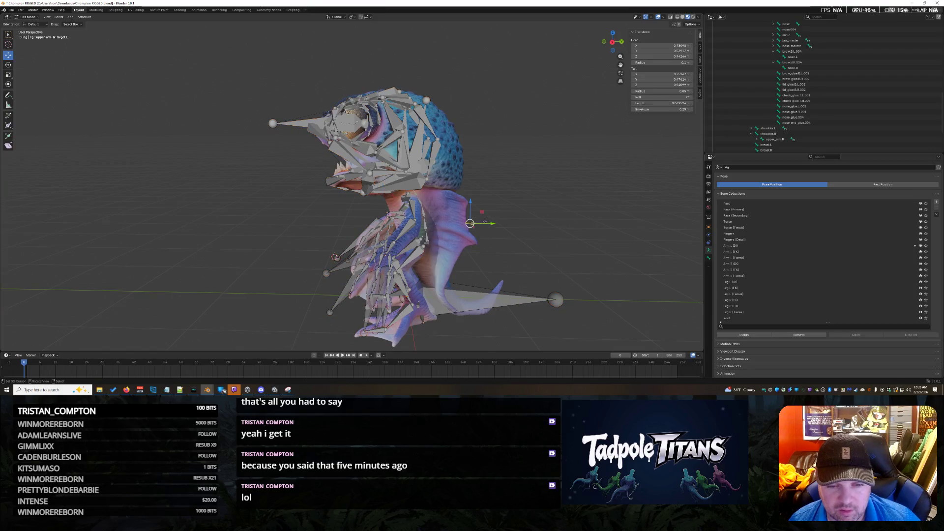
pyautogui.moveTo(522, 200); pyautogui.dragTo(514, 203, button='middle')
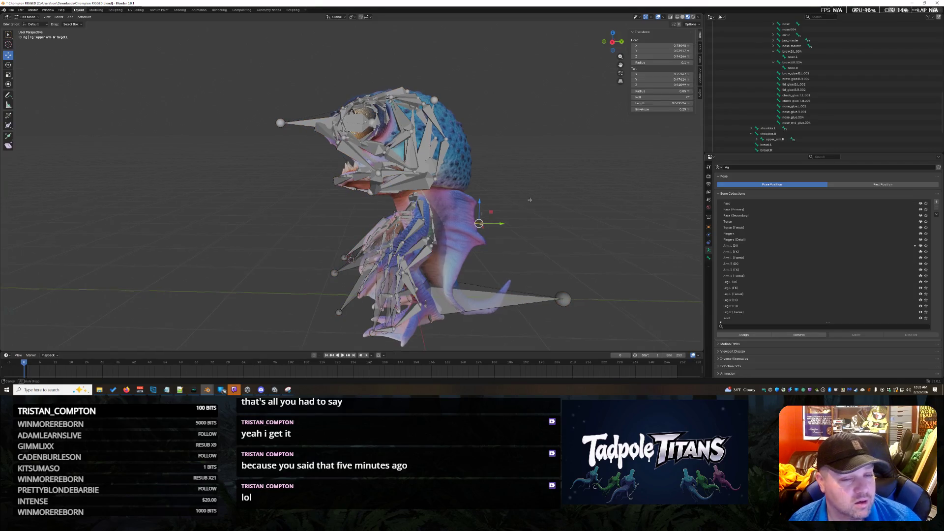
pyautogui.moveTo(620, 57); pyautogui.dragTo(619, 81)
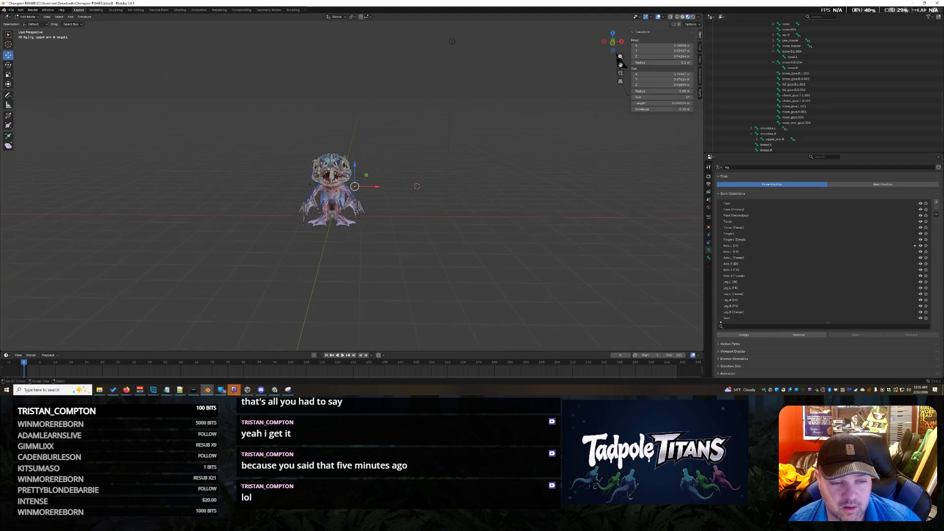
# Delete all of the rig's bones and then the metarig object, leaving only the creature mesh
pyautogui.press('a')
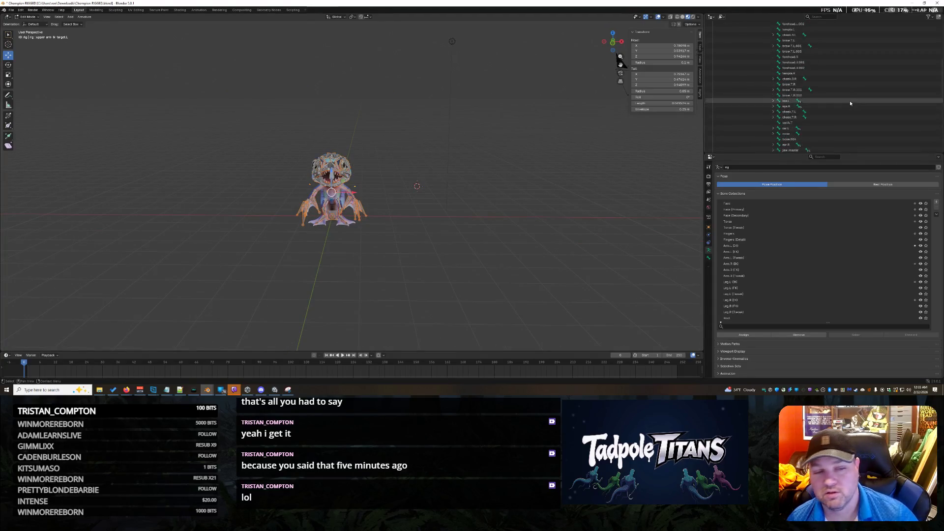
pyautogui.scroll(10, 850, 100)
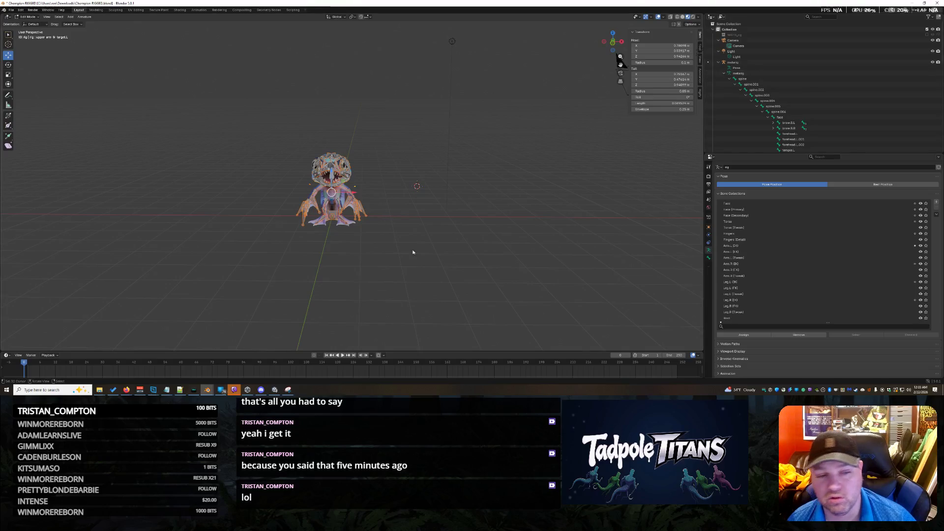
pyautogui.press('x')
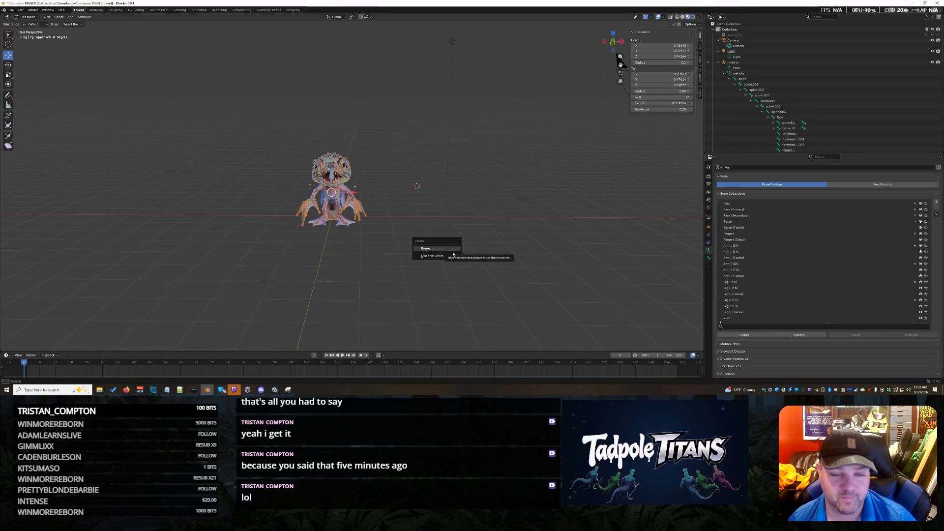
pyautogui.click(452, 249)
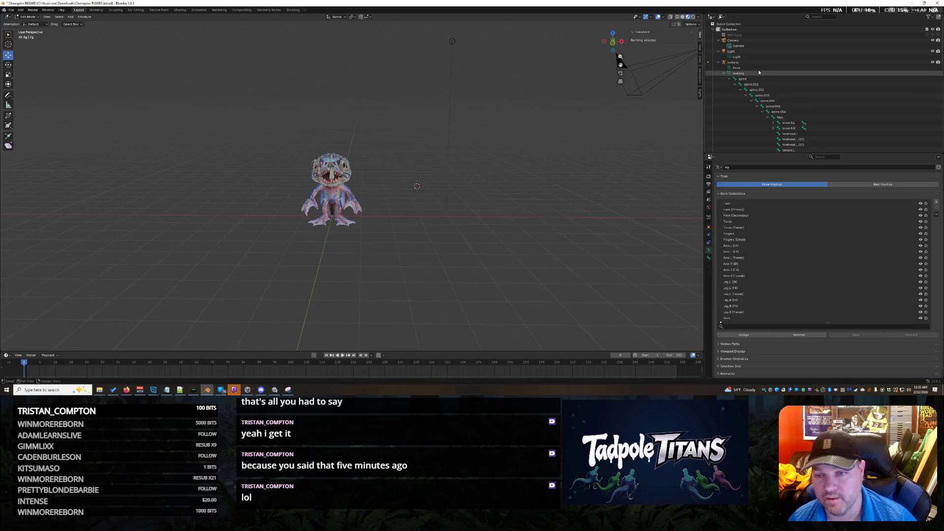
pyautogui.click(744, 67)
pyautogui.hotkey('ctrl', 'z')
pyautogui.hotkey('ctrl', 'z')
pyautogui.hotkey('ctrl', 'z')
pyautogui.hotkey('ctrl', 'z')
pyautogui.hotkey('ctrl', 'z')
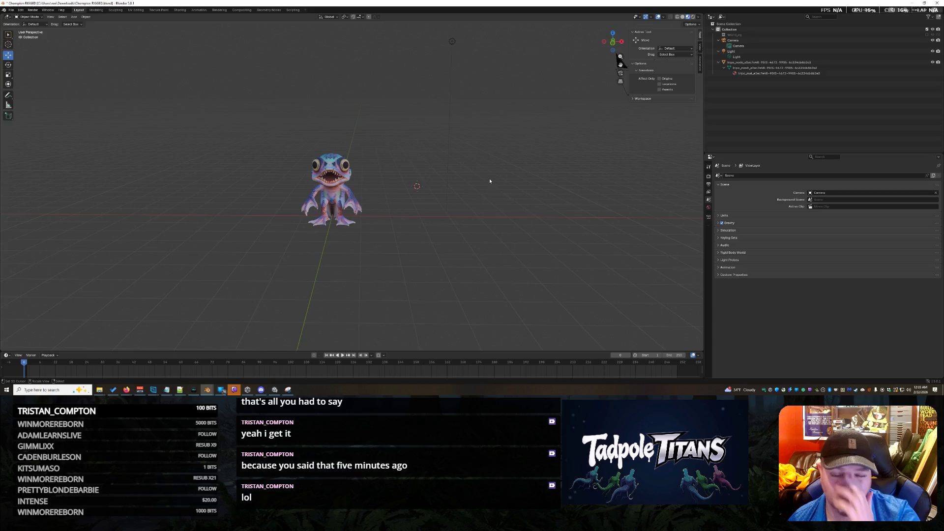
pyautogui.scroll(3, 507, 178)
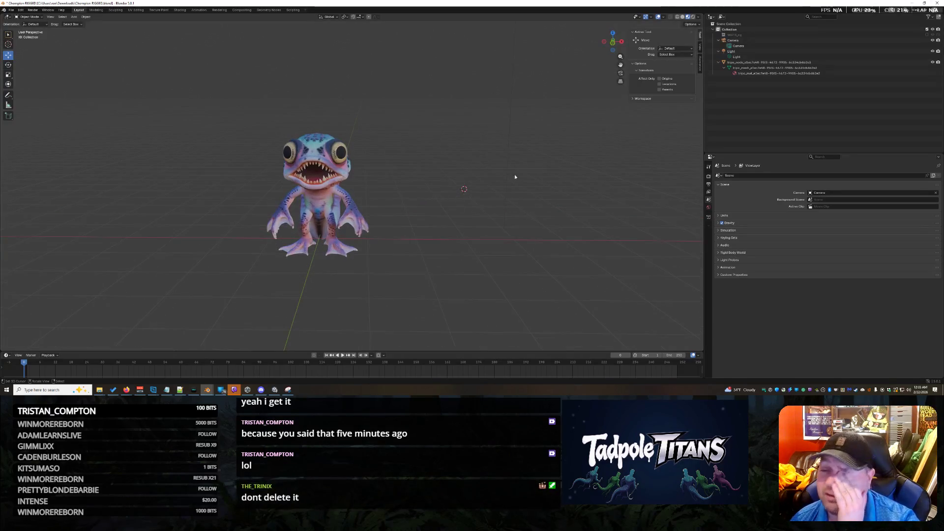
# Collapse the creature's Outliner row and bring up the Add menu's Rigify Meta-Rigs list
pyautogui.click(720, 62)
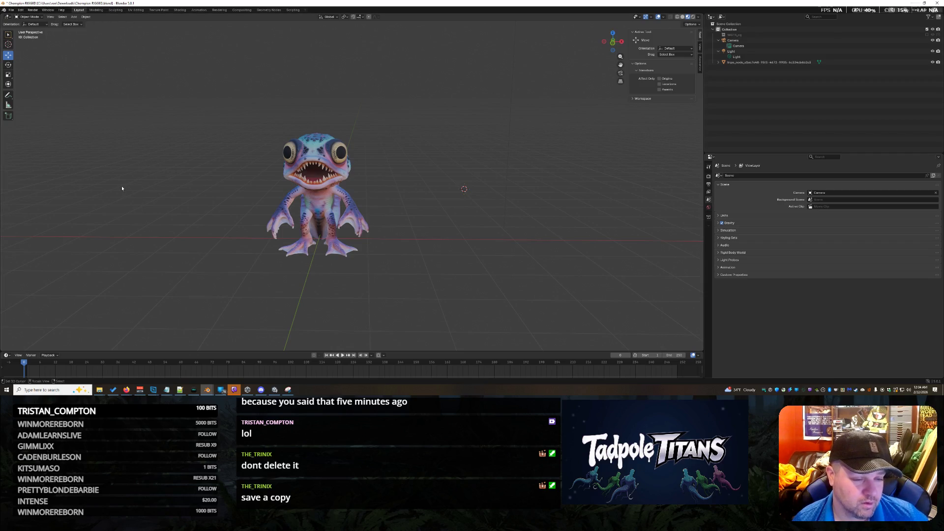
pyautogui.hotkey('shift', 'a')
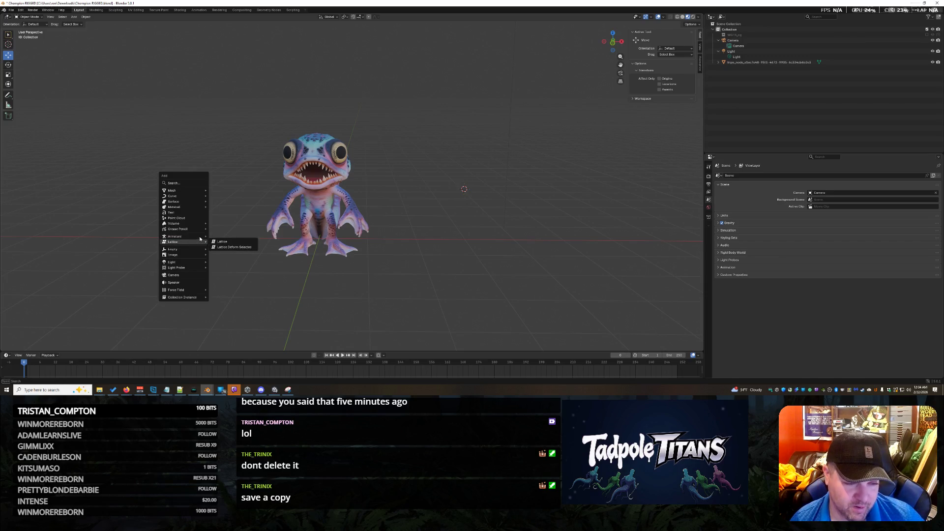
pyautogui.moveTo(231, 242)
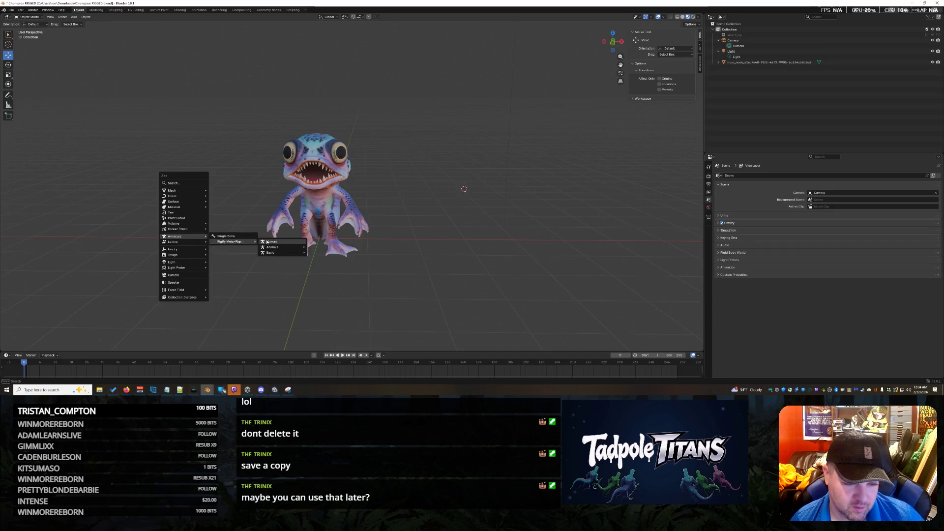
# Add a Rigify Human meta-rig and centre it over the creature, viewed from the front
pyautogui.click(269, 243)
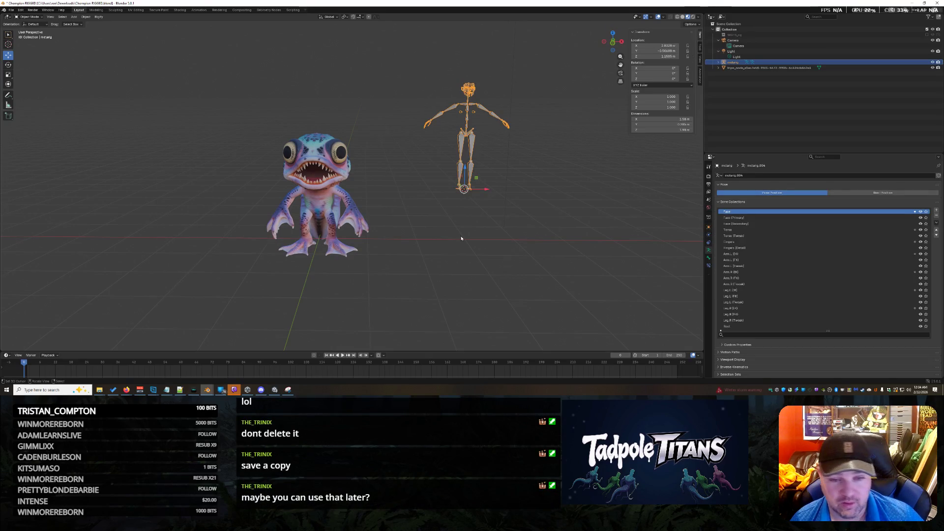
pyautogui.moveTo(520, 253); pyautogui.dragTo(648, 66, button='middle')
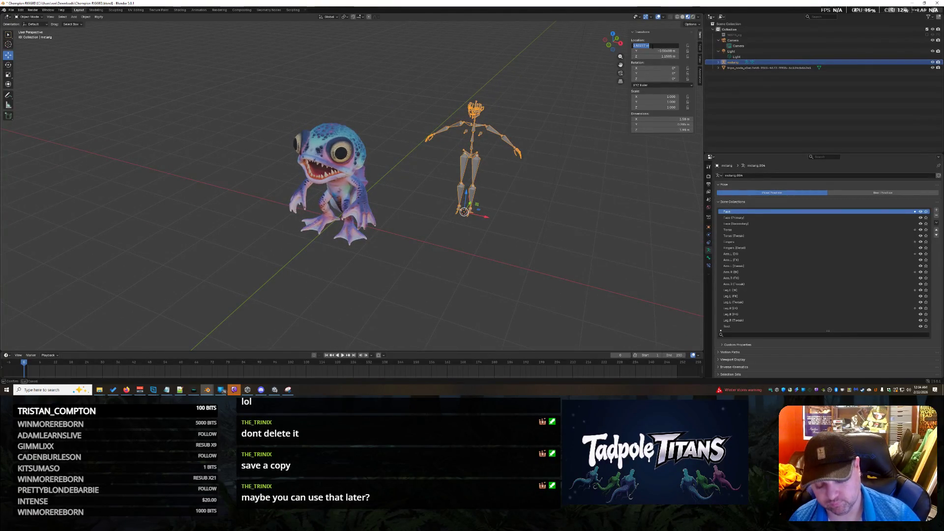
pyautogui.write('0')
pyautogui.press('Tab')
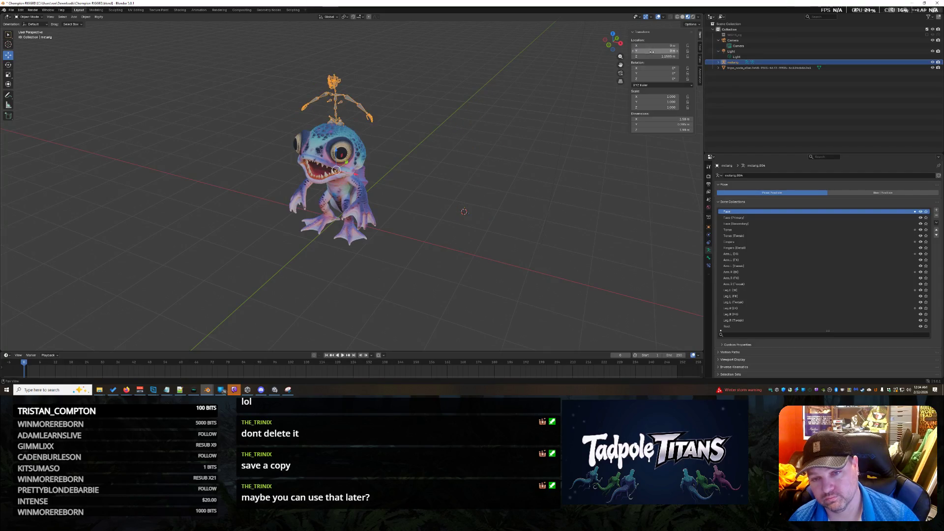
pyautogui.click(486, 251)
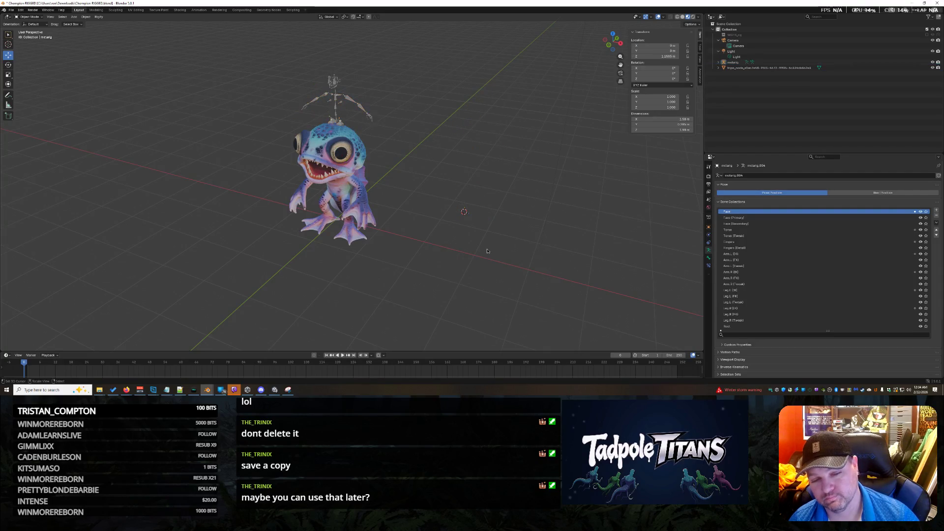
pyautogui.moveTo(419, 211); pyautogui.dragTo(439, 196, button='middle')
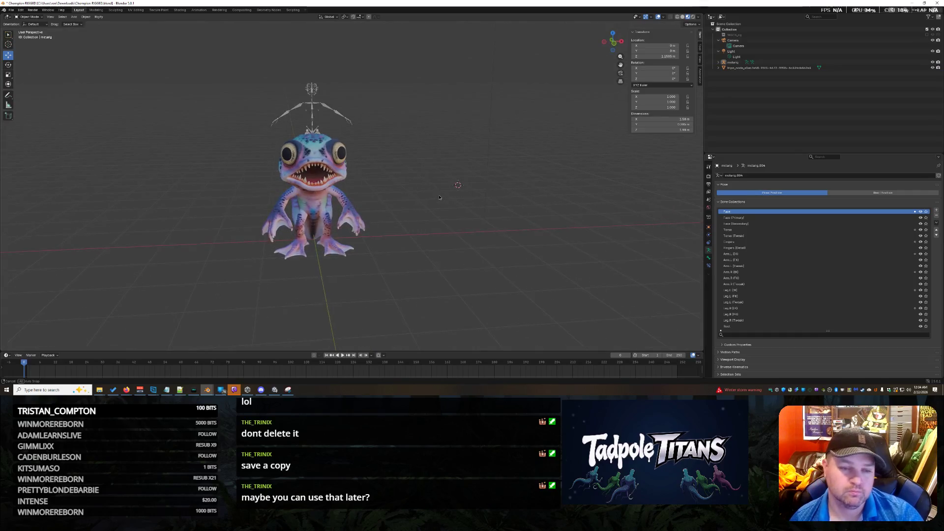
pyautogui.moveTo(221, 65); pyautogui.dragTo(408, 222)
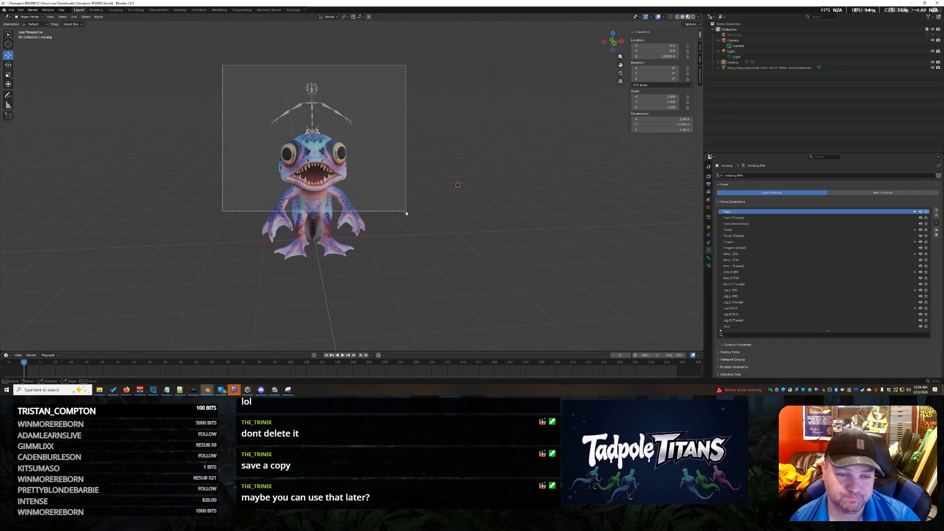
pyautogui.click(358, 233)
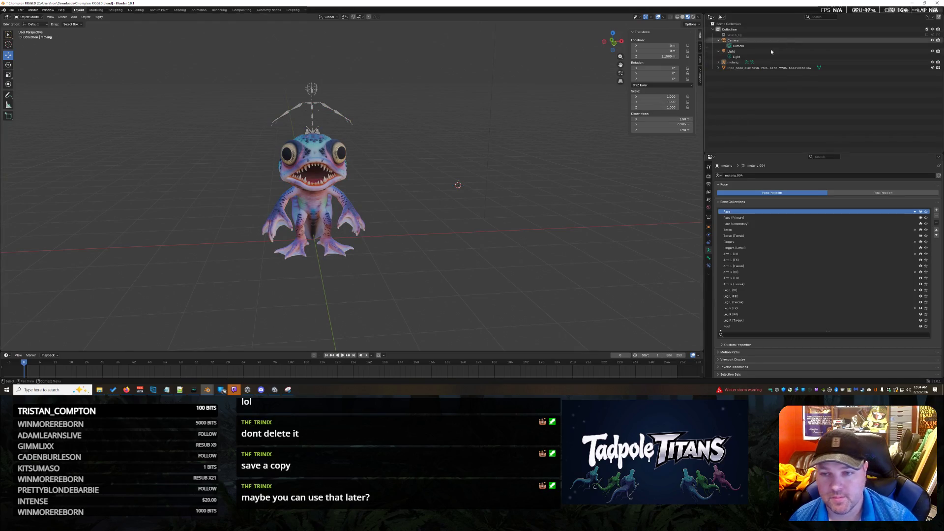
# Rename metarig.004 to plain 'metarig' in the Outliner and show its Object Properties
pyautogui.click(747, 64)
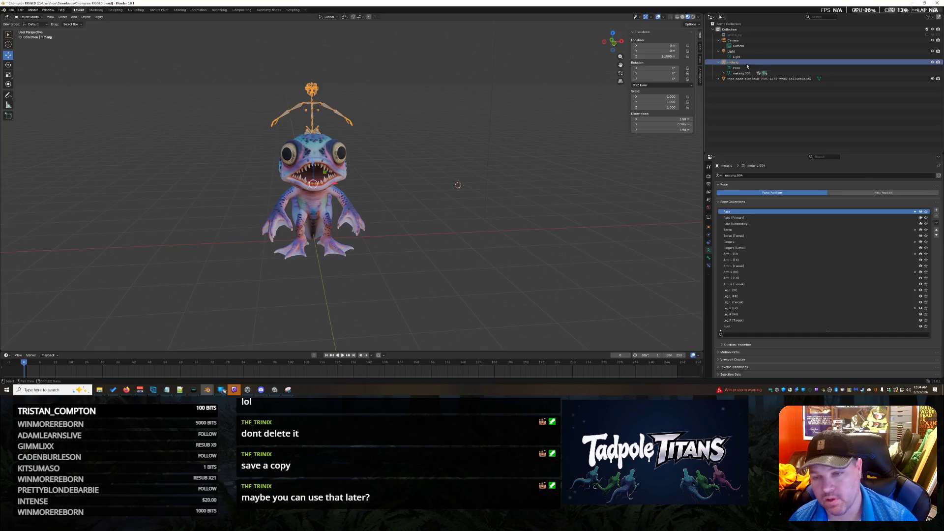
pyautogui.click(756, 74)
pyautogui.doubleClick(751, 74)
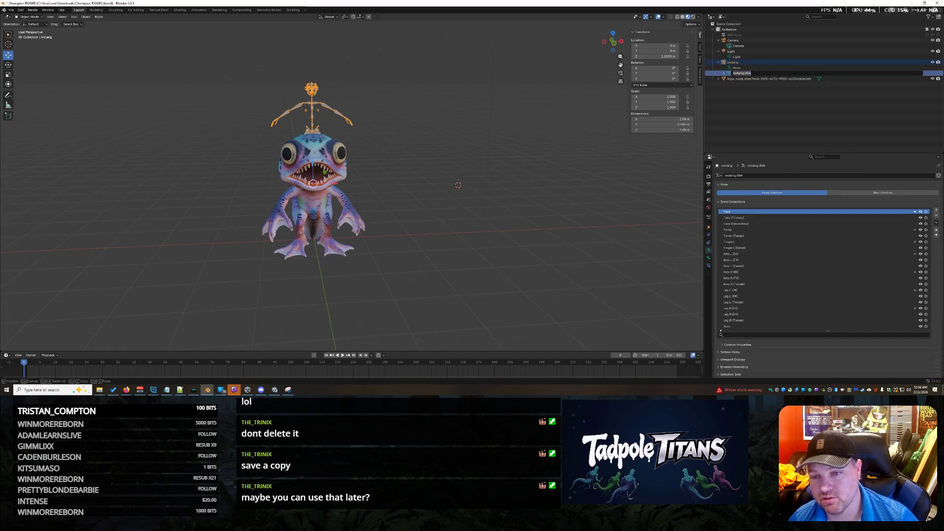
pyautogui.press('BackSpace')
pyautogui.press('BackSpace')
pyautogui.press('Return')
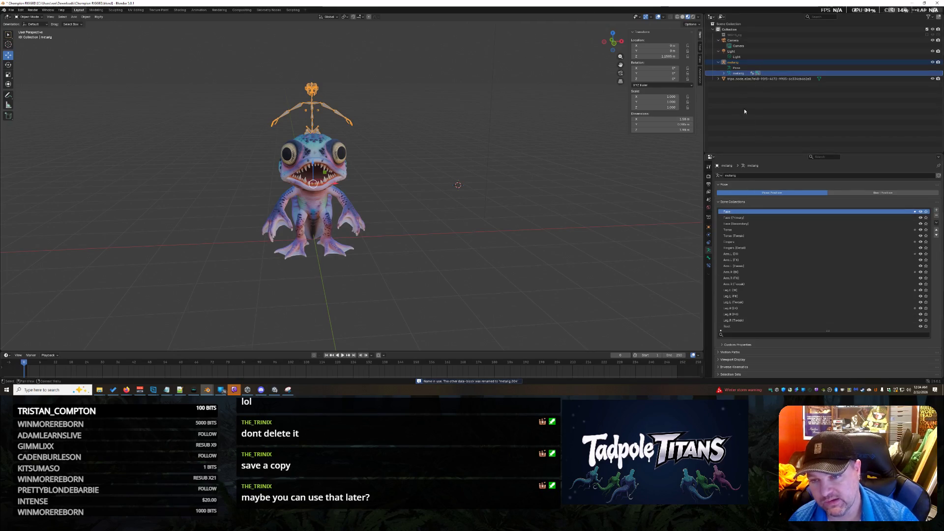
pyautogui.click(708, 226)
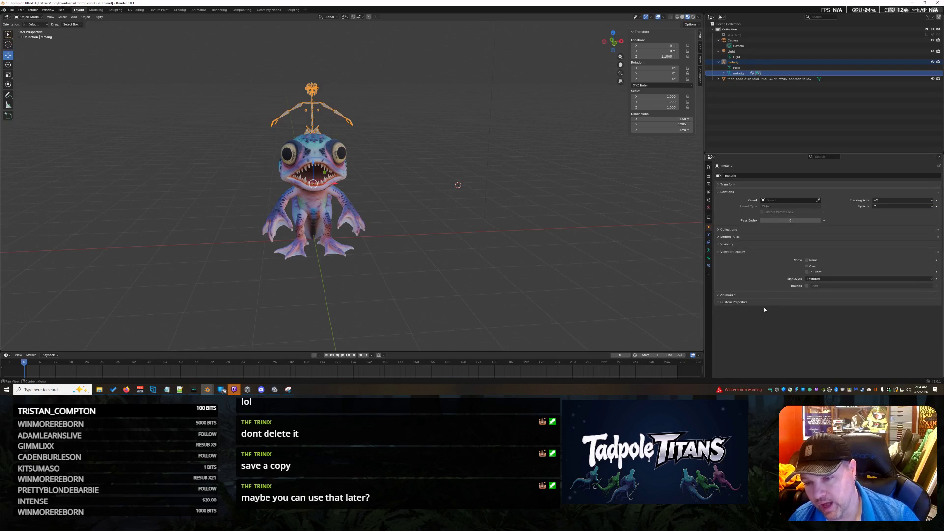
pyautogui.click(405, 237)
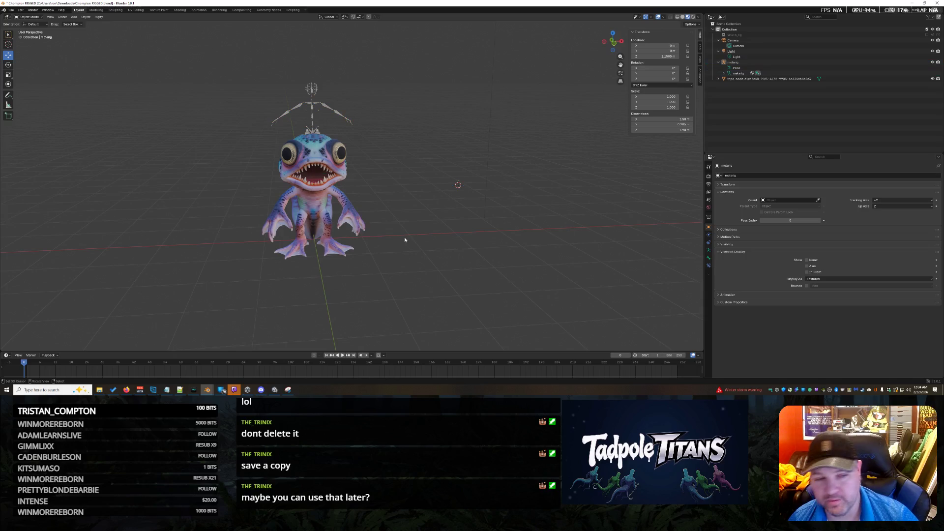
pyautogui.scroll(2, 420, 259)
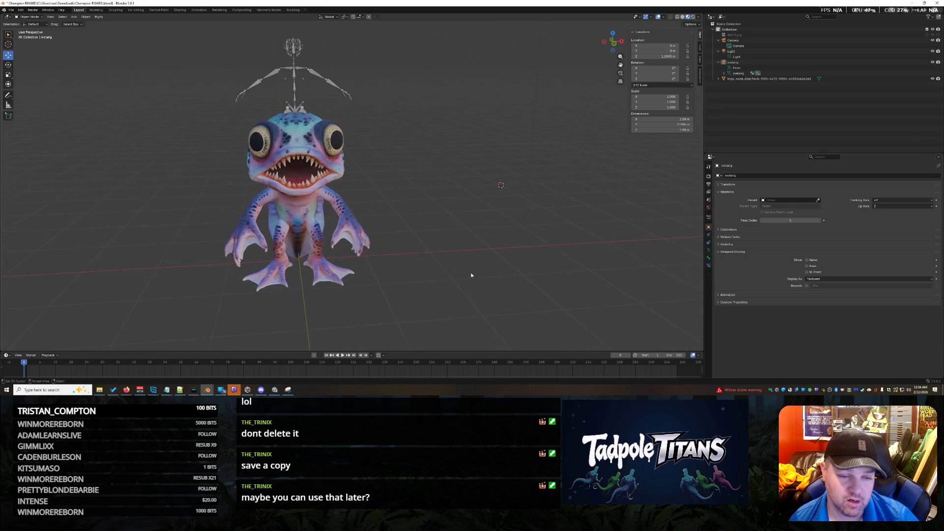
pyautogui.scroll(1, 463, 277)
pyautogui.moveTo(462, 278); pyautogui.dragTo(459, 280, button='middle')
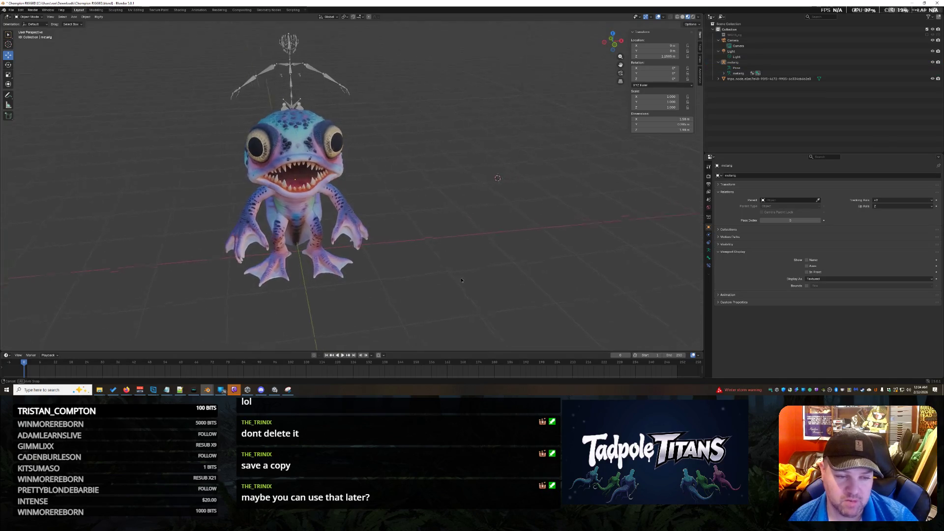
pyautogui.scroll(1, 459, 278)
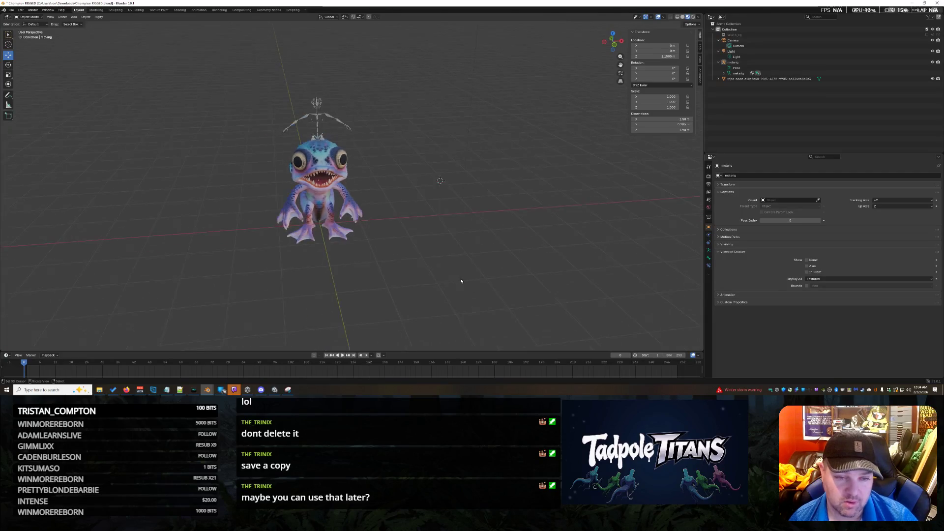
pyautogui.scroll(1, 460, 278)
pyautogui.scroll(-3, 461, 281)
pyautogui.scroll(3, 461, 280)
pyautogui.scroll(-1, 461, 281)
pyautogui.scroll(-1, 461, 280)
pyautogui.scroll(2, 461, 280)
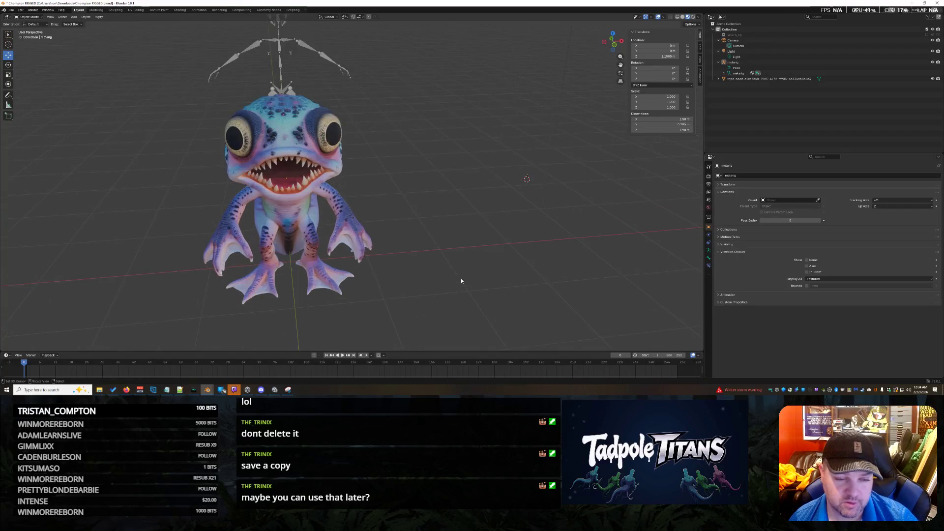
pyautogui.scroll(-1, 461, 280)
pyautogui.scroll(-1, 460, 278)
pyautogui.scroll(-2, 462, 278)
pyautogui.scroll(2, 461, 276)
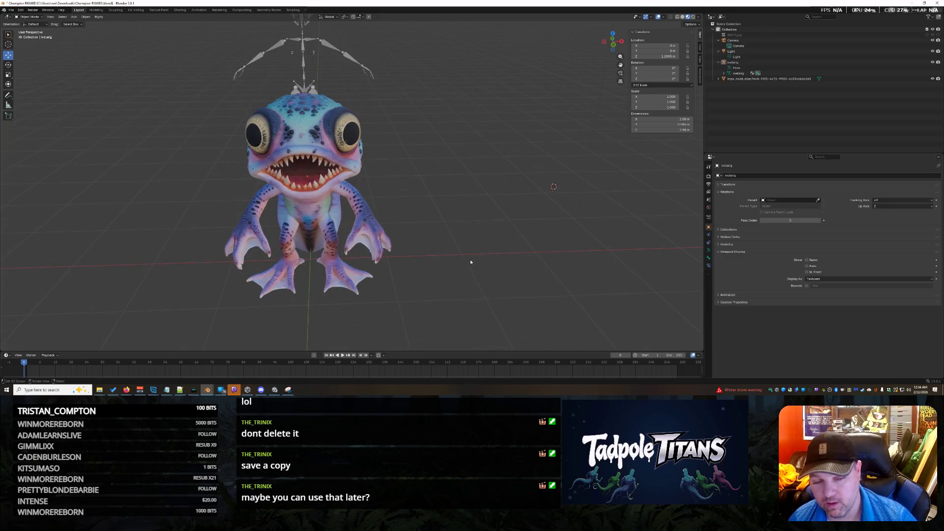
pyautogui.scroll(-2, 470, 261)
pyautogui.scroll(1, 471, 262)
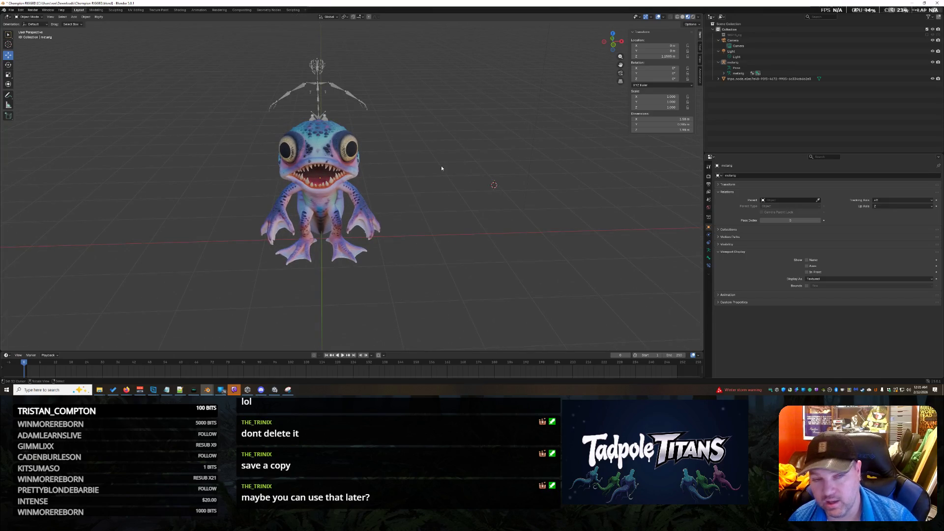
pyautogui.moveTo(244, 51); pyautogui.dragTo(382, 111)
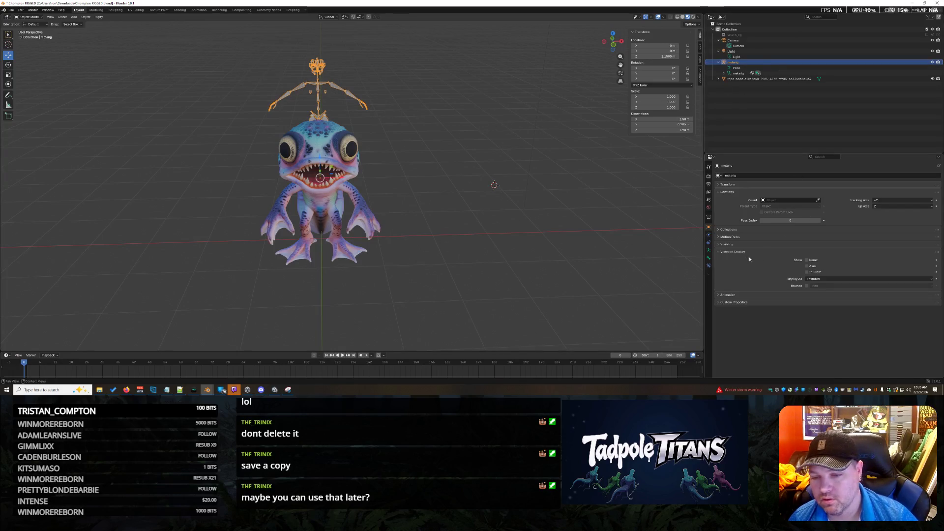
# Enable In Front display for the metarig and lower it along Z into the creature's body
pyautogui.click(807, 272)
pyautogui.click(539, 248)
pyautogui.moveTo(539, 249); pyautogui.dragTo(538, 245, button='middle')
pyautogui.moveTo(233, 36); pyautogui.dragTo(427, 193)
pyautogui.moveTo(428, 193); pyautogui.dragTo(396, 142, button='middle')
pyautogui.click(282, 44)
pyautogui.moveTo(270, 31); pyautogui.dragTo(396, 99)
pyautogui.press('g')
pyautogui.press('z')
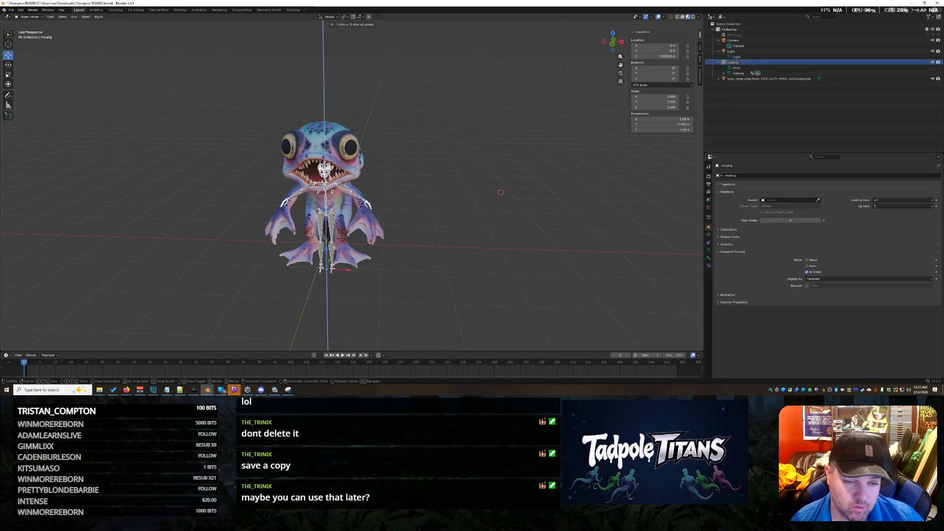
pyautogui.click(500, 192)
pyautogui.scroll(2, 519, 285)
pyautogui.scroll(3, 528, 259)
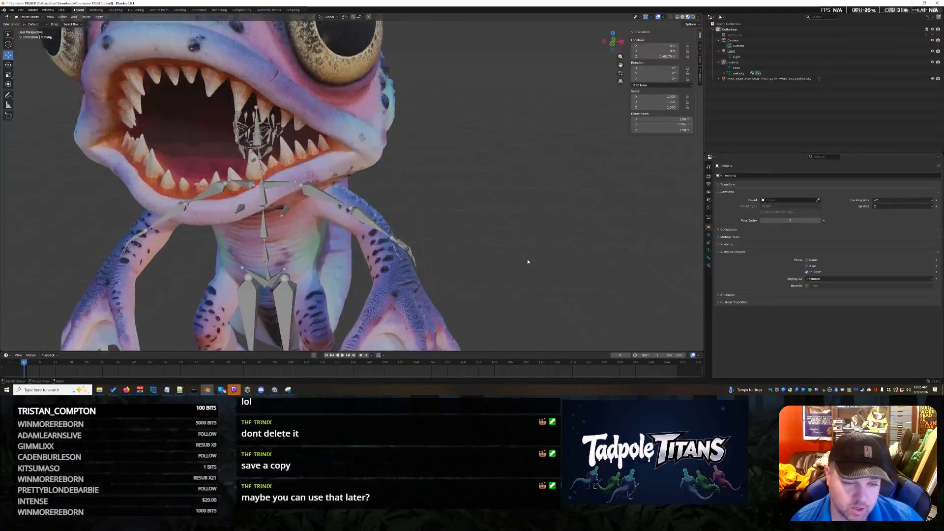
pyautogui.scroll(3, 528, 258)
pyautogui.scroll(-3, 530, 259)
pyautogui.scroll(-3, 501, 248)
# Bring the creature's legs into view, select the rig's bones and enter Edit Mode
pyautogui.moveTo(501, 249)
pyautogui.mouseDown(button='middle')
pyautogui.moveTo(474, 268)
pyautogui.moveTo(511, 204)
pyautogui.moveTo(526, 197)
pyautogui.moveTo(461, 196)
pyautogui.moveTo(516, 199)
pyautogui.mouseUp(button='middle')
pyautogui.scroll(2, 520, 200)
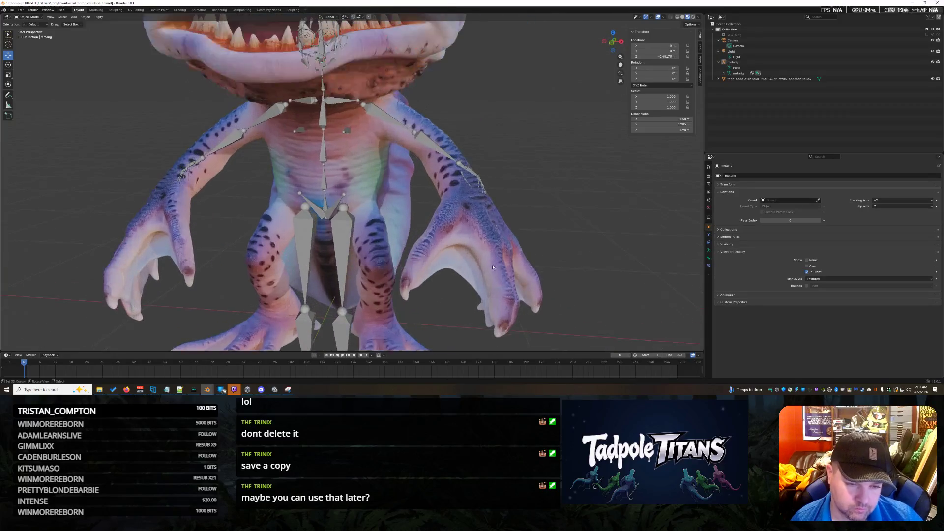
pyautogui.scroll(2, 495, 269)
pyautogui.keyDown('shift'); pyautogui.moveTo(496, 270); pyautogui.dragTo(492, 160, button='middle'); pyautogui.keyUp('shift')
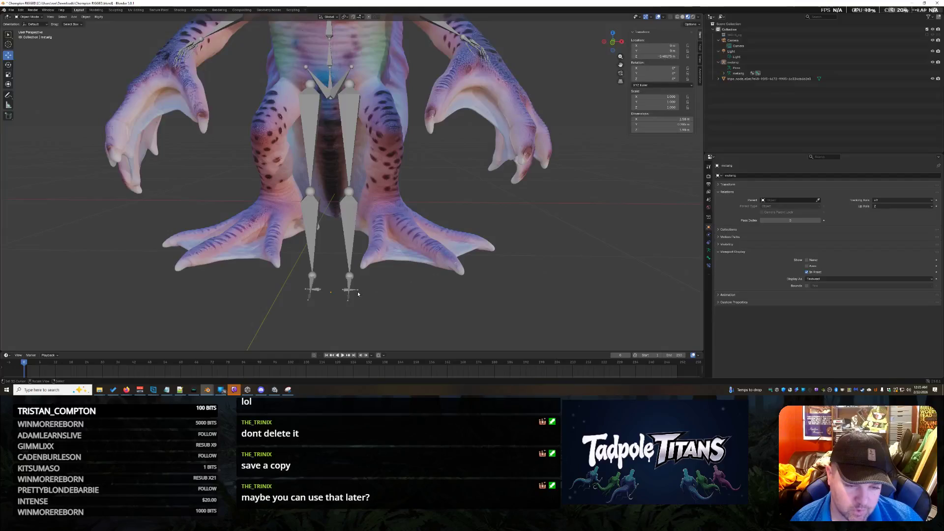
pyautogui.moveTo(381, 323); pyautogui.dragTo(278, 279)
pyautogui.click(390, 289)
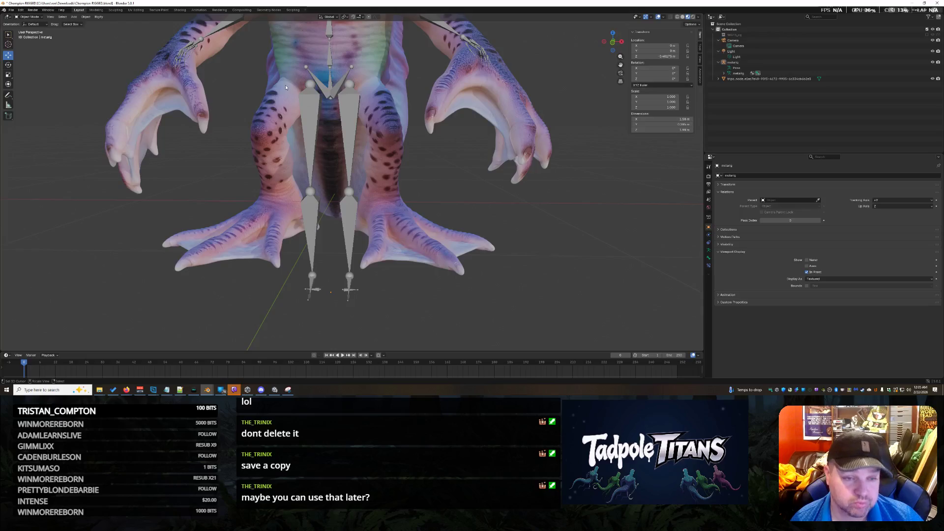
pyautogui.moveTo(469, 342); pyautogui.dragTo(300, 254)
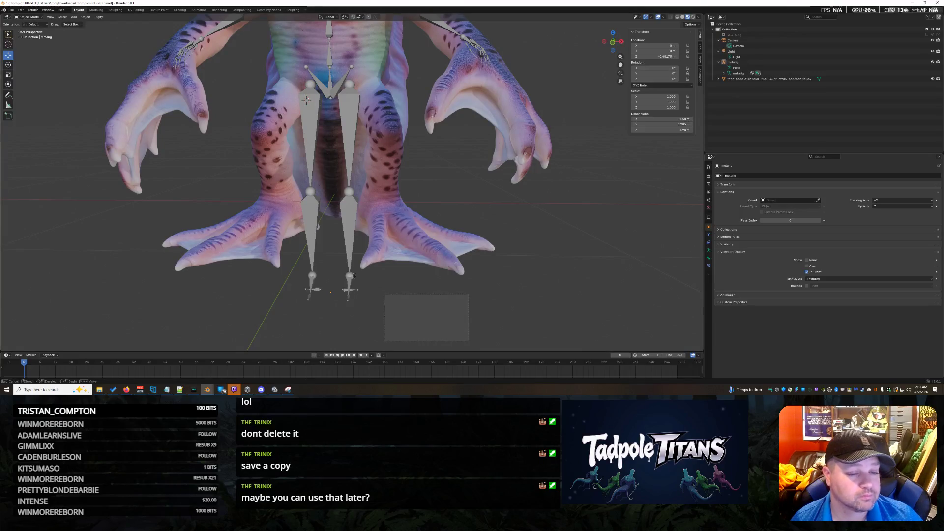
pyautogui.press('Tab')
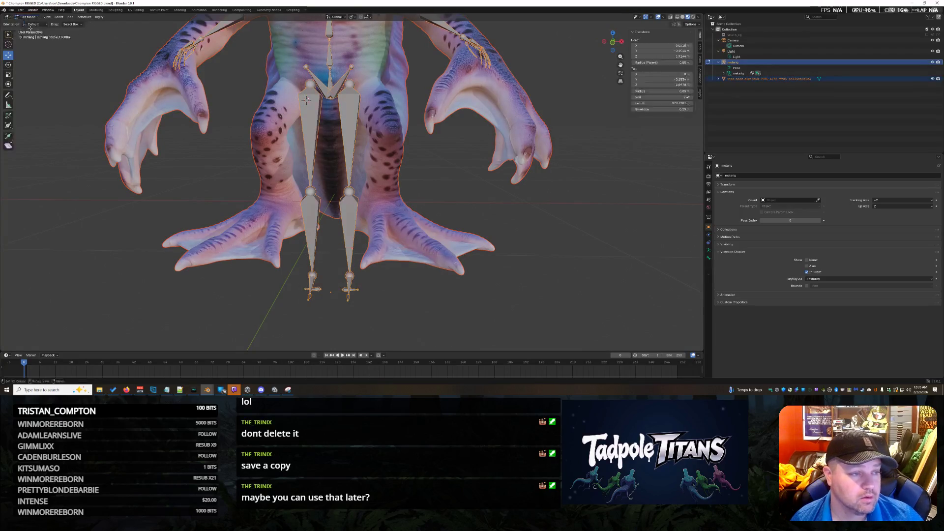
# Raise the metarig's foot bones straight up along Z toward the creature's feet
pyautogui.click(392, 294)
pyautogui.moveTo(392, 294); pyautogui.dragTo(372, 297, button='middle')
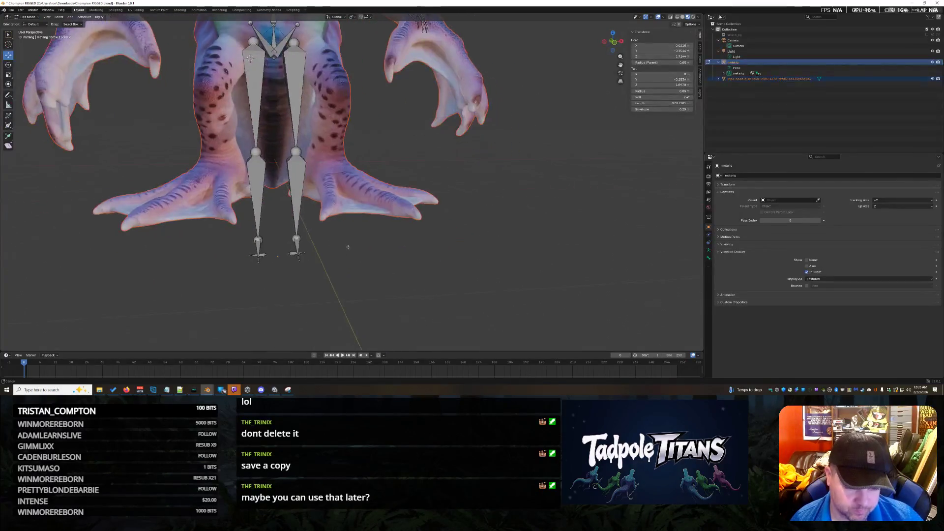
pyautogui.moveTo(372, 297); pyautogui.dragTo(251, 245)
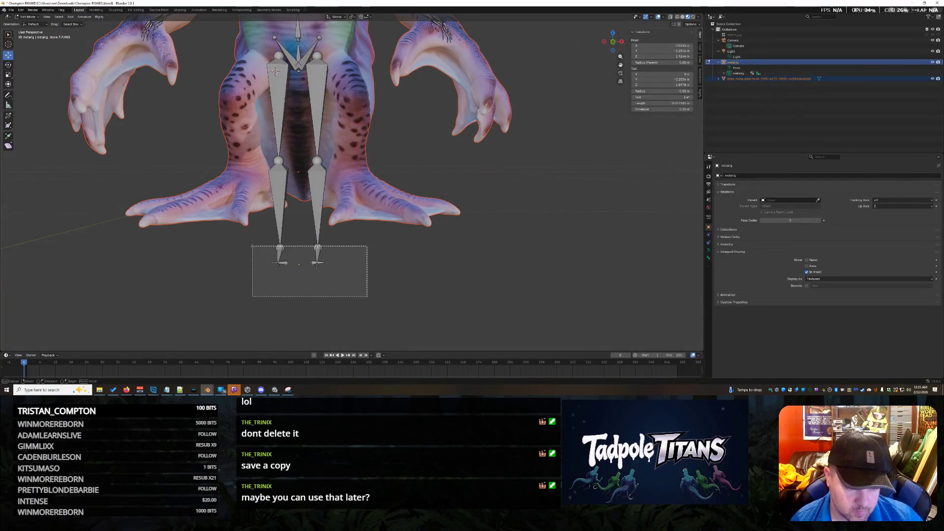
pyautogui.press('g')
pyautogui.press('z')
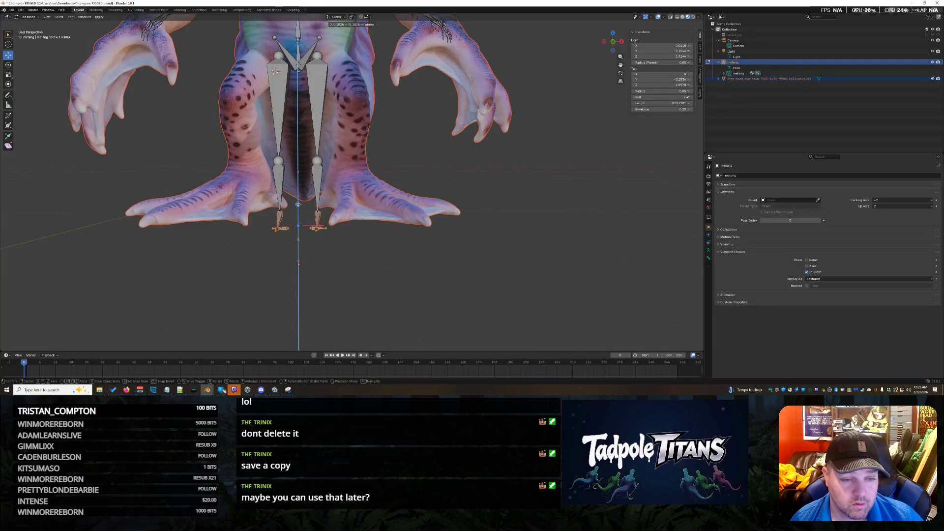
pyautogui.click(299, 262)
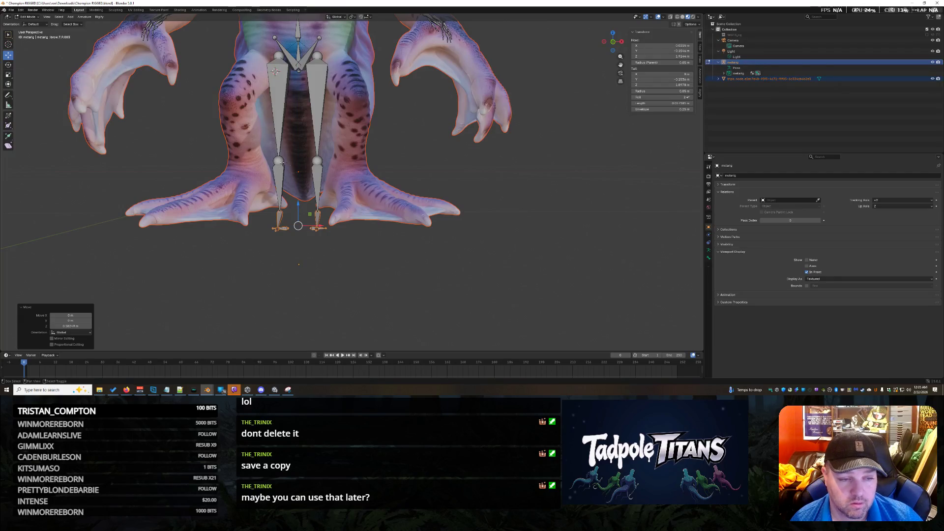
# Undo an accidental knee bend, then raise both ankle joints vertically along Z
pyautogui.click(280, 160)
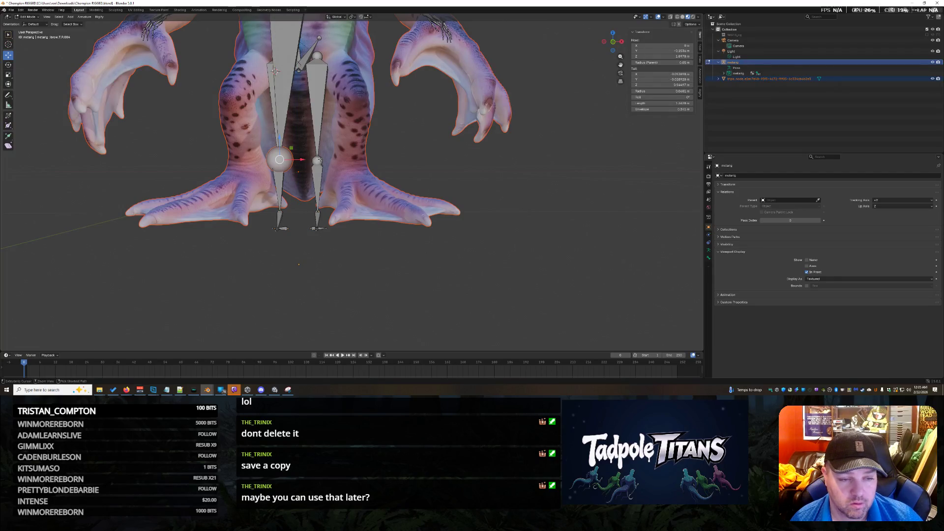
pyautogui.hotkey('ctrl', 'z')
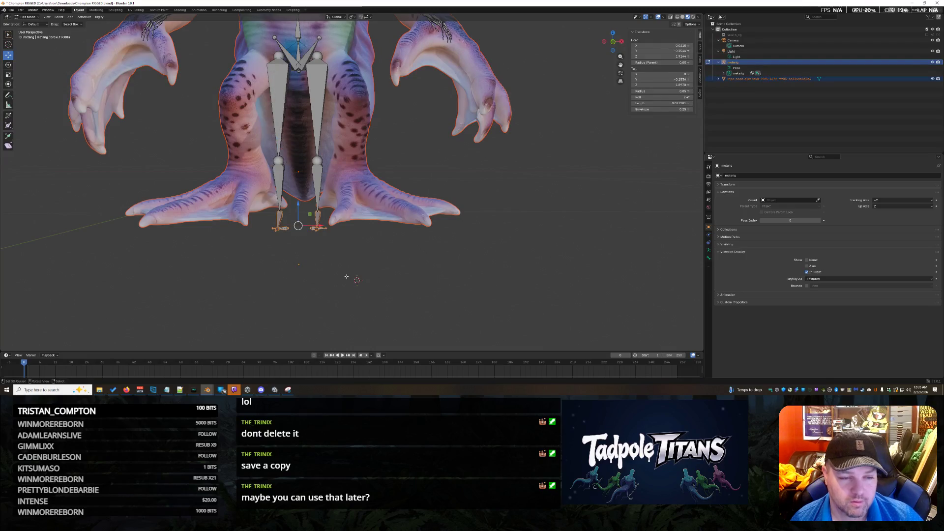
pyautogui.keyDown('shift'); pyautogui.click(317, 161); pyautogui.keyUp('shift')
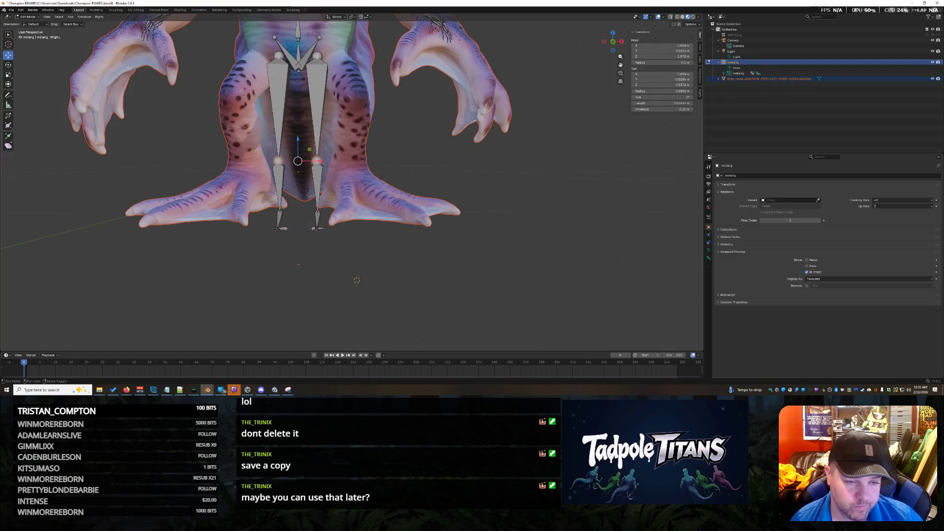
pyautogui.moveTo(342, 254); pyautogui.dragTo(263, 211)
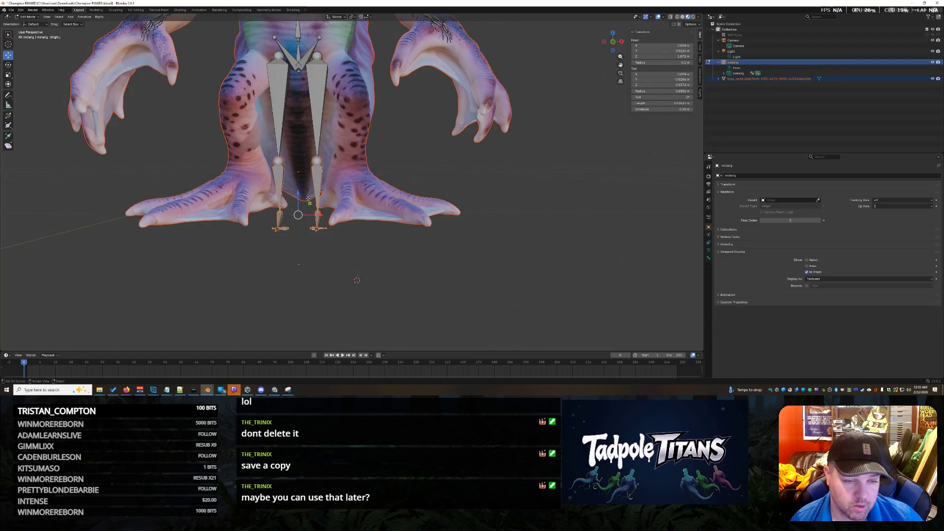
pyautogui.press('g')
pyautogui.press('z')
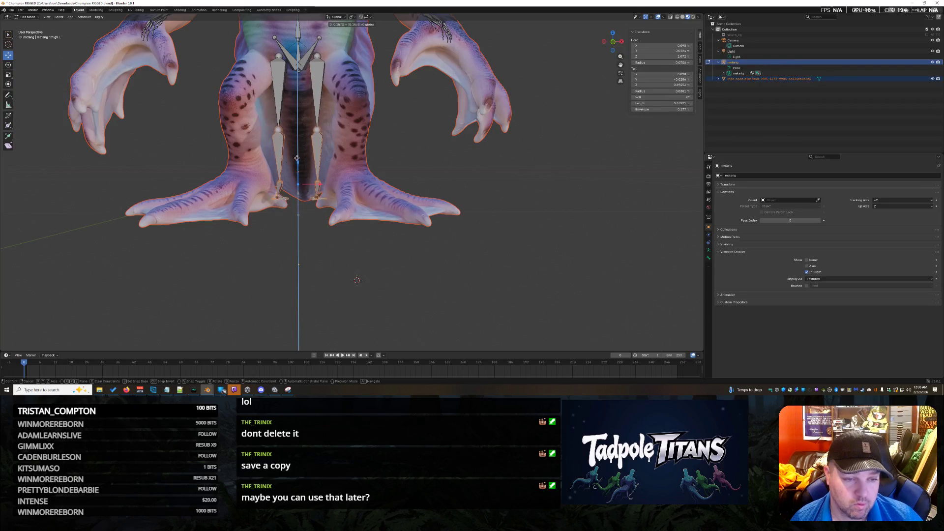
pyautogui.click(296, 126)
pyautogui.scroll(1, 370, 240)
pyautogui.scroll(1, 370, 240)
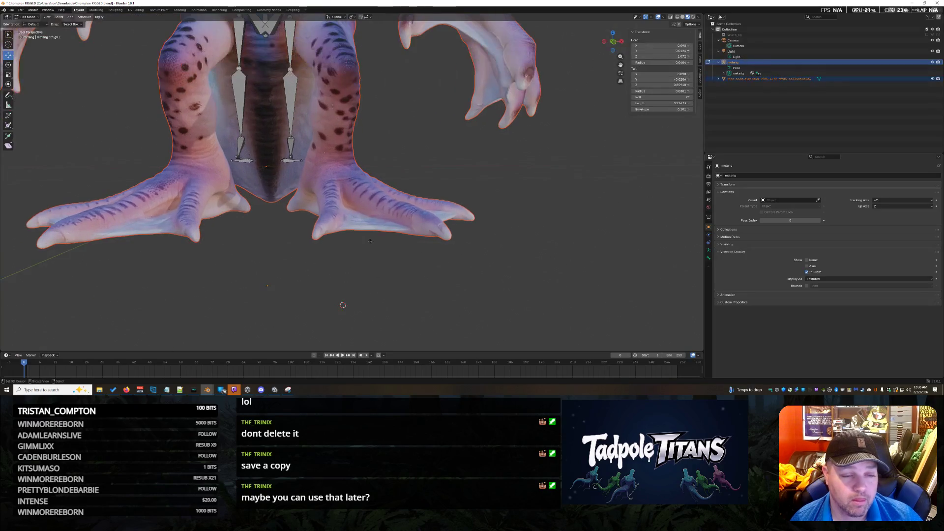
# Face the legs and select the leg bones to begin resizing them
pyautogui.moveTo(369, 241); pyautogui.dragTo(310, 221, button='middle')
pyautogui.moveTo(280, 164)
pyautogui.mouseDown()
pyautogui.moveTo(343, 301)
pyautogui.moveTo(211, 142)
pyautogui.moveTo(211, 123)
pyautogui.mouseUp()
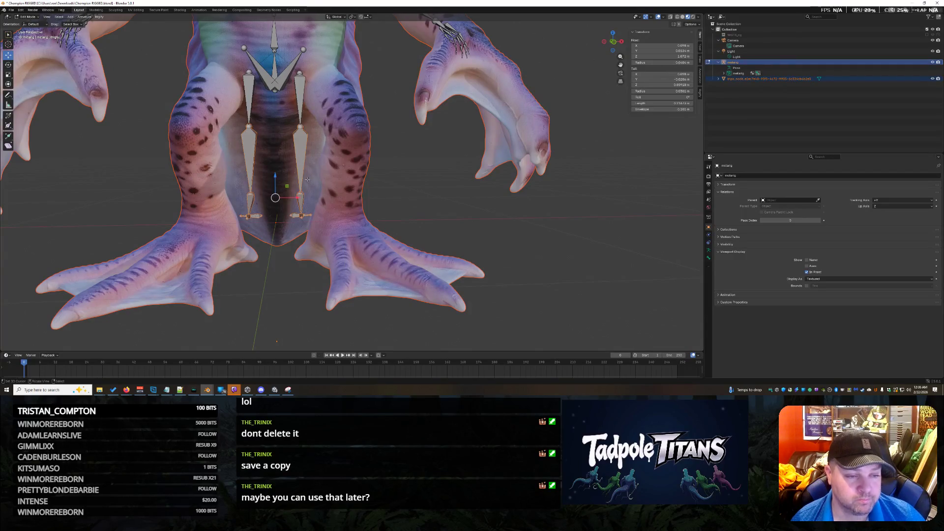
pyautogui.press('s')
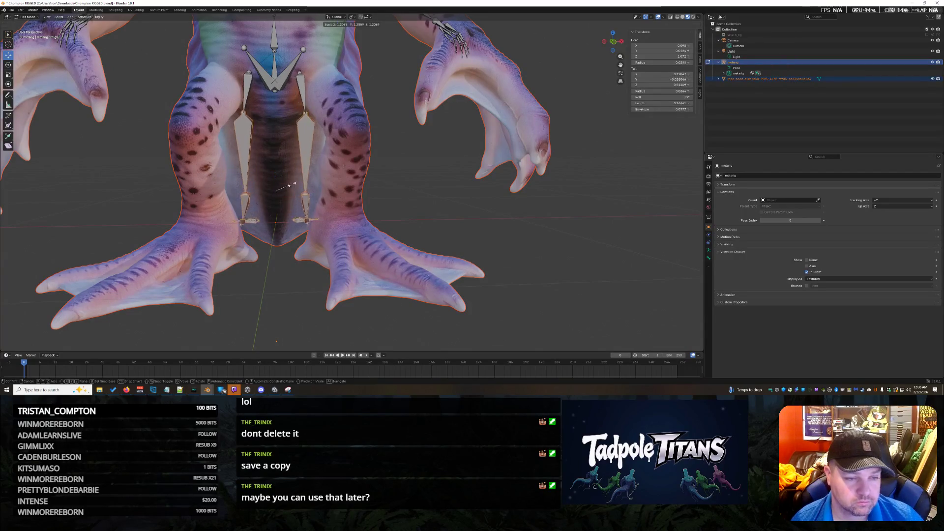
# Scale the leg bones up and shift them vertically along Z inside the creature's legs
pyautogui.click(294, 185)
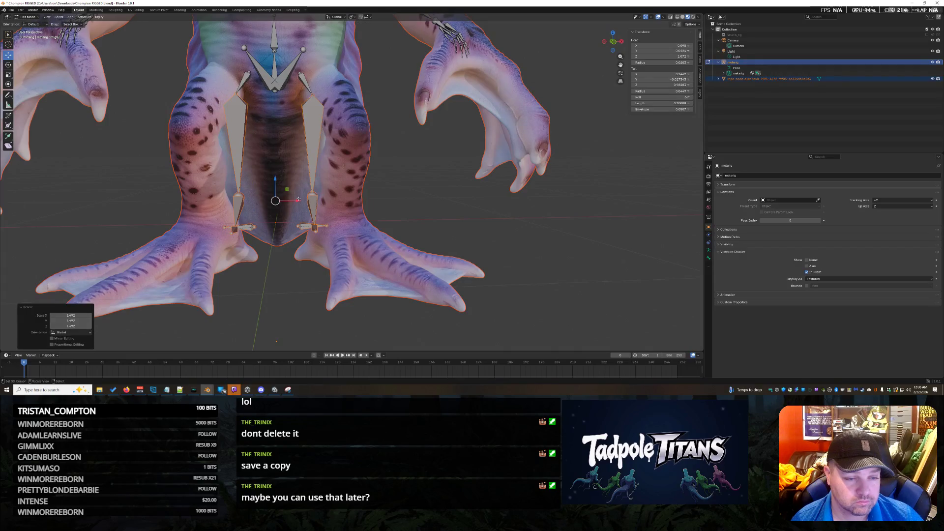
pyautogui.moveTo(362, 223); pyautogui.dragTo(340, 182, button='middle')
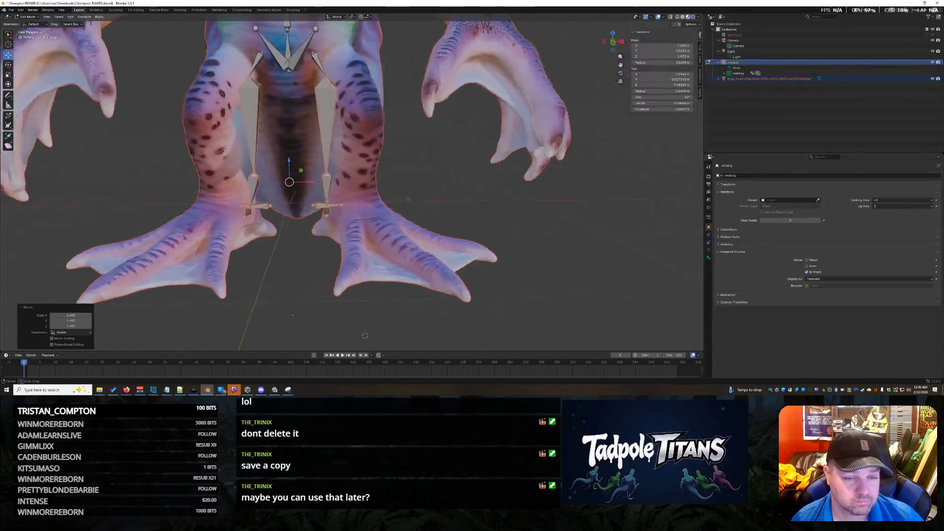
pyautogui.press('s')
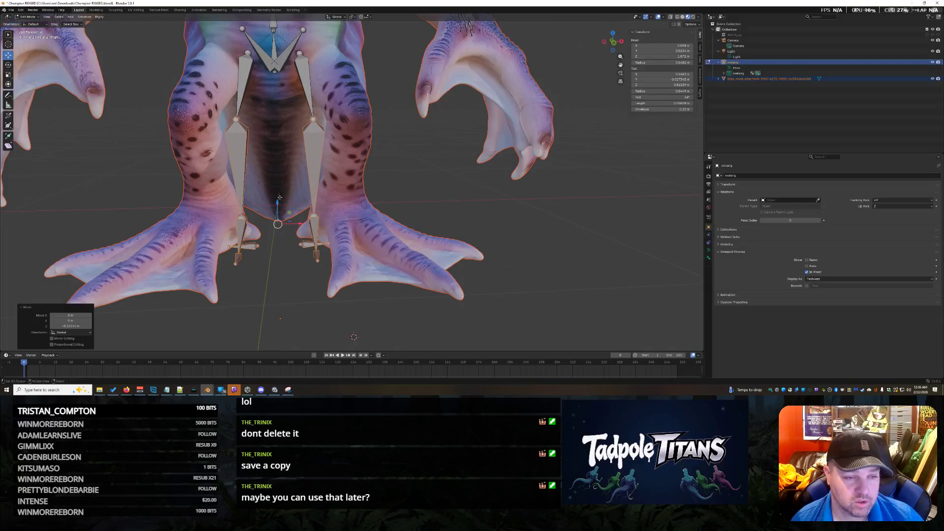
pyautogui.click(306, 193)
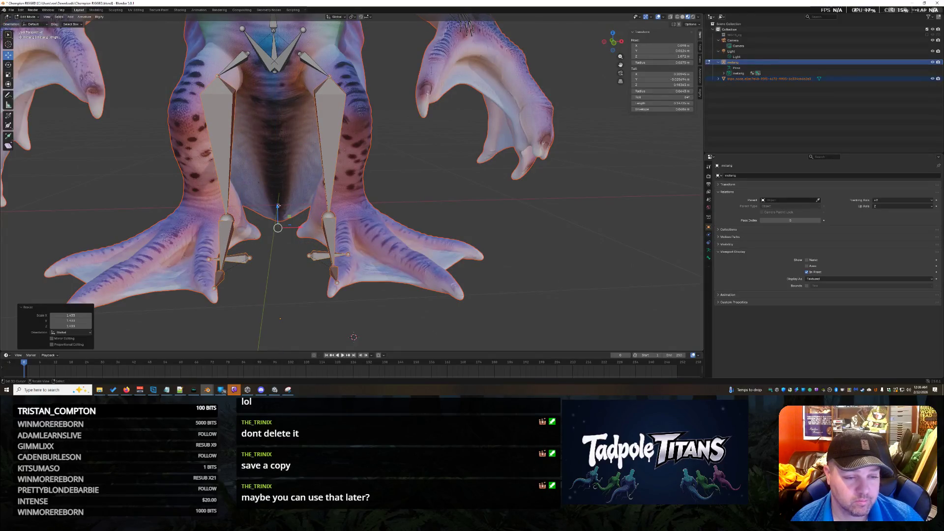
pyautogui.press('g')
pyautogui.press('z')
pyautogui.click(282, 234)
# Scale the leg bones larger and longer again and reposition them
pyautogui.press('s')
pyautogui.click(272, 168)
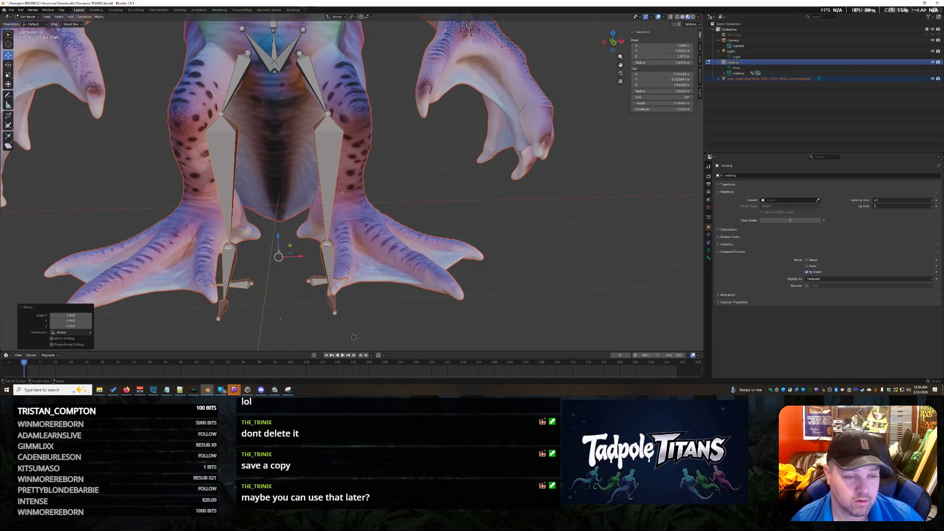
pyautogui.press('s')
pyautogui.click(284, 198)
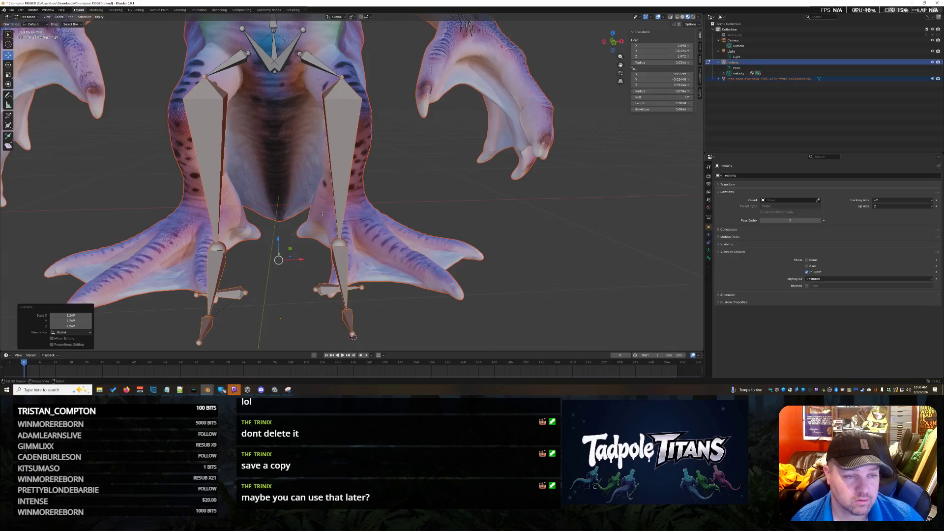
pyautogui.press('g')
pyautogui.click(281, 221)
# From a side view shift the bones along Y, then scale them and push the lower joints down to lengthen the legs
pyautogui.moveTo(281, 222)
pyautogui.mouseDown(button='middle')
pyautogui.moveTo(442, 244)
pyautogui.moveTo(310, 263)
pyautogui.mouseUp(button='middle')
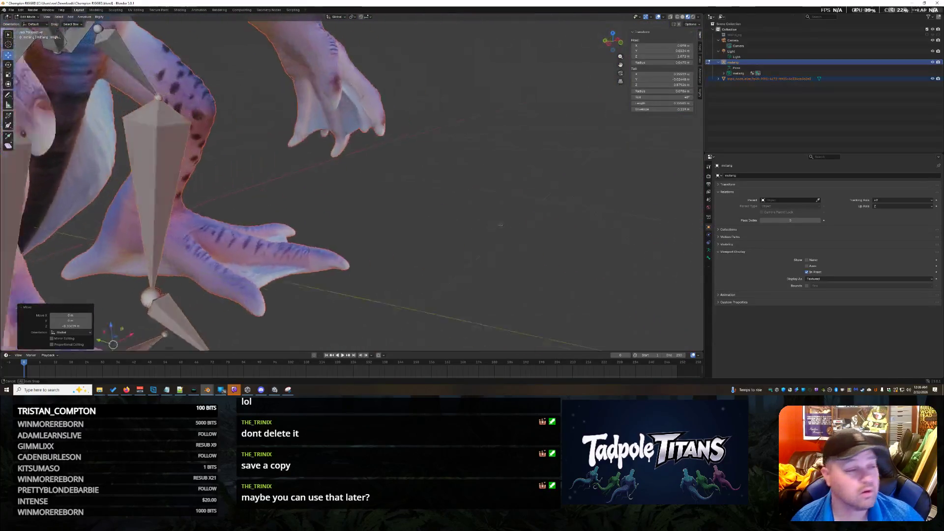
pyautogui.scroll(-4, 378, 285)
pyautogui.moveTo(378, 285)
pyautogui.mouseDown(button='middle')
pyautogui.moveTo(469, 231)
pyautogui.moveTo(384, 234)
pyautogui.mouseUp(button='middle')
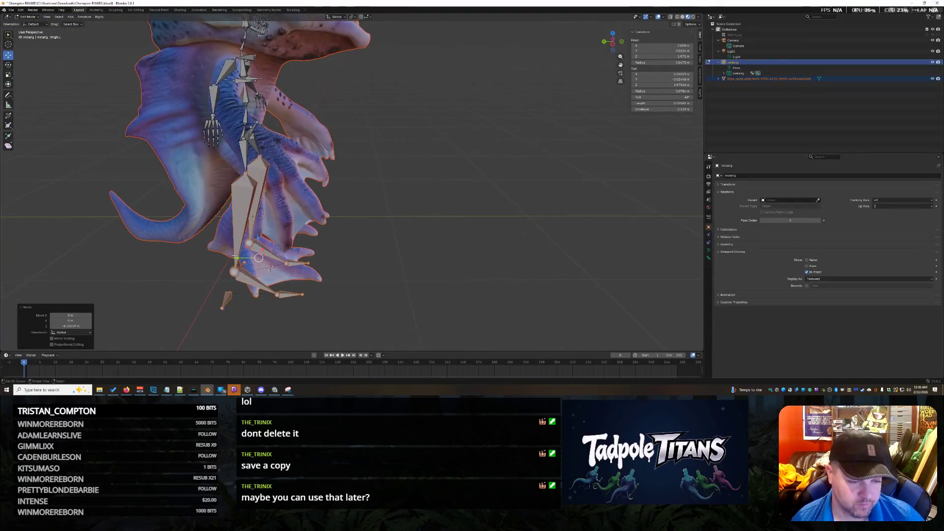
pyautogui.press('g')
pyautogui.press('y')
pyautogui.click(245, 258)
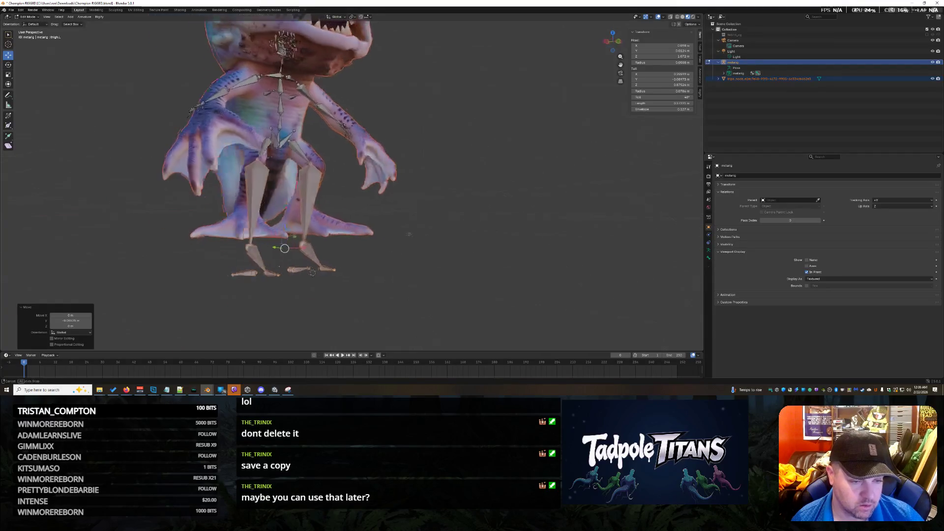
pyautogui.moveTo(245, 259)
pyautogui.mouseDown(button='middle')
pyautogui.moveTo(390, 247)
pyautogui.moveTo(317, 270)
pyautogui.mouseUp(button='middle')
pyautogui.scroll(3, 391, 246)
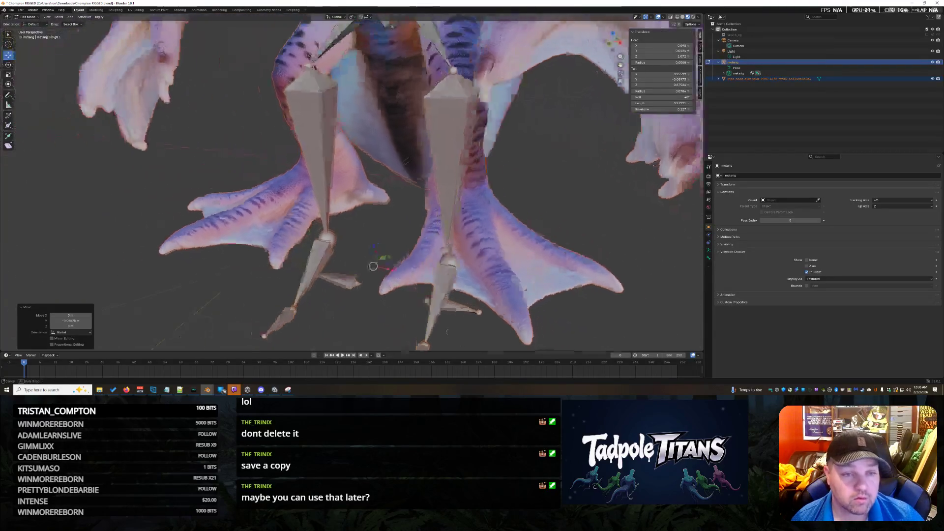
pyautogui.press('s')
pyautogui.click(349, 226)
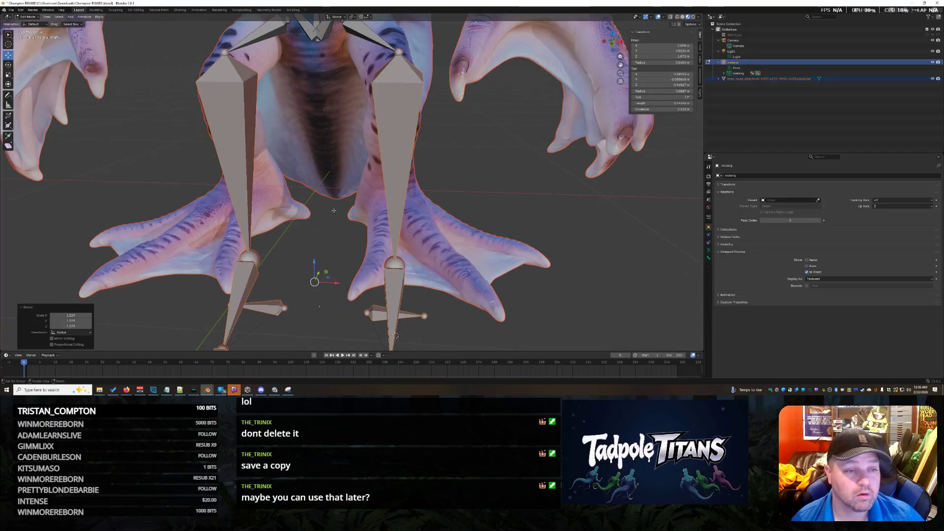
pyautogui.press('g')
pyautogui.click(319, 280)
pyautogui.moveTo(318, 280)
pyautogui.mouseDown(button='middle')
pyautogui.moveTo(384, 230)
pyautogui.moveTo(319, 273)
pyautogui.mouseUp(button='middle')
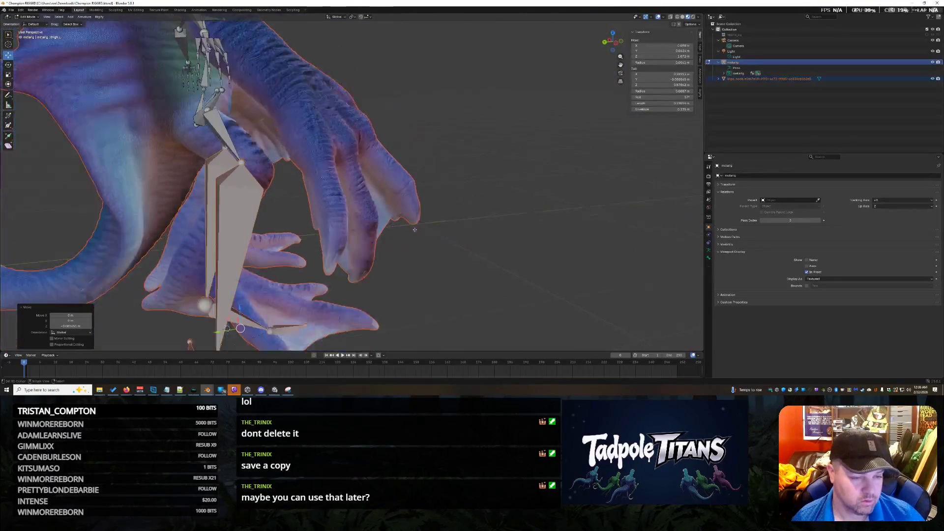
# Undo a stray lower-leg move, then raise the lower leg bones and shift them sideways into the creature's feet
pyautogui.press('g')
pyautogui.click(264, 294)
pyautogui.hotkey('ctrl', 'z')
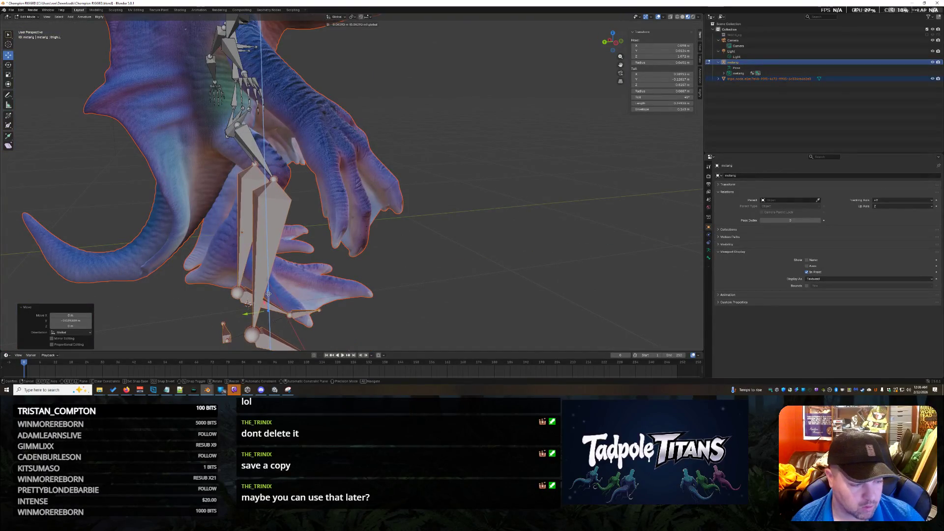
pyautogui.moveTo(412, 263); pyautogui.dragTo(270, 291, button='middle')
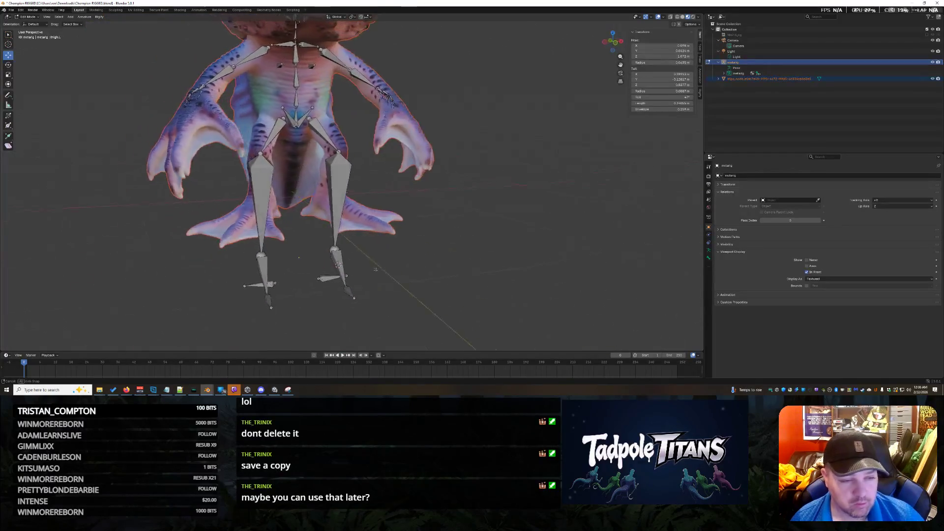
pyautogui.moveTo(234, 271); pyautogui.dragTo(389, 334)
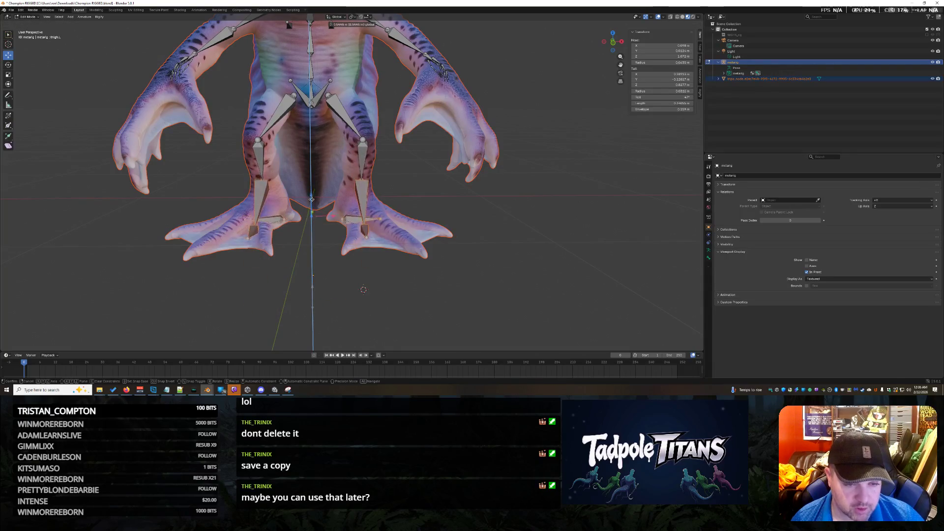
pyautogui.moveTo(314, 288); pyautogui.dragTo(315, 216)
pyautogui.scroll(4, 314, 257)
pyautogui.moveTo(314, 258); pyautogui.dragTo(256, 305, button='middle')
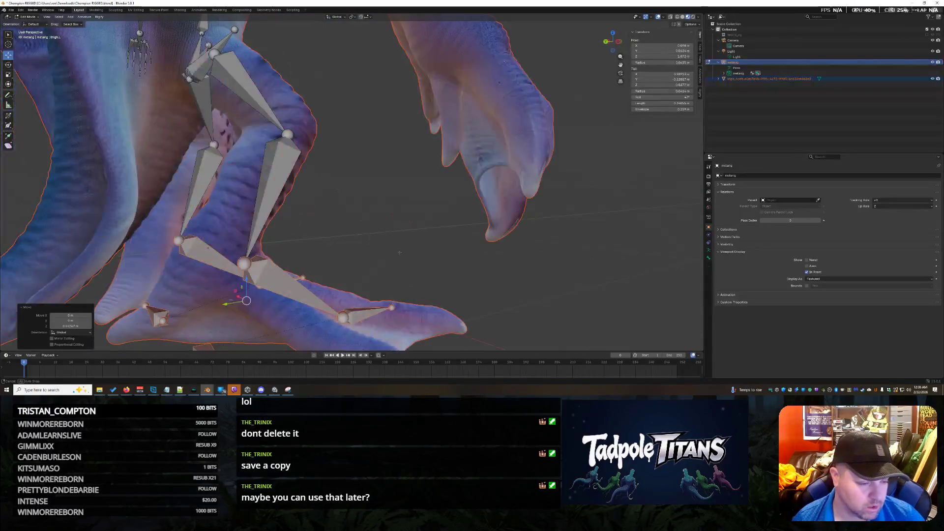
pyautogui.moveTo(229, 305); pyautogui.dragTo(202, 311)
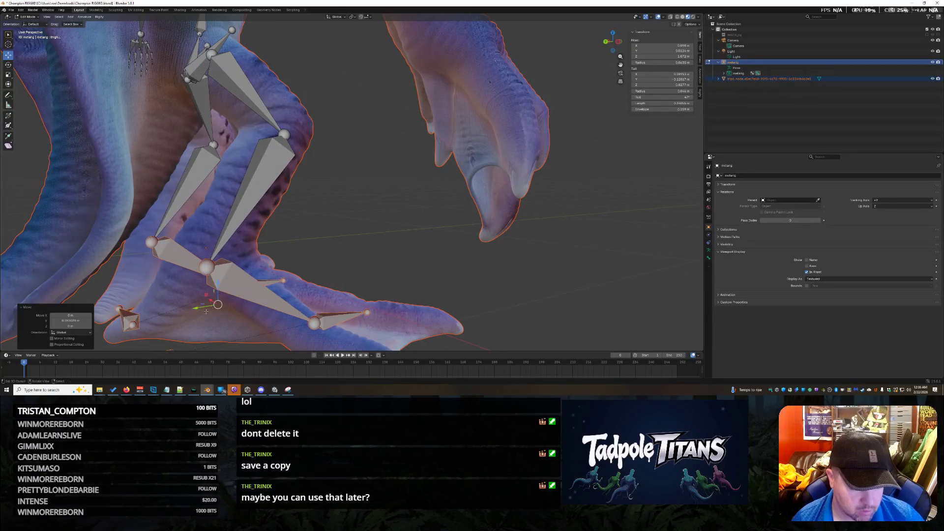
pyautogui.moveTo(221, 286)
pyautogui.mouseDown(button='middle')
pyautogui.moveTo(447, 290)
pyautogui.moveTo(289, 233)
pyautogui.mouseUp(button='middle')
pyautogui.scroll(-4, 446, 290)
pyautogui.scroll(1, 447, 290)
pyautogui.scroll(1, 447, 290)
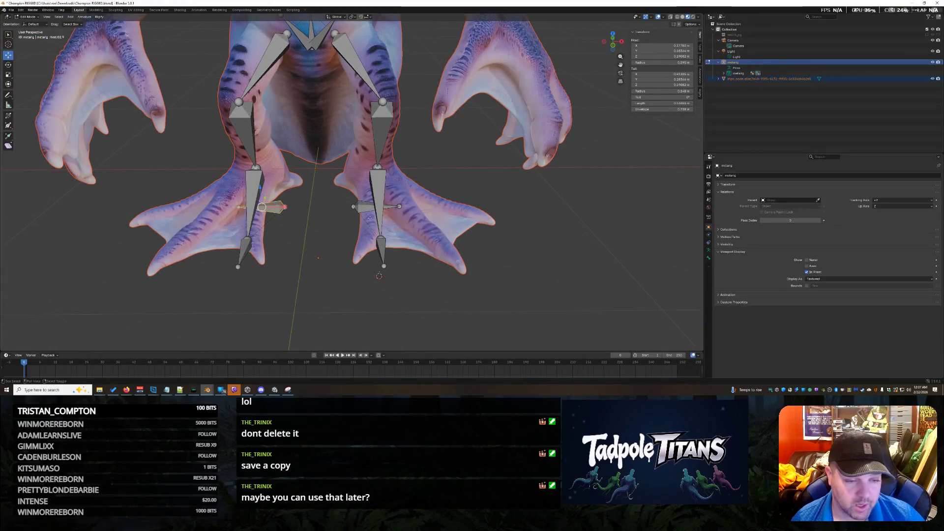
# Raise the foot bones along Z and rescale them slightly to sit inside the feet
pyautogui.press('g')
pyautogui.press('z')
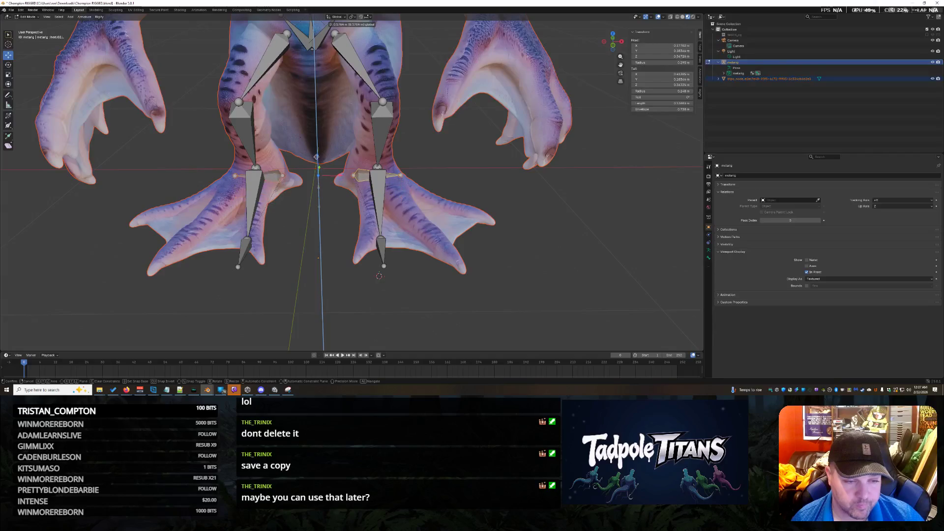
pyautogui.click(315, 184)
pyautogui.press('g')
pyautogui.press('s')
pyautogui.click(315, 184)
pyautogui.click(312, 263)
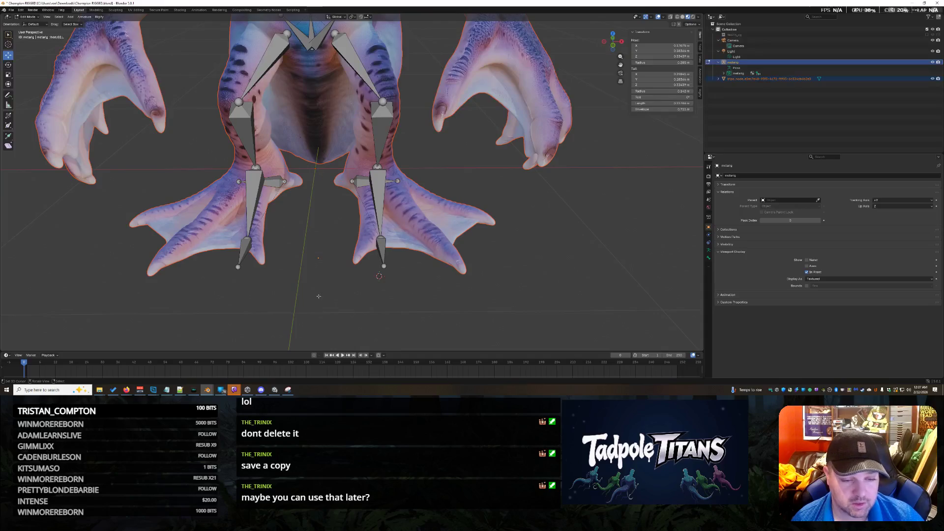
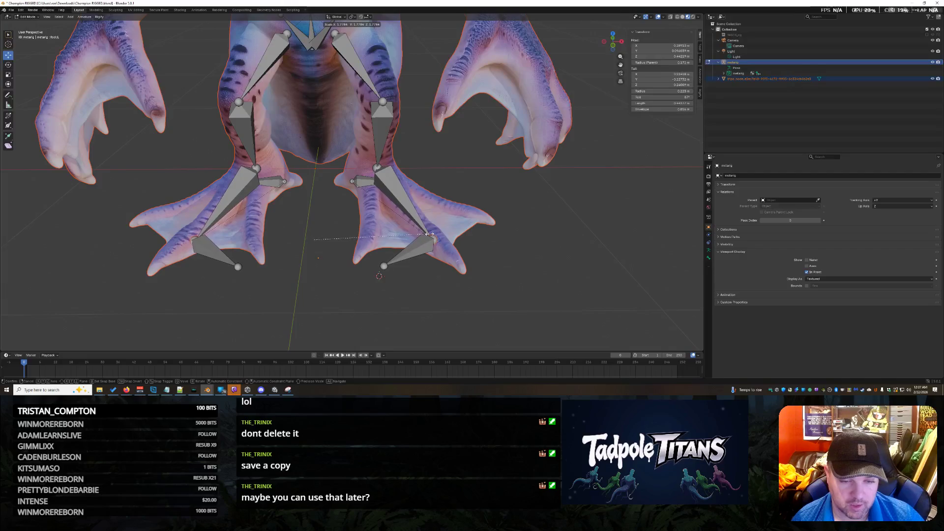
# Confirm the foot bone scale and shift the lower leg bones straight up, checking from the side
pyautogui.click(426, 234)
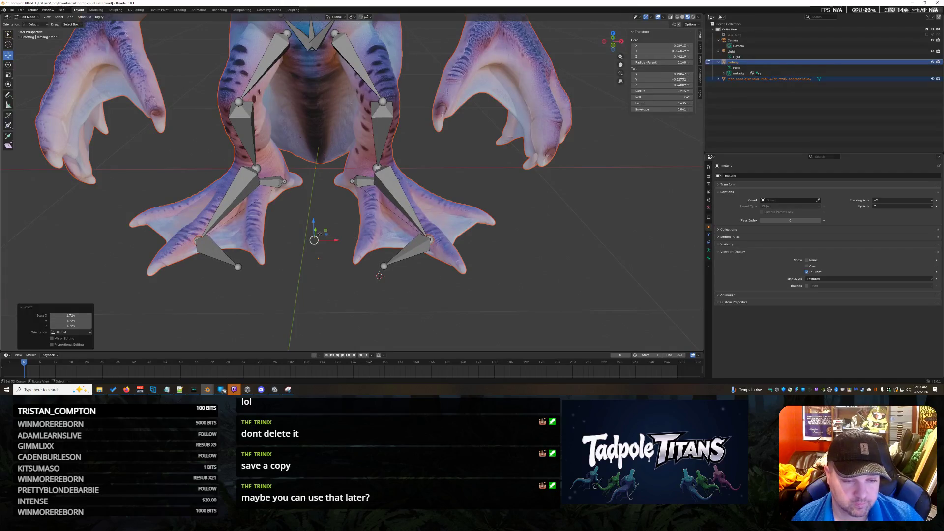
pyautogui.moveTo(316, 229); pyautogui.dragTo(320, 216)
pyautogui.moveTo(316, 210); pyautogui.dragTo(350, 272, button='middle')
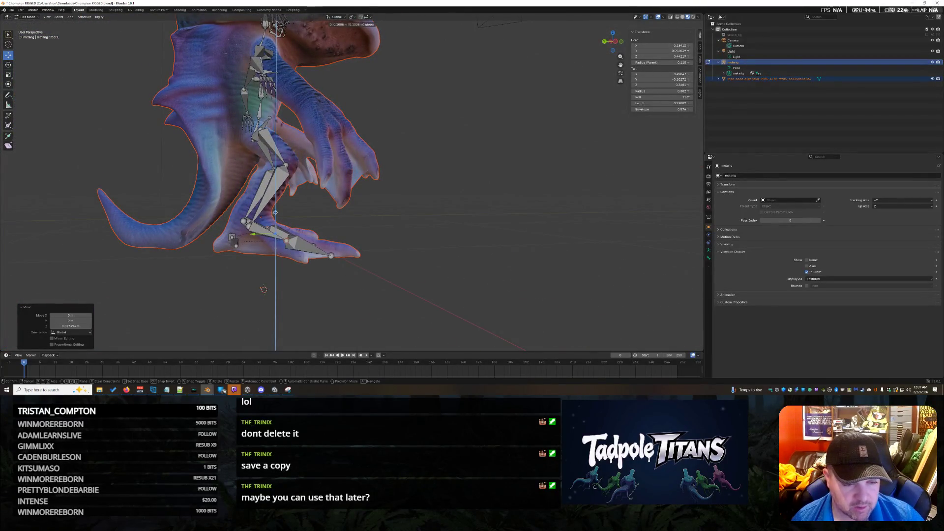
pyautogui.click(263, 288)
pyautogui.moveTo(263, 288); pyautogui.dragTo(399, 279, button='middle')
pyautogui.scroll(3, 398, 278)
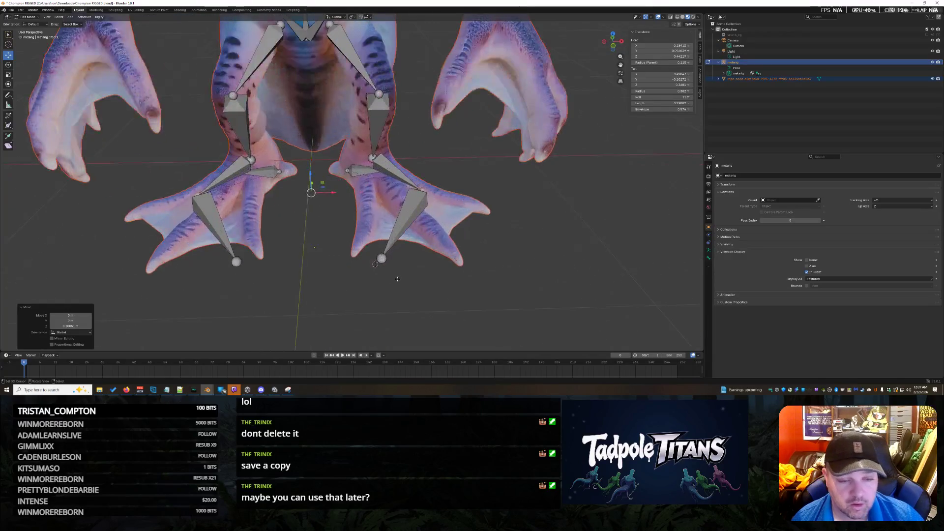
# Lengthen the right foot bones from their tip and move them vertically into the webbed foot
pyautogui.click(380, 259)
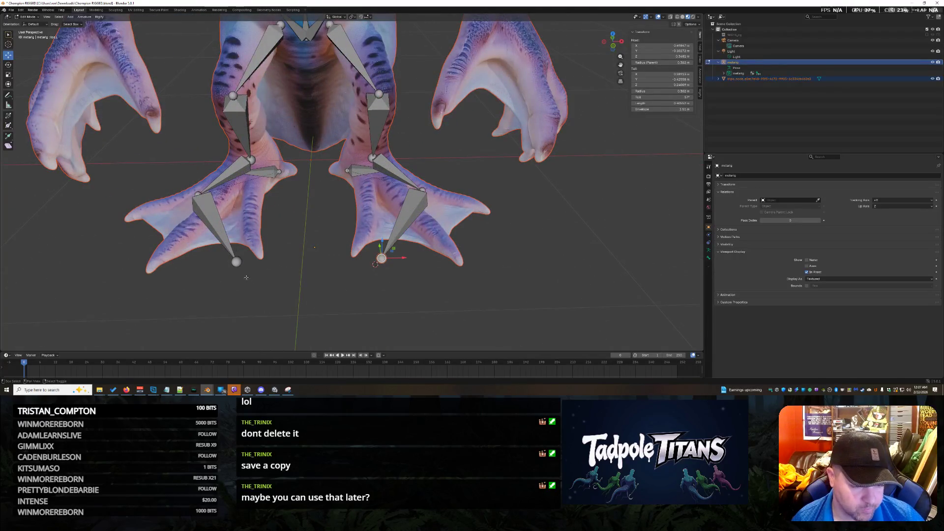
pyautogui.press('s')
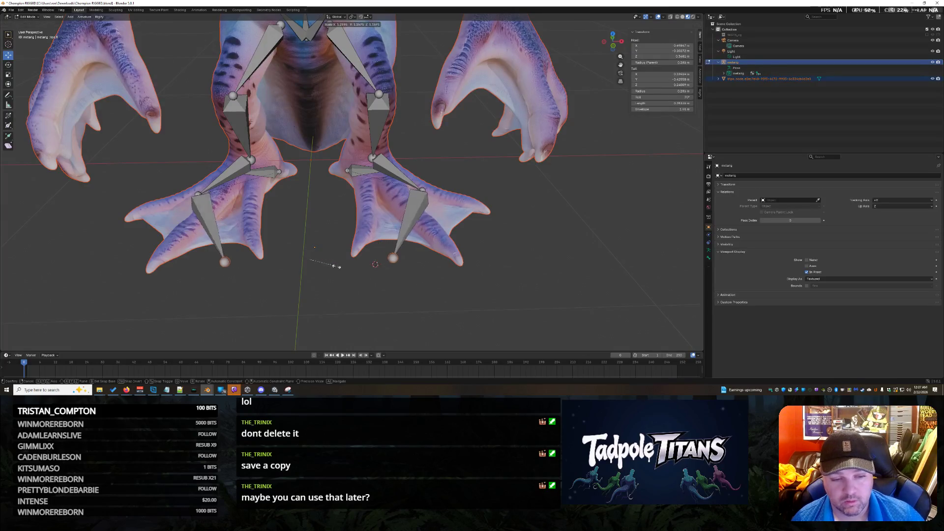
pyautogui.click(356, 271)
pyautogui.moveTo(356, 271)
pyautogui.mouseDown(button='middle')
pyautogui.moveTo(385, 292)
pyautogui.moveTo(349, 296)
pyautogui.mouseUp(button='middle')
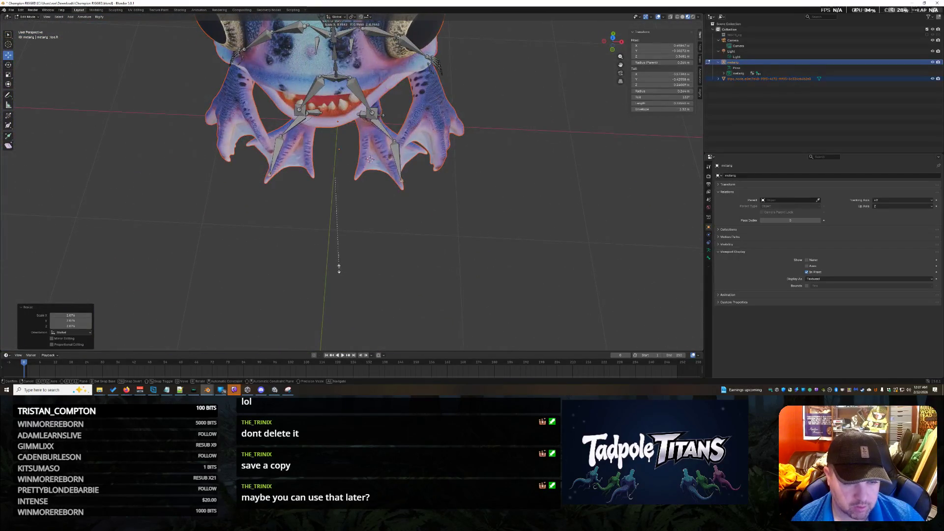
pyautogui.moveTo(349, 274)
pyautogui.mouseDown(button='middle')
pyautogui.moveTo(410, 277)
pyautogui.moveTo(326, 221)
pyautogui.moveTo(399, 310)
pyautogui.mouseUp(button='middle')
pyautogui.click(325, 219)
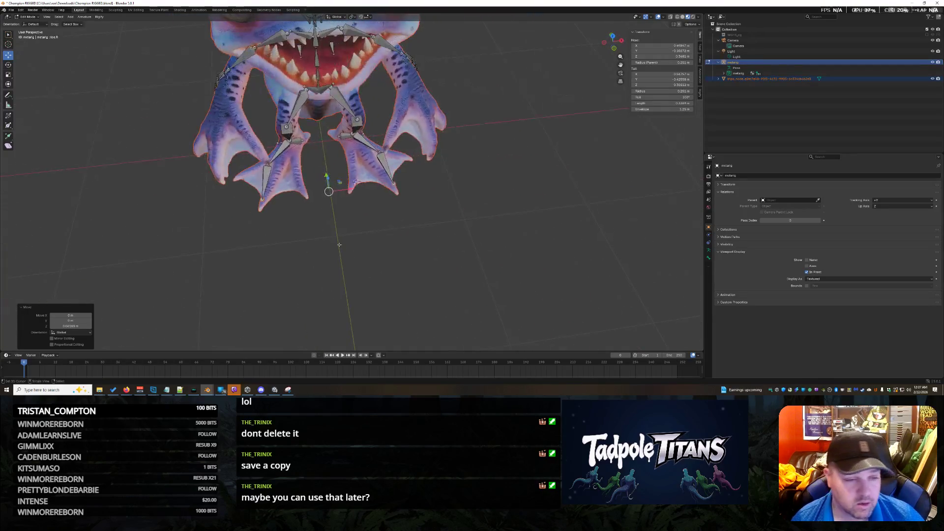
pyautogui.scroll(3, 399, 310)
# Scale the left foot bones so they sit inside the left foot
pyautogui.click(200, 151)
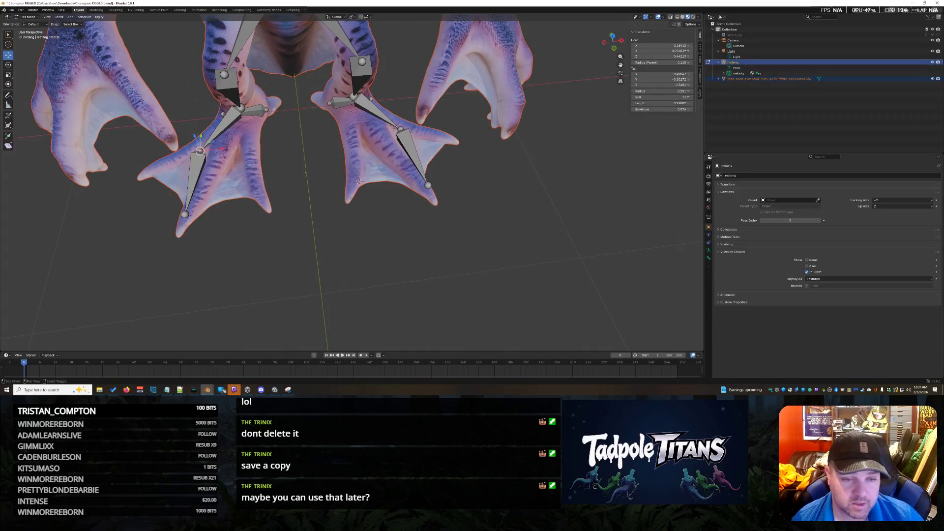
pyautogui.press('s')
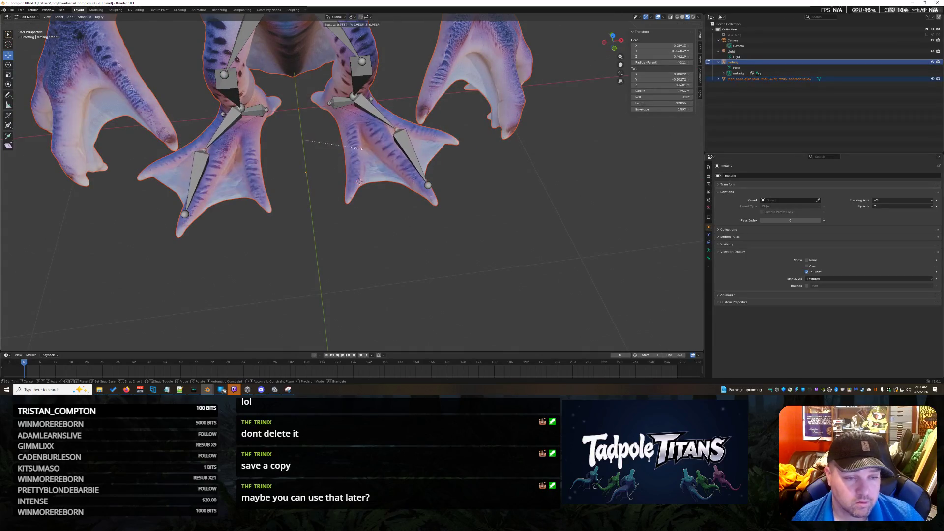
pyautogui.click(378, 185)
pyautogui.moveTo(377, 184)
pyautogui.mouseDown(button='middle')
pyautogui.moveTo(381, 211)
pyautogui.moveTo(422, 215)
pyautogui.mouseUp(button='middle')
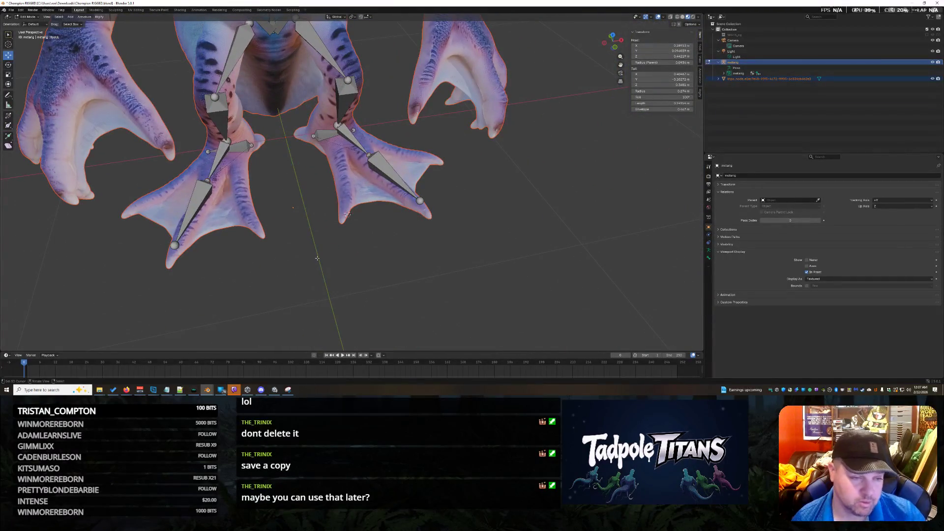
pyautogui.scroll(-5, 309, 193)
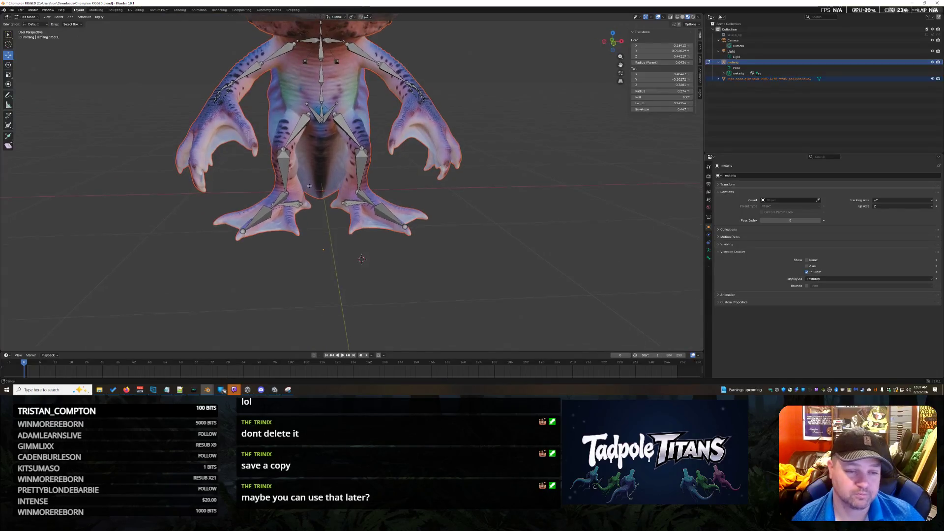
pyautogui.scroll(1, 310, 195)
pyautogui.scroll(2, 307, 202)
pyautogui.scroll(2, 299, 218)
pyautogui.scroll(1, 298, 220)
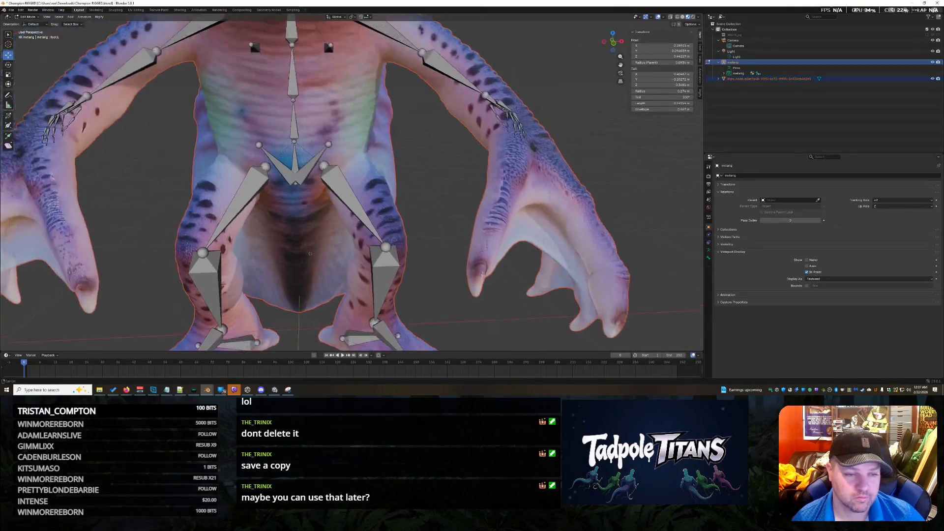
pyautogui.scroll(1, 283, 232)
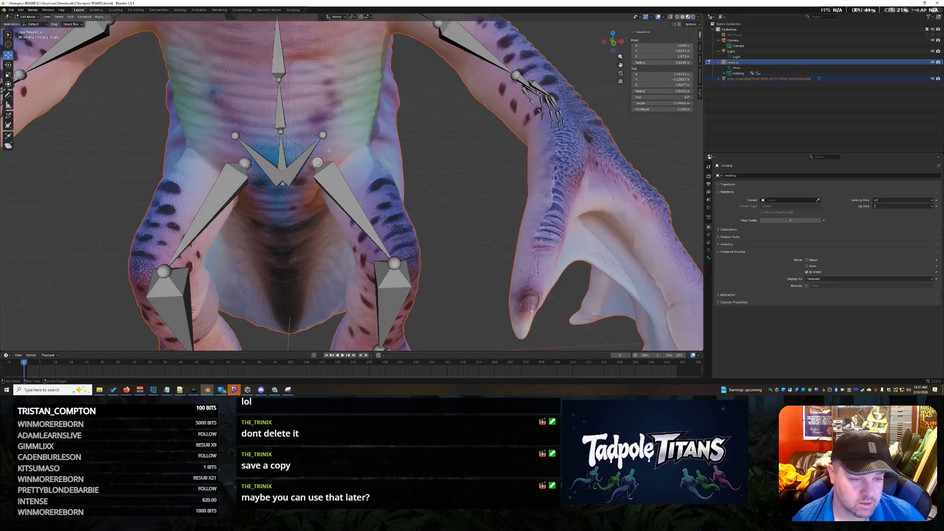
# Scale the leg bones outward to match the creature's stance
pyautogui.press('s')
pyautogui.click(271, 235)
pyautogui.moveTo(282, 231)
pyautogui.keyDown('shift'); pyautogui.mouseDown(button='middle')
pyautogui.moveTo(133, 234)
pyautogui.moveTo(295, 234)
pyautogui.mouseUp(button='middle'); pyautogui.keyUp('shift')
pyautogui.scroll(1, 295, 234)
pyautogui.scroll(1, 297, 234)
# Widen the hip bones and lower the pelvis bones vertically onto the thighs
pyautogui.click(233, 145)
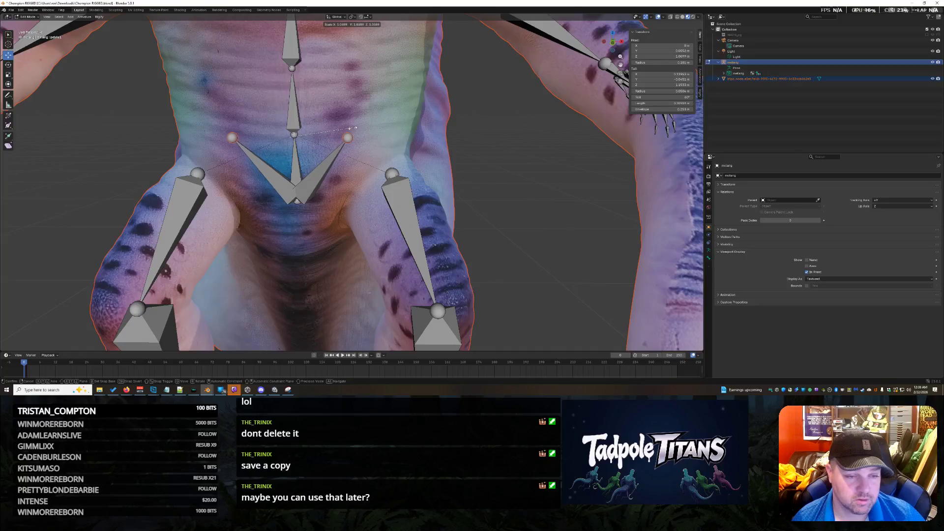
pyautogui.click(370, 130)
pyautogui.press('g')
pyautogui.press('z')
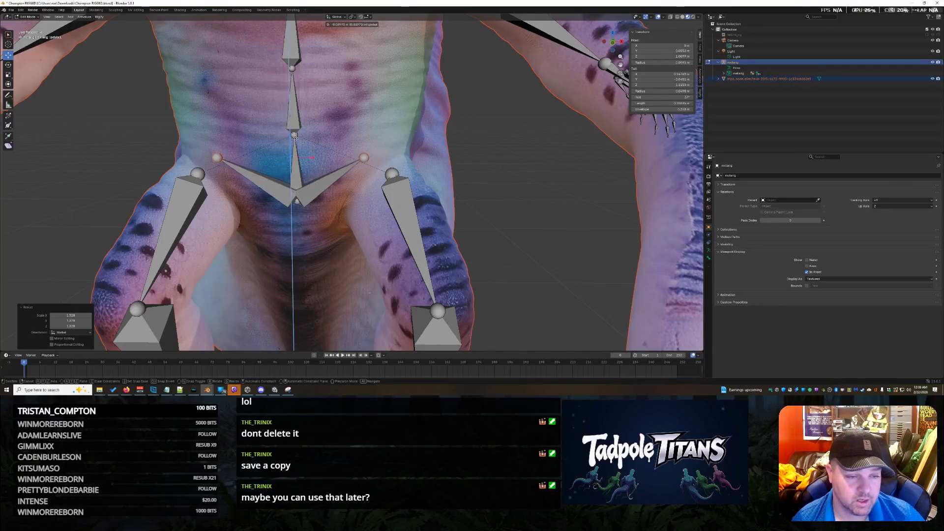
pyautogui.click(295, 142)
pyautogui.scroll(-10, 295, 142)
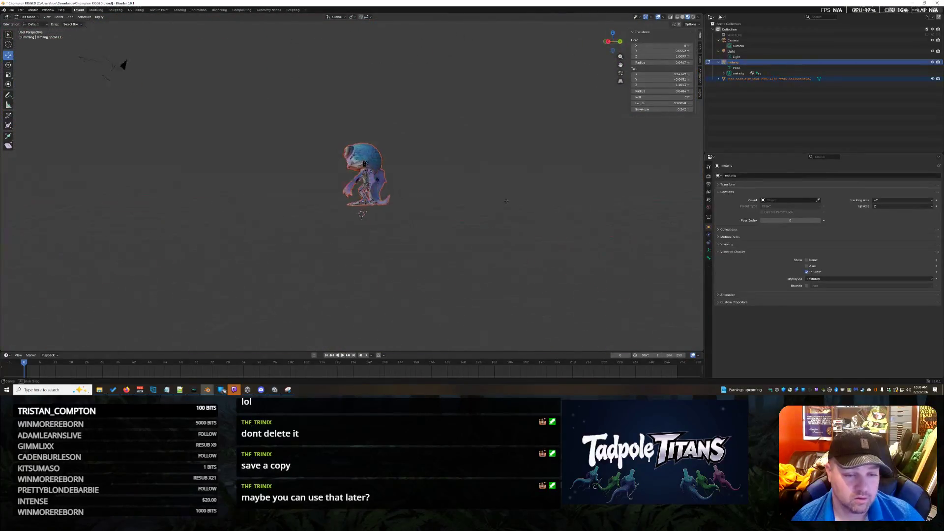
pyautogui.scroll(3, 556, 210)
pyautogui.scroll(4, 556, 210)
pyautogui.scroll(1, 531, 214)
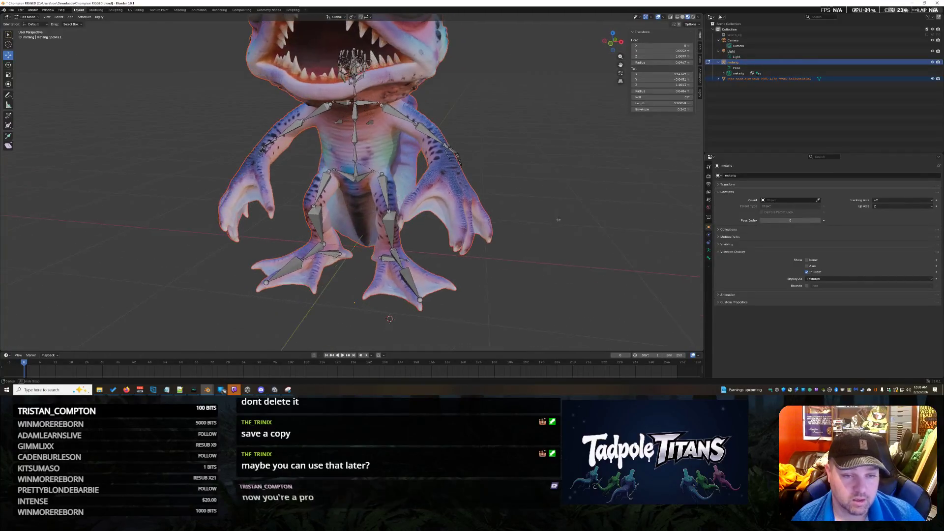
pyautogui.scroll(3, 512, 220)
# Move up to the chest and confirm the shoulder bone move, checking from the side
pyautogui.keyDown('shift'); pyautogui.moveTo(512, 218); pyautogui.dragTo(443, 244, button='middle'); pyautogui.keyUp('shift')
pyautogui.scroll(2, 401, 254)
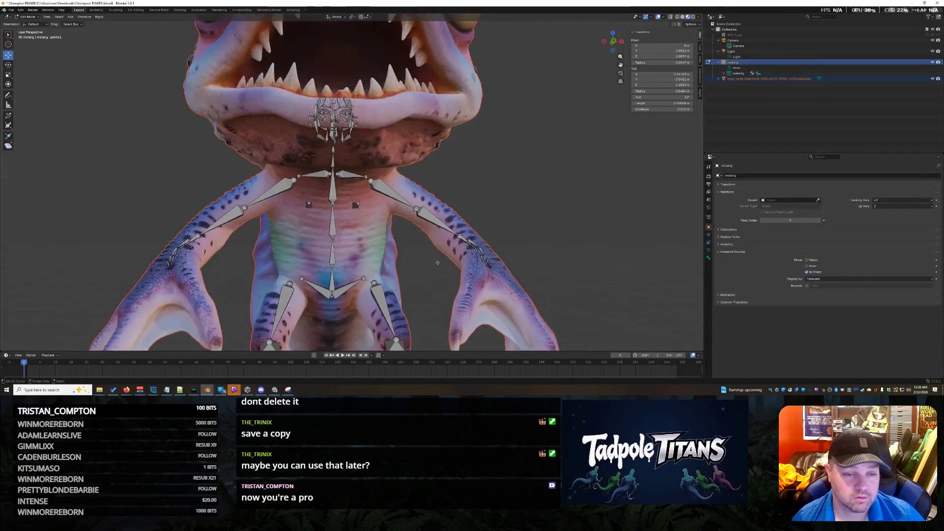
pyautogui.scroll(2, 401, 254)
pyautogui.moveTo(357, 221)
pyautogui.mouseDown(button='middle')
pyautogui.moveTo(443, 311)
pyautogui.moveTo(383, 221)
pyautogui.mouseUp(button='middle')
pyautogui.scroll(-4, 473, 185)
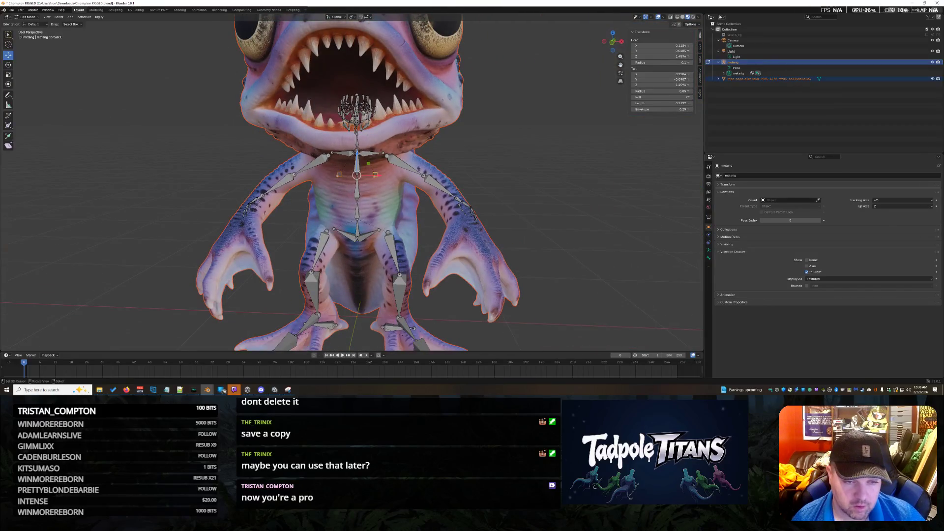
pyautogui.press('Return')
pyautogui.moveTo(383, 221)
pyautogui.mouseDown(button='middle')
pyautogui.moveTo(472, 221)
pyautogui.moveTo(340, 243)
pyautogui.mouseUp(button='middle')
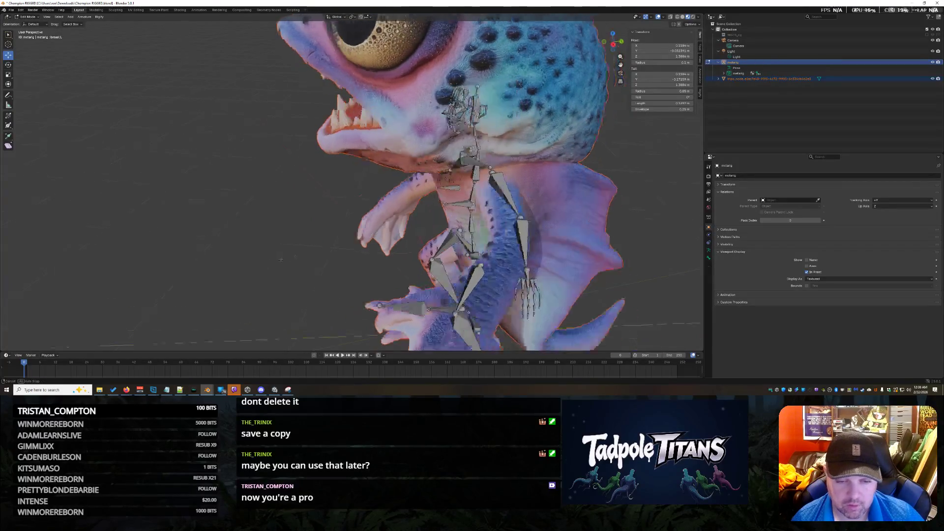
pyautogui.scroll(2, 341, 243)
pyautogui.scroll(2, 338, 229)
pyautogui.scroll(2, 333, 208)
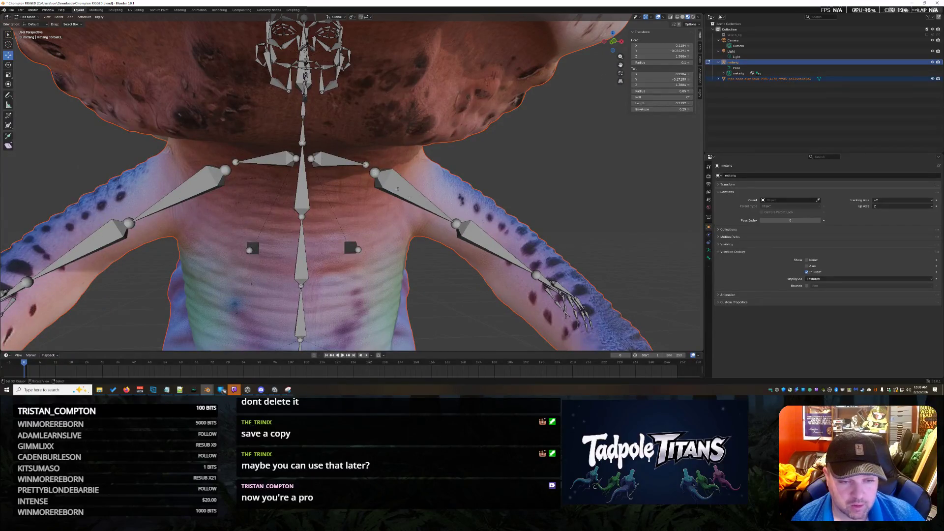
pyautogui.moveTo(396, 186); pyautogui.dragTo(423, 205, button='middle')
# Select both hands' bones, scale the arm chain outward then inward and move it down along the arms
pyautogui.click(532, 284)
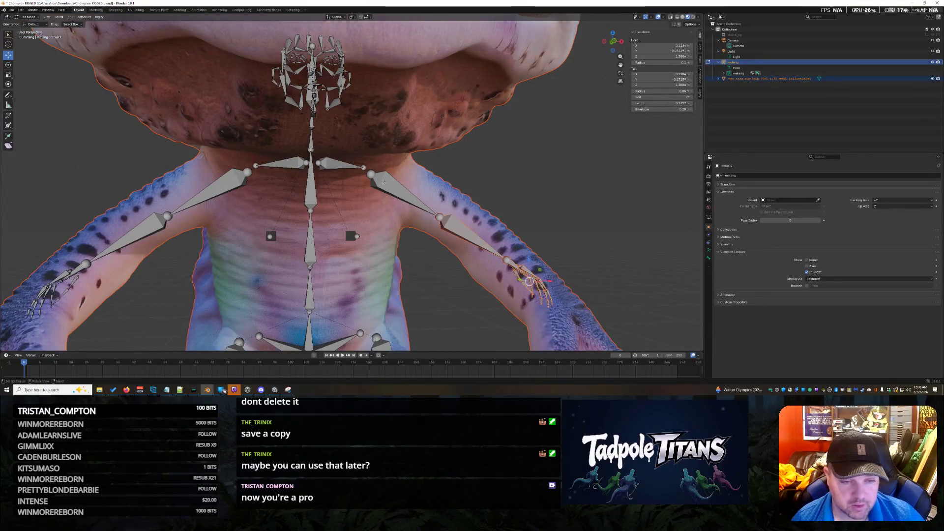
pyautogui.moveTo(256, 247); pyautogui.dragTo(392, 196, button='middle')
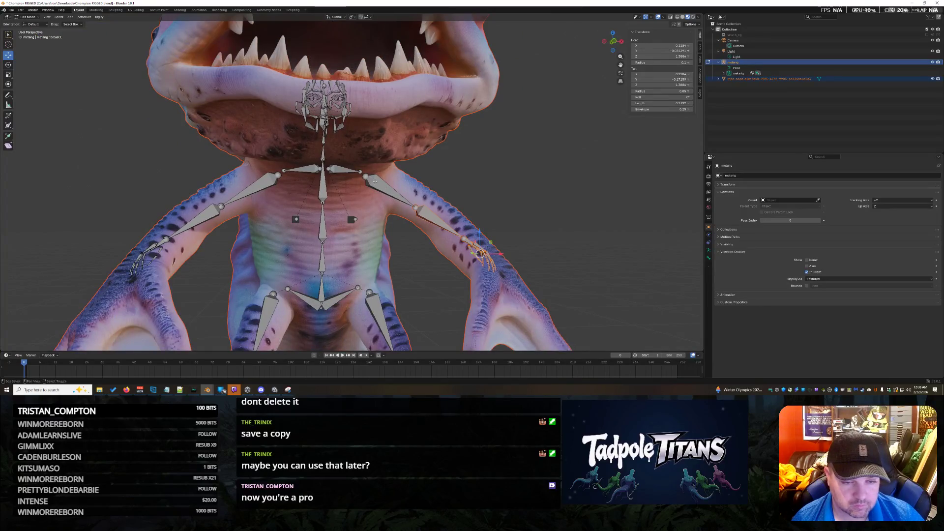
pyautogui.keyDown('shift'); pyautogui.moveTo(69, 181); pyautogui.dragTo(212, 281); pyautogui.keyUp('shift')
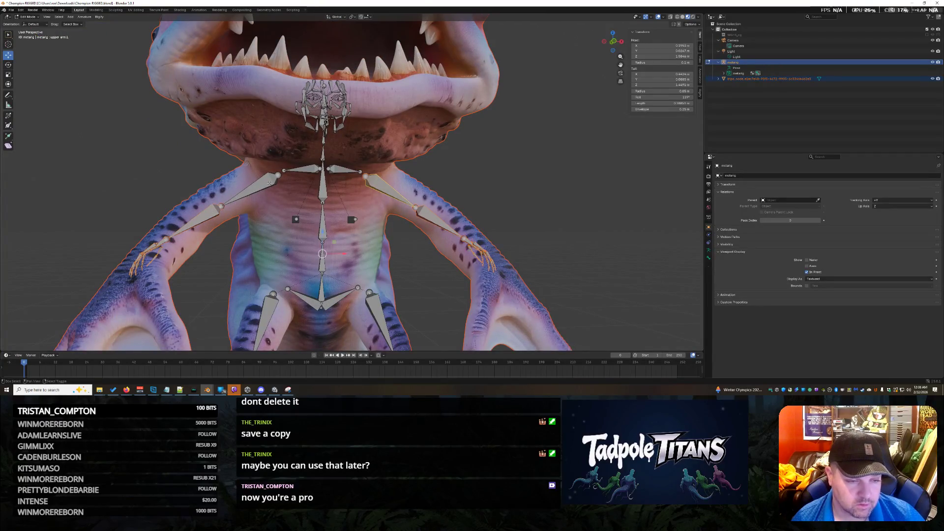
pyautogui.scroll(3, 375, 190)
pyautogui.scroll(2, 362, 216)
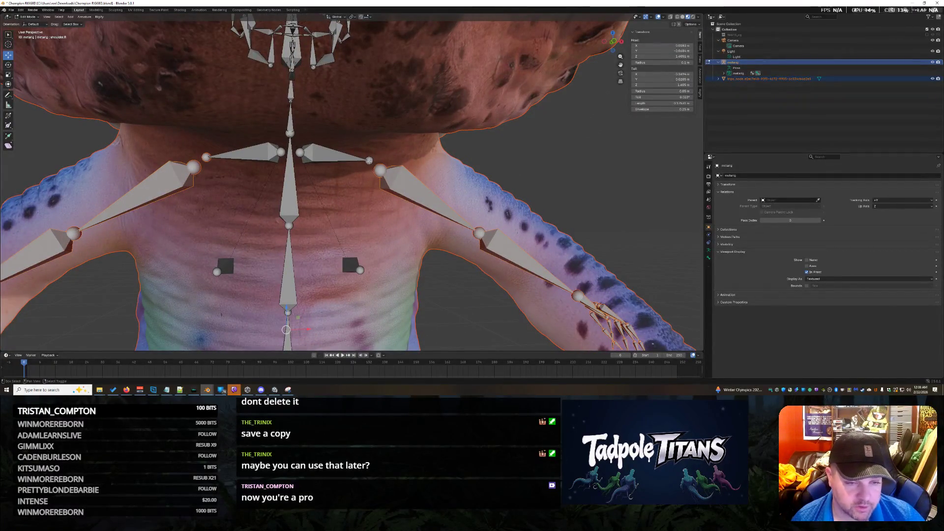
pyautogui.scroll(-2, 413, 249)
pyautogui.scroll(-2, 419, 255)
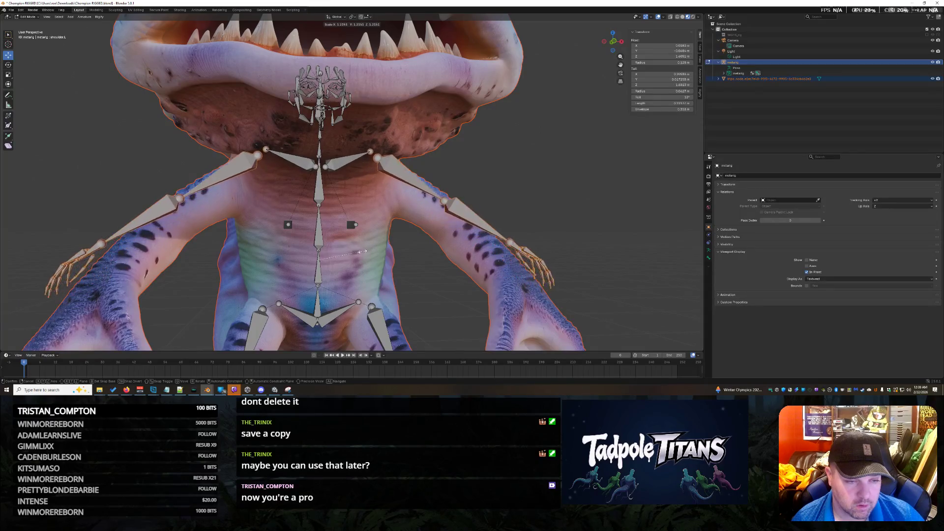
pyautogui.click(340, 258)
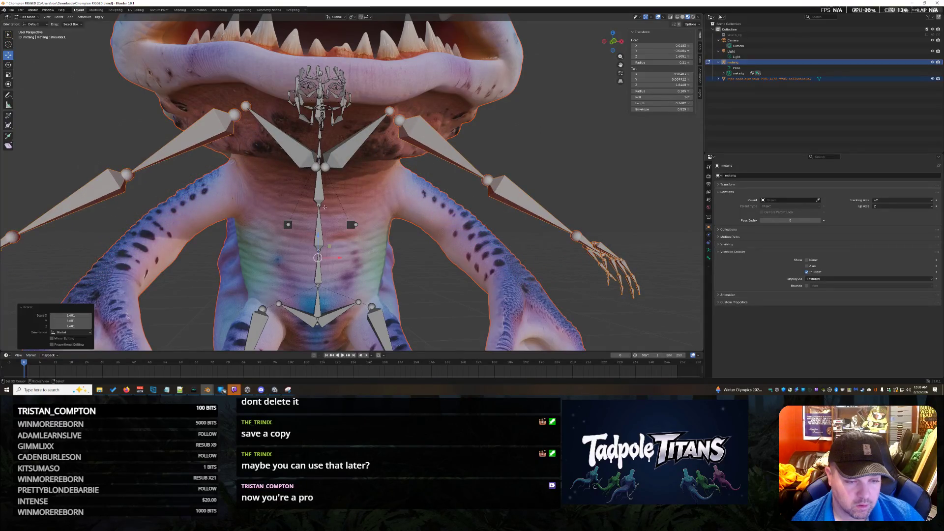
pyautogui.press('g')
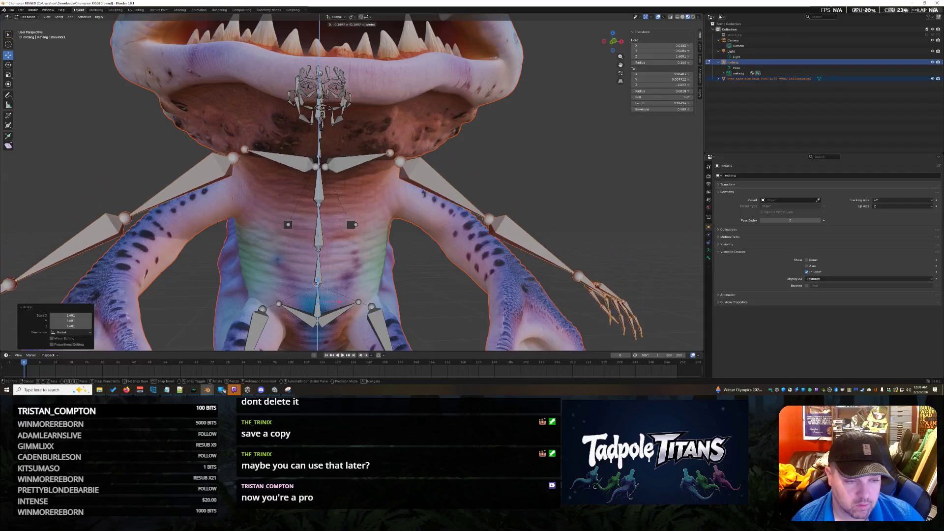
pyautogui.click(356, 236)
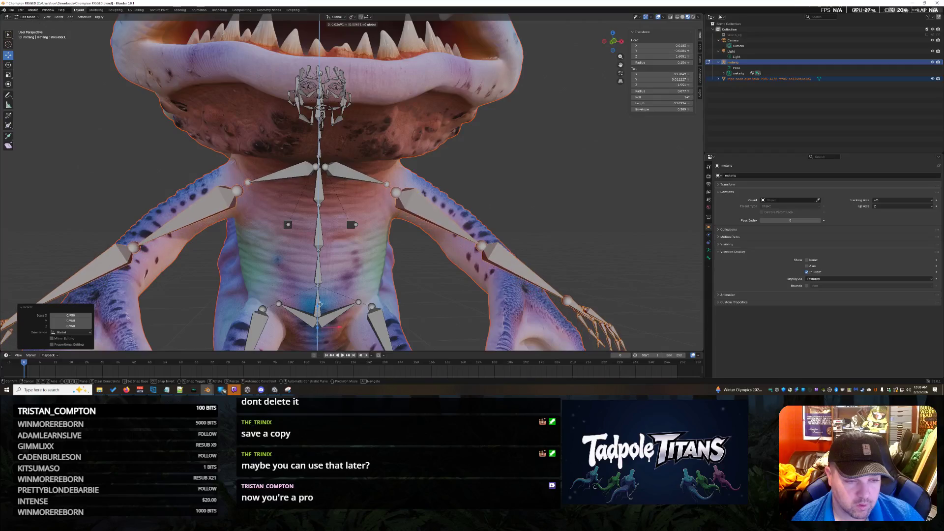
pyautogui.scroll(-2, 354, 221)
pyautogui.moveTo(354, 222)
pyautogui.mouseDown(button='middle')
pyautogui.moveTo(452, 259)
pyautogui.moveTo(517, 258)
pyautogui.mouseUp(button='middle')
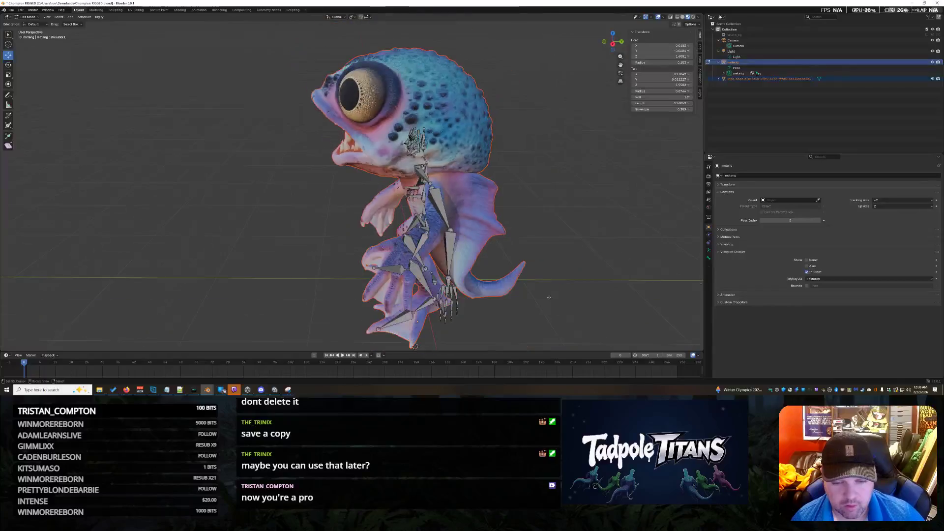
# Select the left arm and hand bones and move them sideways then vertically toward the hand
pyautogui.moveTo(517, 258)
pyautogui.mouseDown(button='middle')
pyautogui.moveTo(586, 292)
pyautogui.moveTo(633, 285)
pyautogui.mouseUp(button='middle')
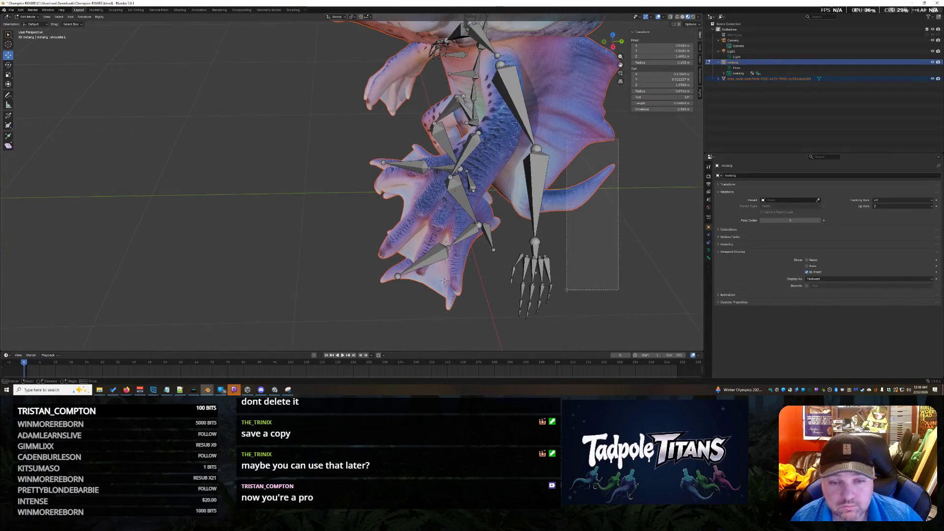
pyautogui.moveTo(477, 153); pyautogui.dragTo(632, 341)
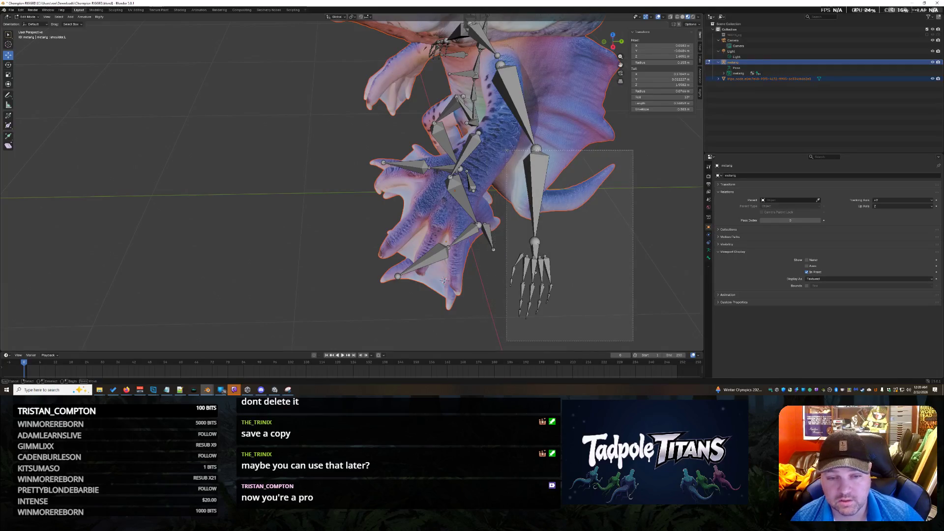
pyautogui.moveTo(506, 149); pyautogui.dragTo(506, 149)
pyautogui.moveTo(505, 150); pyautogui.dragTo(616, 219, button='middle')
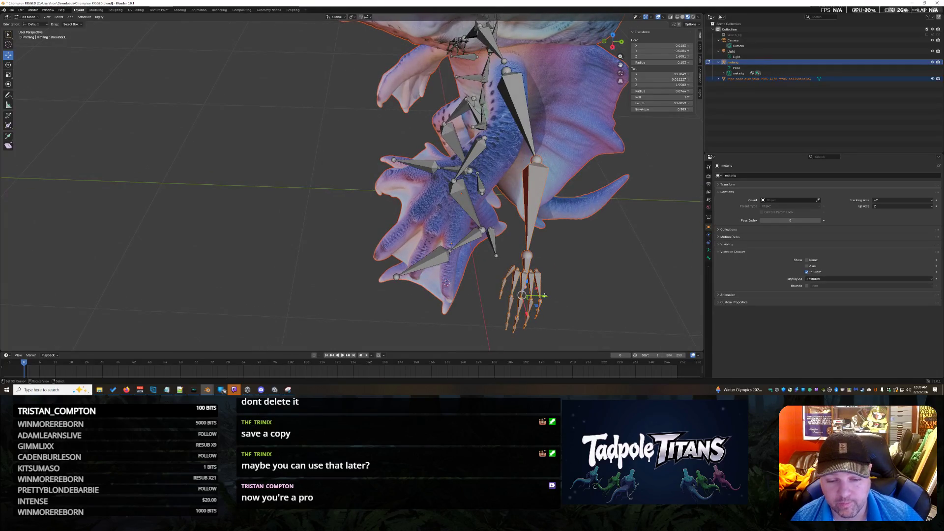
pyautogui.press('g')
pyautogui.click(510, 185)
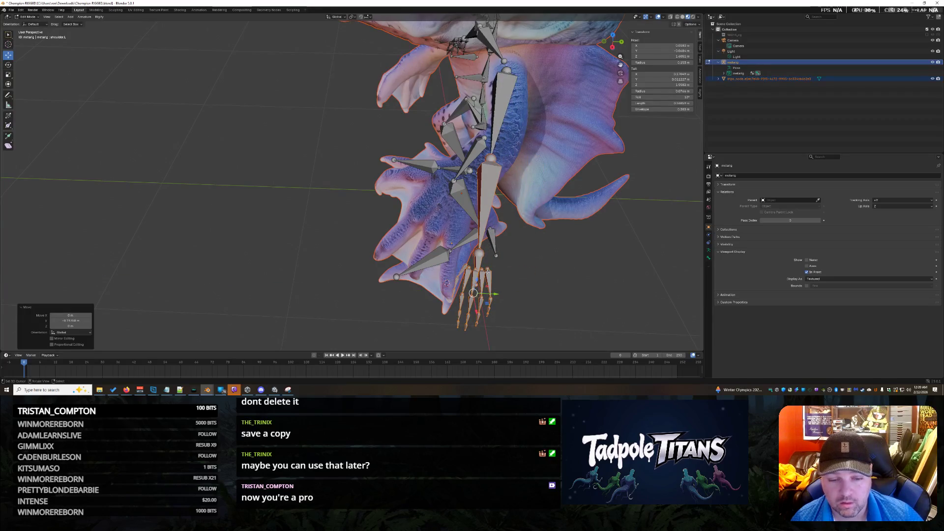
pyautogui.press('g')
pyautogui.press('z')
pyautogui.press('Return')
pyautogui.moveTo(510, 184); pyautogui.dragTo(564, 260, button='middle')
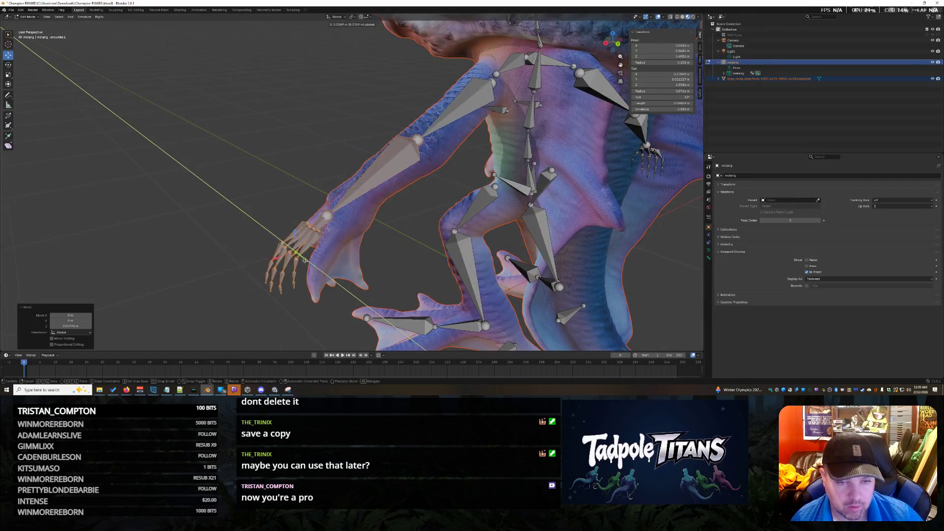
# Shift the finger bones vertically and along X so they rest over the left hand
pyautogui.moveTo(285, 252); pyautogui.dragTo(460, 337, button='middle')
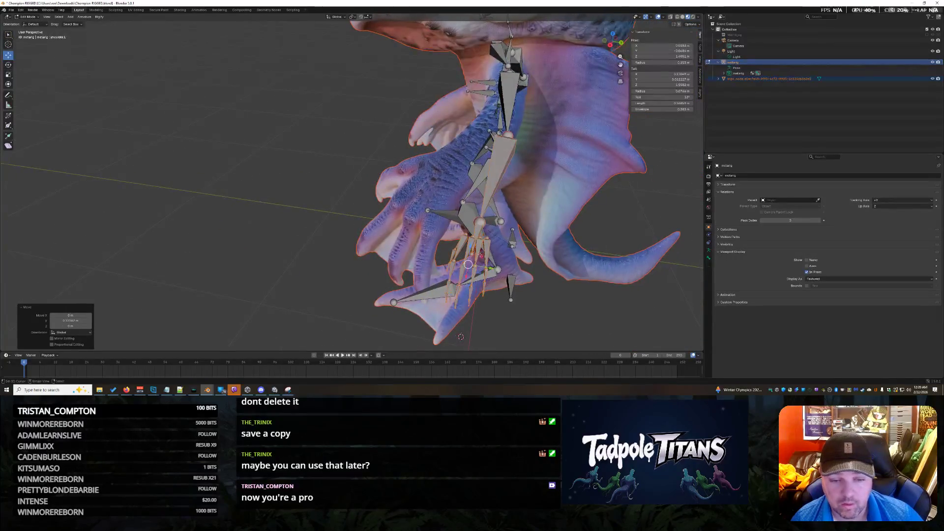
pyautogui.press('g')
pyautogui.press('z')
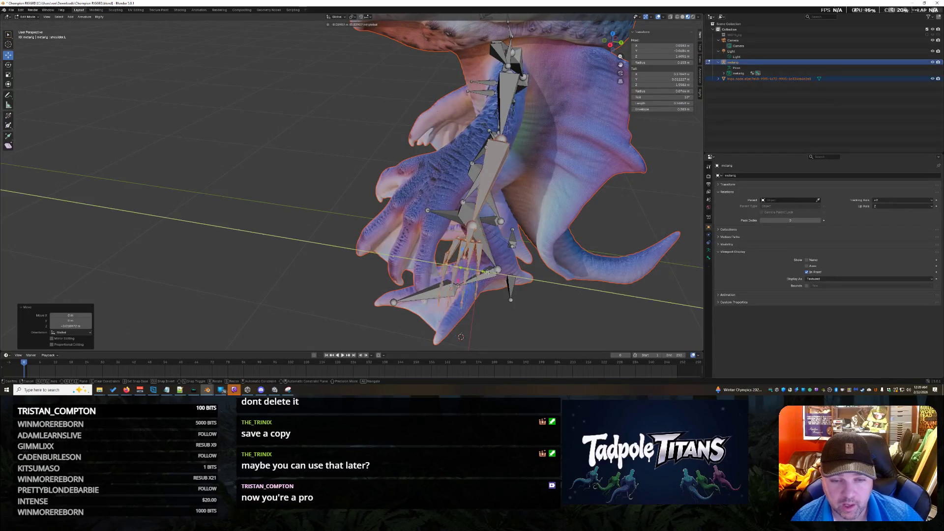
pyautogui.moveTo(460, 336); pyautogui.dragTo(570, 272, button='middle')
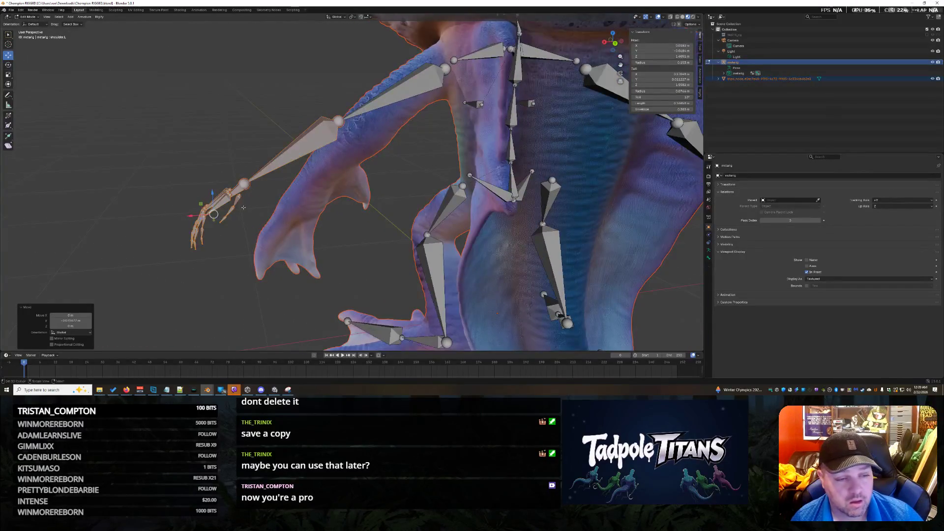
pyautogui.press('g')
pyautogui.press('x')
pyautogui.click(219, 219)
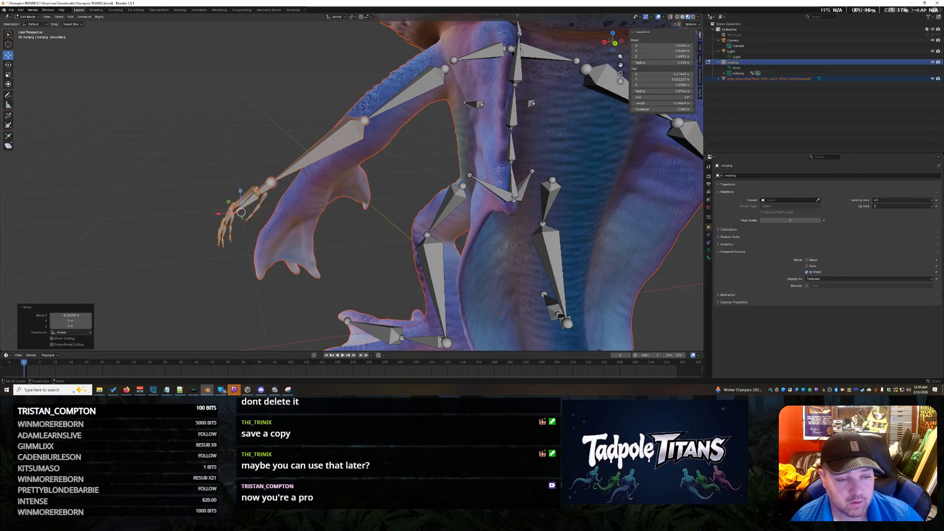
pyautogui.scroll(-3, 333, 267)
pyautogui.moveTo(333, 221); pyautogui.dragTo(332, 267, button='middle')
pyautogui.scroll(2, 523, 276)
pyautogui.moveTo(522, 275); pyautogui.dragTo(539, 262, button='middle')
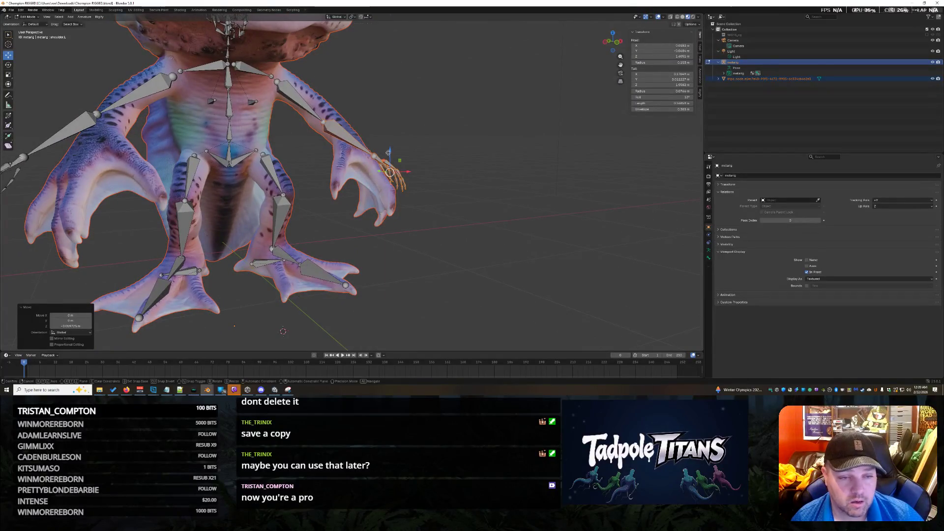
pyautogui.moveTo(482, 193); pyautogui.dragTo(525, 171, button='middle')
pyautogui.moveTo(516, 169); pyautogui.dragTo(513, 168)
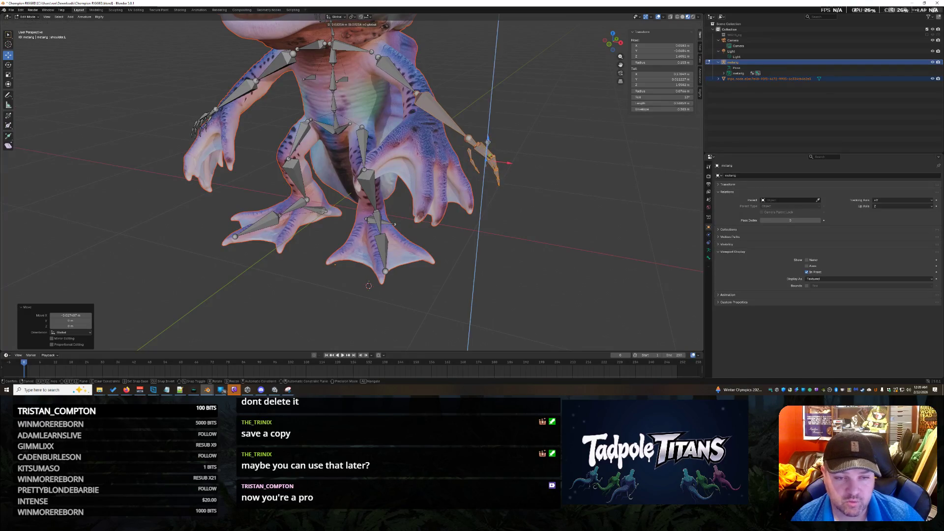
pyautogui.click(487, 151)
# Select the other hand's bones and raise them toward that hand
pyautogui.moveTo(487, 151); pyautogui.dragTo(493, 157, button='middle')
pyautogui.moveTo(476, 307)
pyautogui.mouseDown(button='middle')
pyautogui.moveTo(573, 280)
pyautogui.moveTo(614, 306)
pyautogui.mouseUp(button='middle')
pyautogui.moveTo(615, 306); pyautogui.dragTo(540, 179)
pyautogui.moveTo(540, 180); pyautogui.dragTo(609, 236, button='middle')
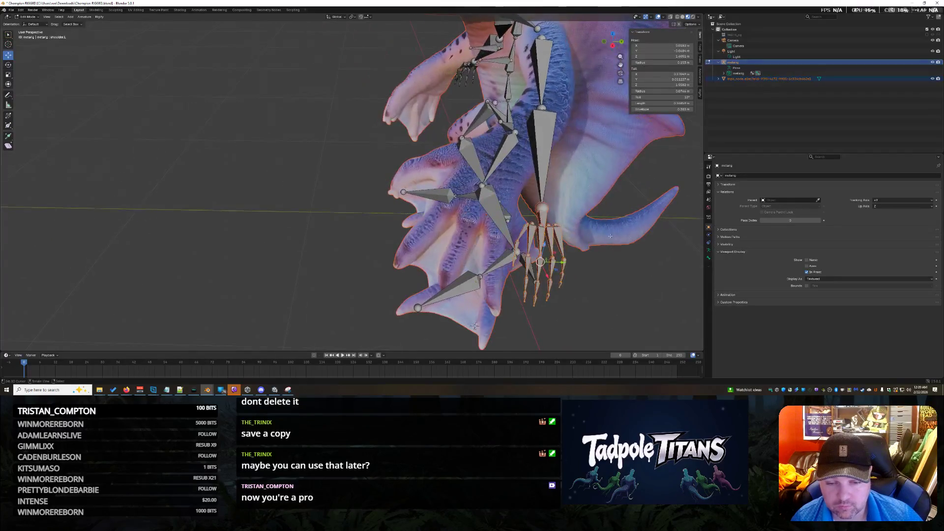
pyautogui.click(574, 208)
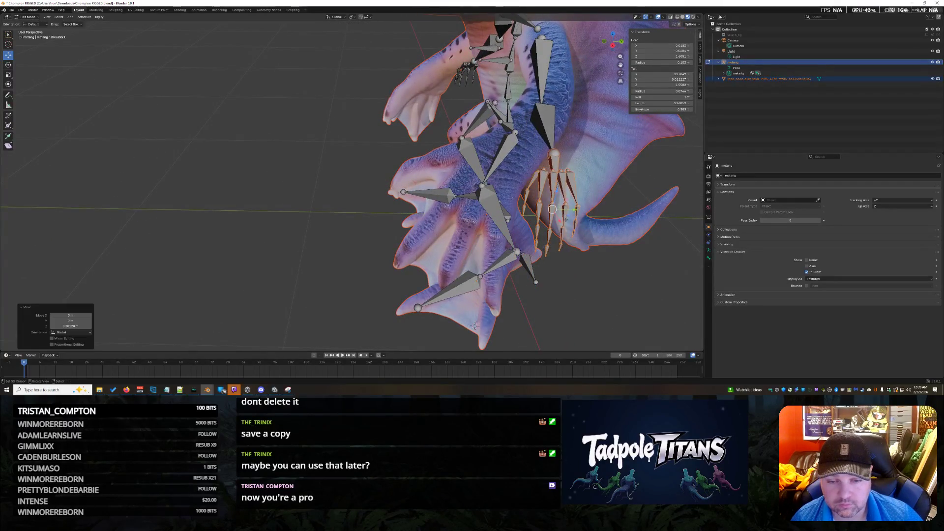
pyautogui.moveTo(474, 325); pyautogui.dragTo(357, 179, button='middle')
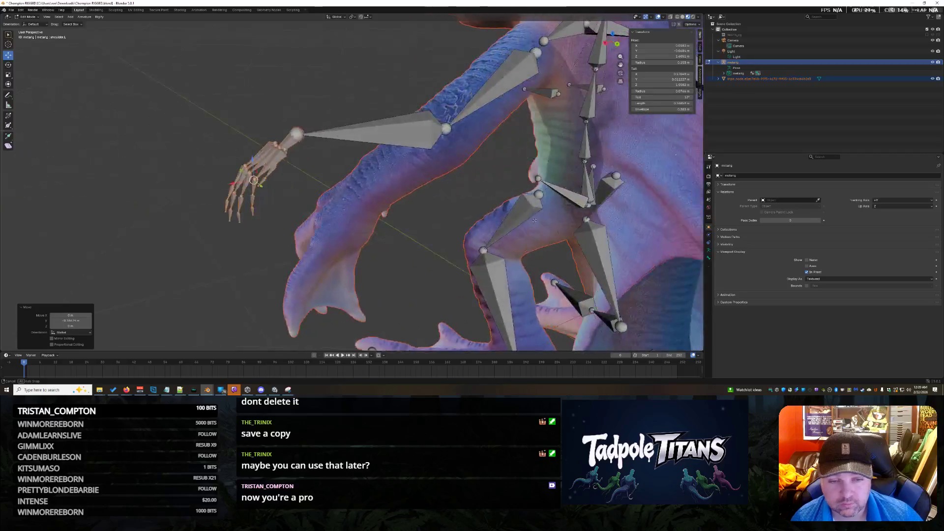
# Lower the hand bones vertically and slide them along X onto the creature's hand
pyautogui.press('g')
pyautogui.press('z')
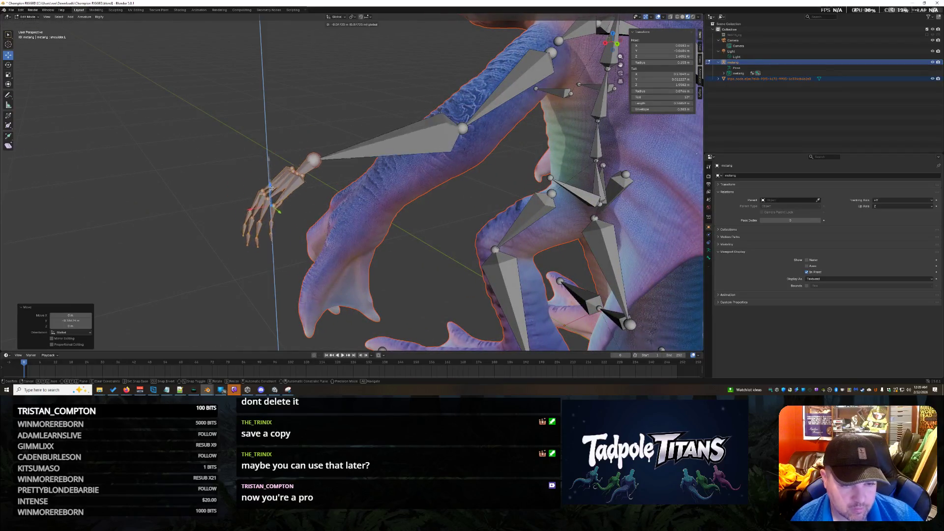
pyautogui.moveTo(252, 248)
pyautogui.mouseDown(button='middle')
pyautogui.moveTo(298, 273)
pyautogui.moveTo(287, 257)
pyautogui.moveTo(470, 301)
pyautogui.moveTo(393, 335)
pyautogui.mouseUp(button='middle')
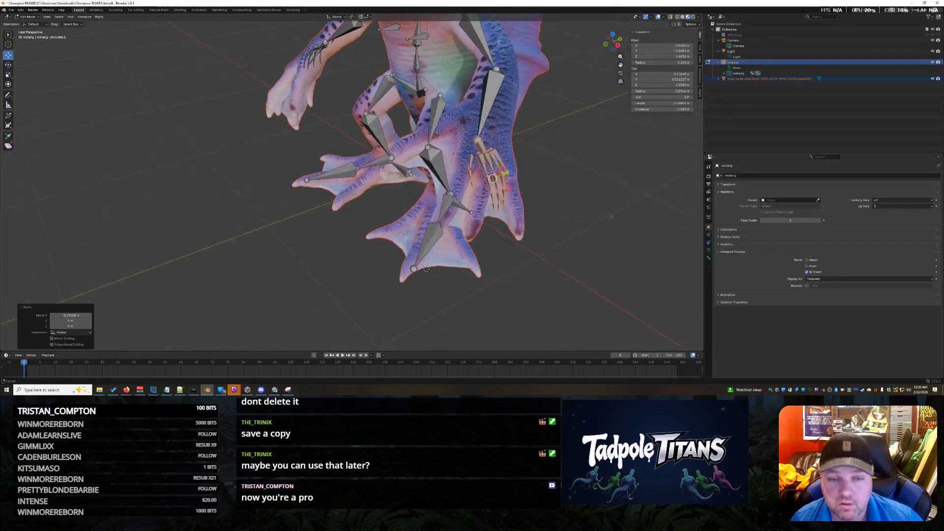
pyautogui.press('g')
pyautogui.press('z')
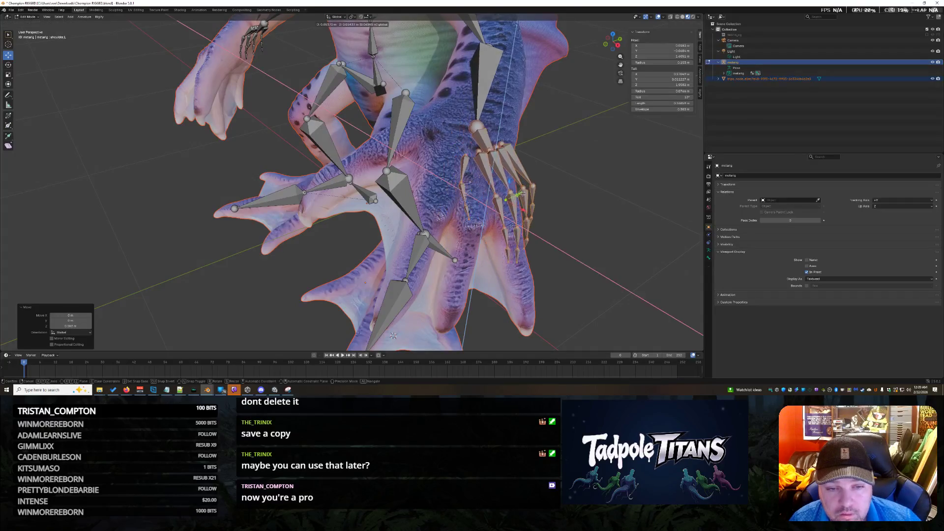
pyautogui.moveTo(394, 336); pyautogui.dragTo(602, 216, button='middle')
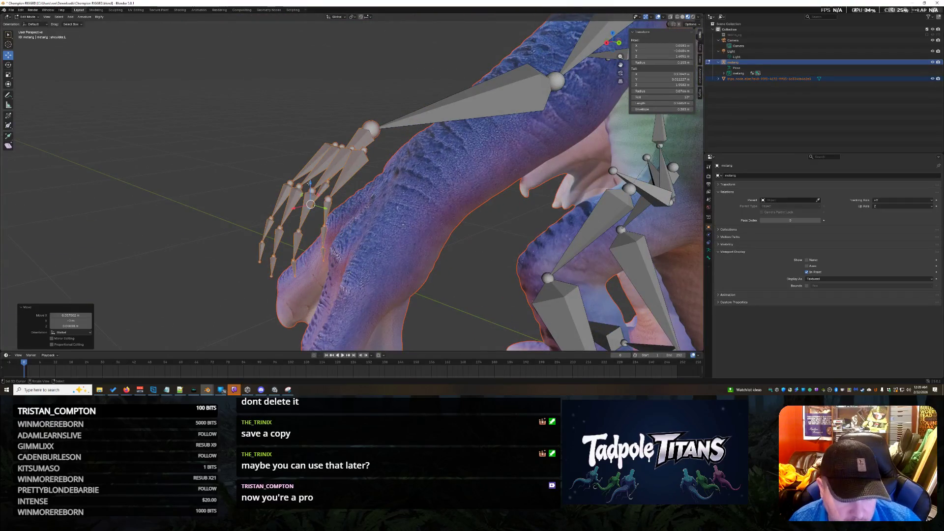
pyautogui.press('g')
pyautogui.press('z')
pyautogui.press('g')
pyautogui.press('x')
pyautogui.click(376, 242)
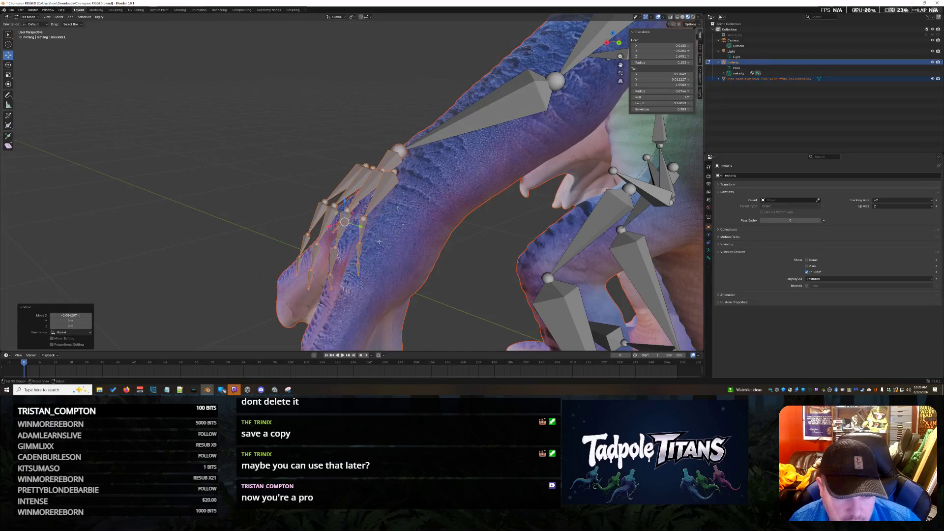
pyautogui.moveTo(363, 226)
pyautogui.mouseDown(button='middle')
pyautogui.moveTo(620, 277)
pyautogui.moveTo(560, 278)
pyautogui.moveTo(414, 170)
pyautogui.mouseUp(button='middle')
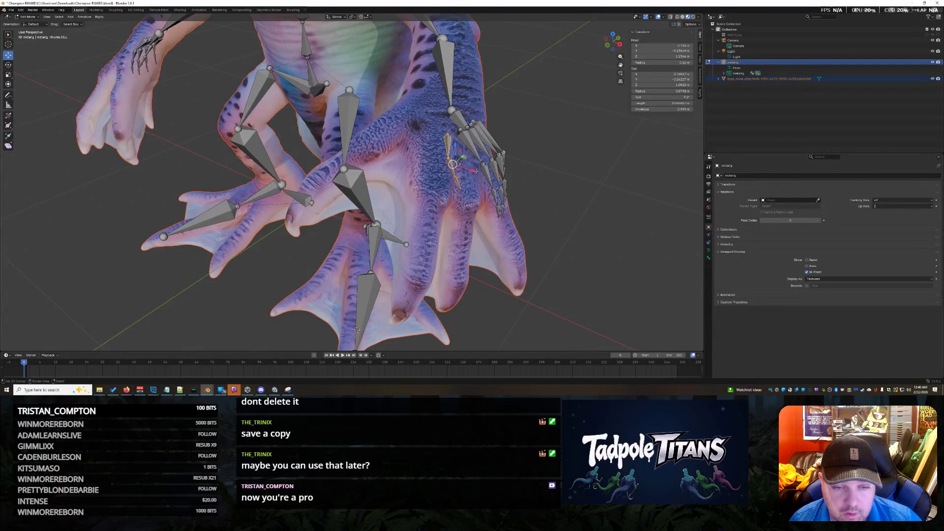
# Slide the selected digit bone along X and raise it toward the toe
pyautogui.press('g')
pyautogui.press('x')
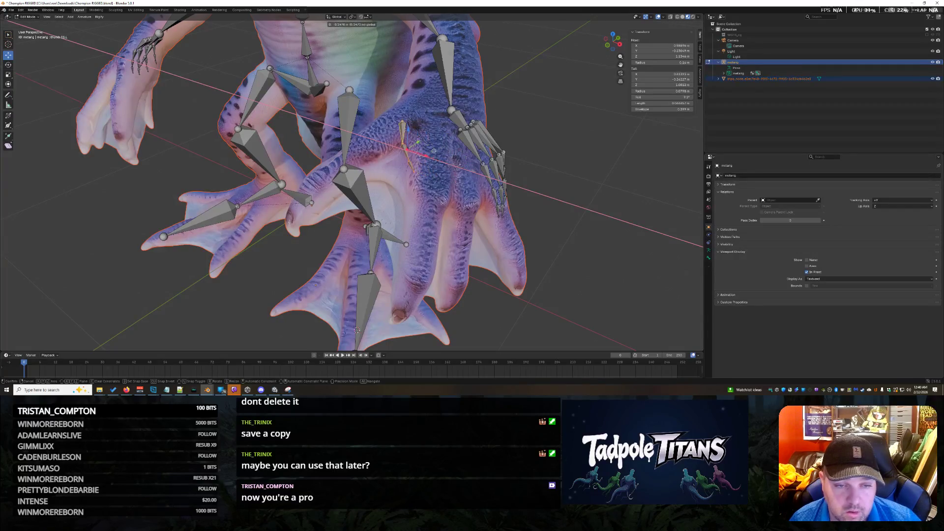
pyautogui.click(433, 150)
pyautogui.moveTo(433, 151)
pyautogui.mouseDown(button='middle')
pyautogui.moveTo(436, 181)
pyautogui.moveTo(402, 106)
pyautogui.moveTo(410, 189)
pyautogui.mouseUp(button='middle')
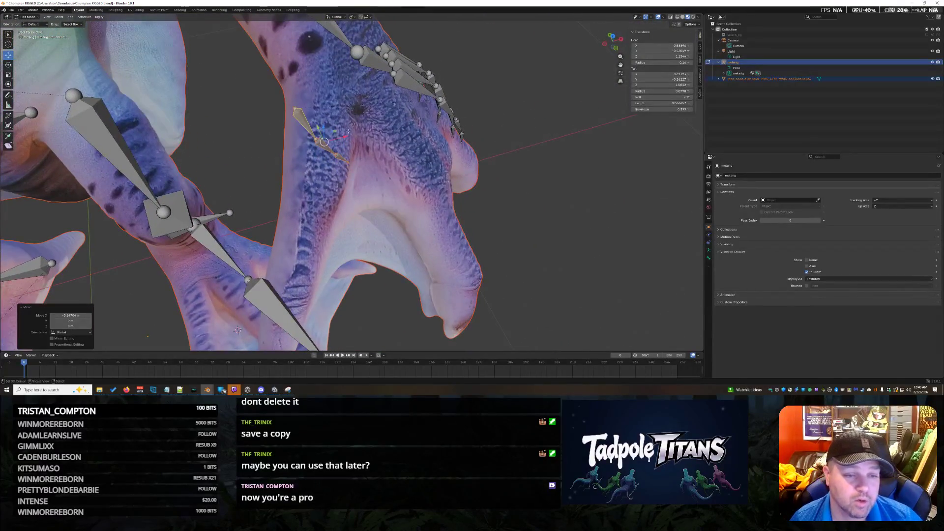
pyautogui.press('g')
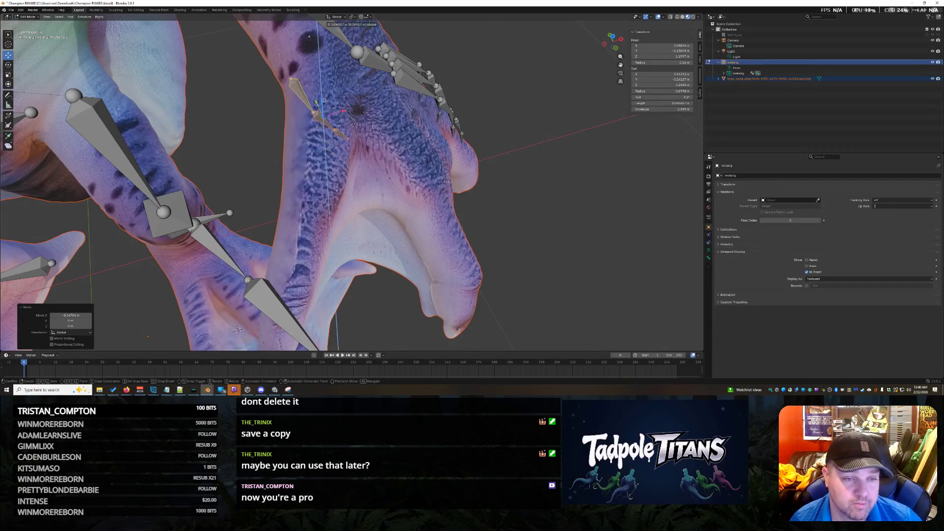
# Inspect the rig from several angles, then pull a digit bone joint left onto the toe
pyautogui.moveTo(238, 330); pyautogui.dragTo(367, 106, button='middle')
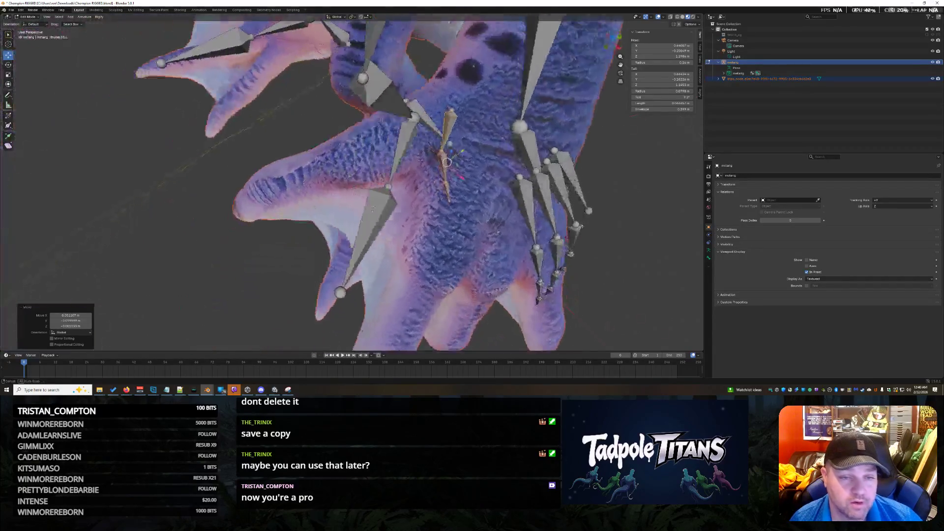
pyautogui.moveTo(417, 180); pyautogui.dragTo(413, 186, button='middle')
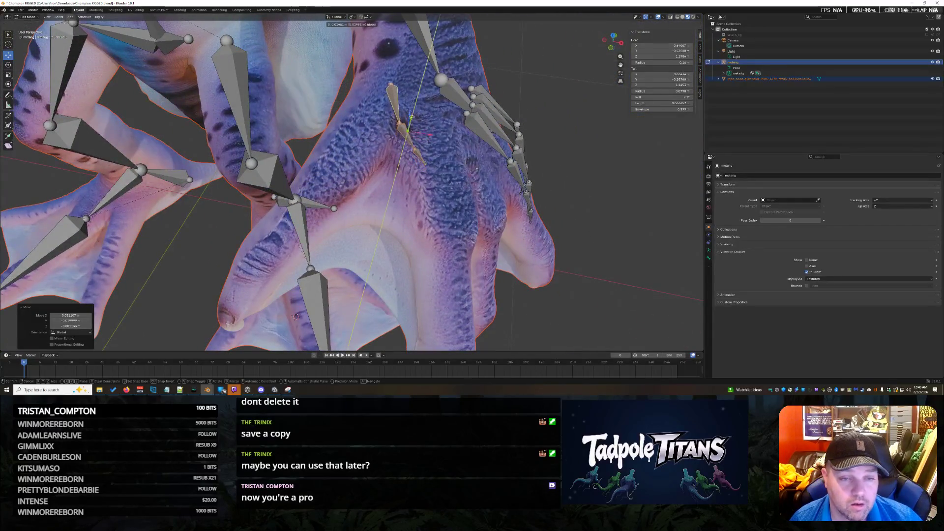
pyautogui.moveTo(416, 106); pyautogui.dragTo(437, 139, button='middle')
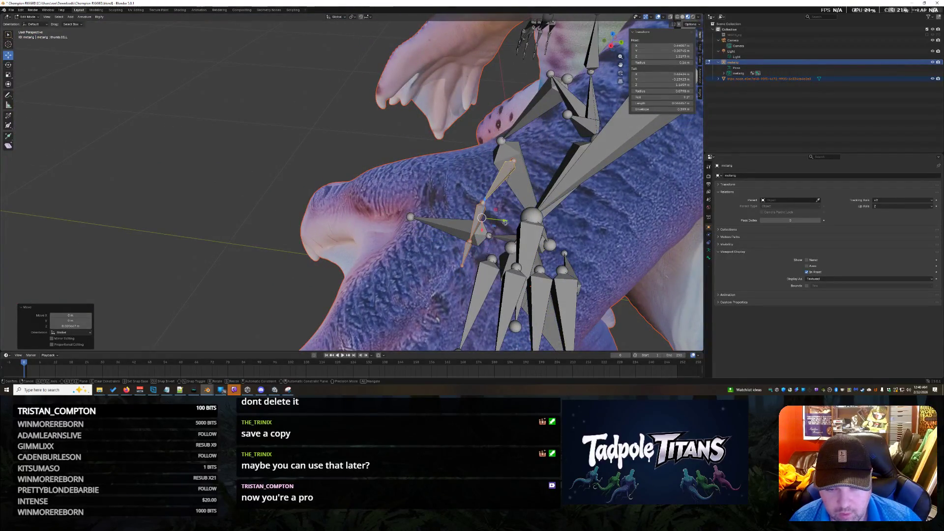
pyautogui.moveTo(443, 184)
pyautogui.mouseDown(button='middle')
pyautogui.moveTo(384, 148)
pyautogui.moveTo(466, 199)
pyautogui.moveTo(424, 220)
pyautogui.moveTo(429, 249)
pyautogui.mouseUp(button='middle')
pyautogui.moveTo(403, 221); pyautogui.dragTo(424, 175, button='middle')
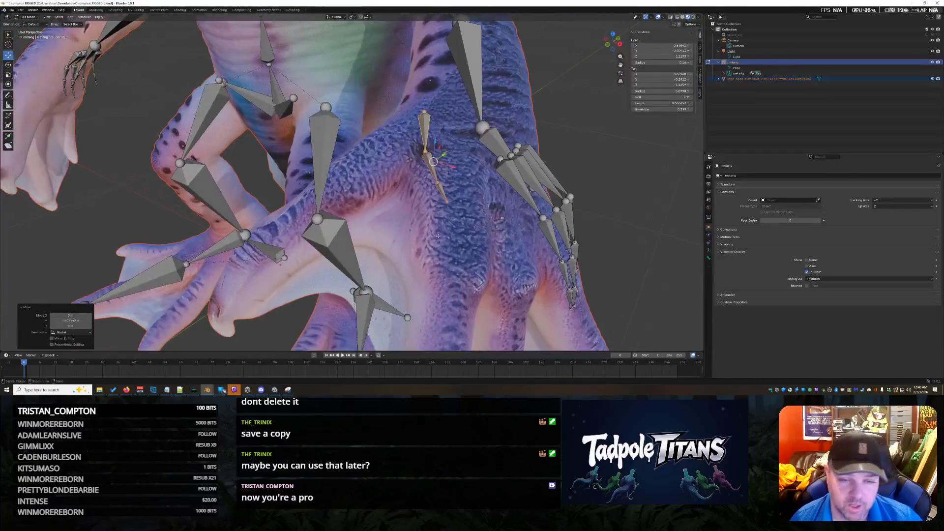
pyautogui.click(425, 175)
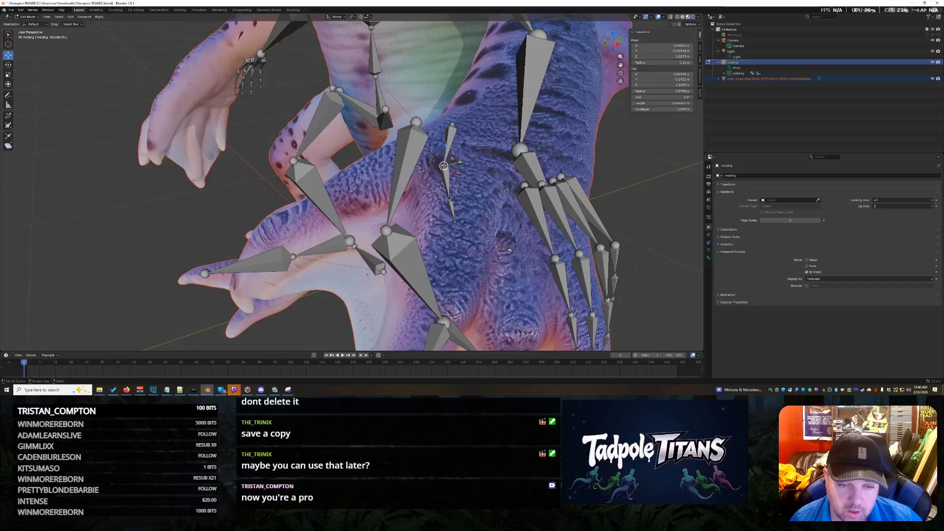
pyautogui.moveTo(443, 165); pyautogui.dragTo(429, 167)
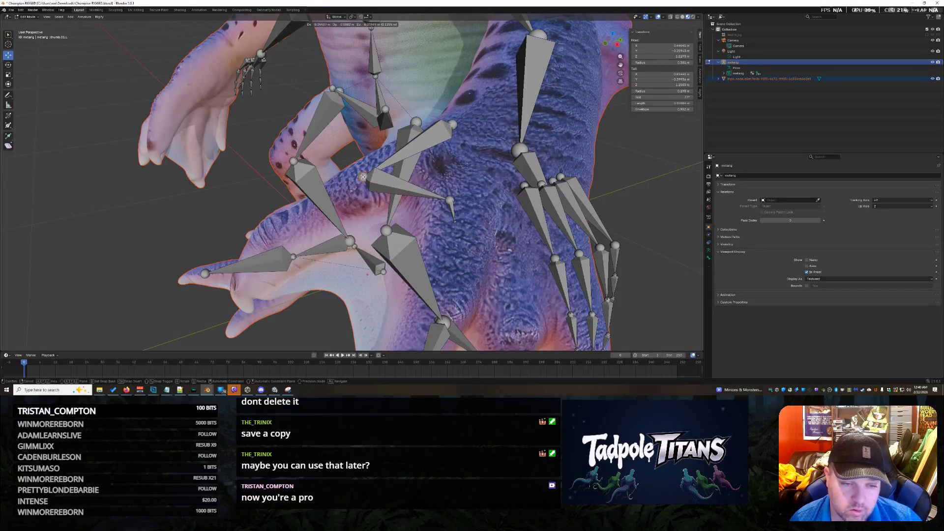
pyautogui.moveTo(449, 199)
pyautogui.mouseDown()
pyautogui.moveTo(454, 221)
pyautogui.moveTo(227, 294)
pyautogui.mouseUp()
pyautogui.moveTo(226, 294)
pyautogui.mouseDown(button='middle')
pyautogui.moveTo(414, 269)
pyautogui.moveTo(400, 236)
pyautogui.mouseUp(button='middle')
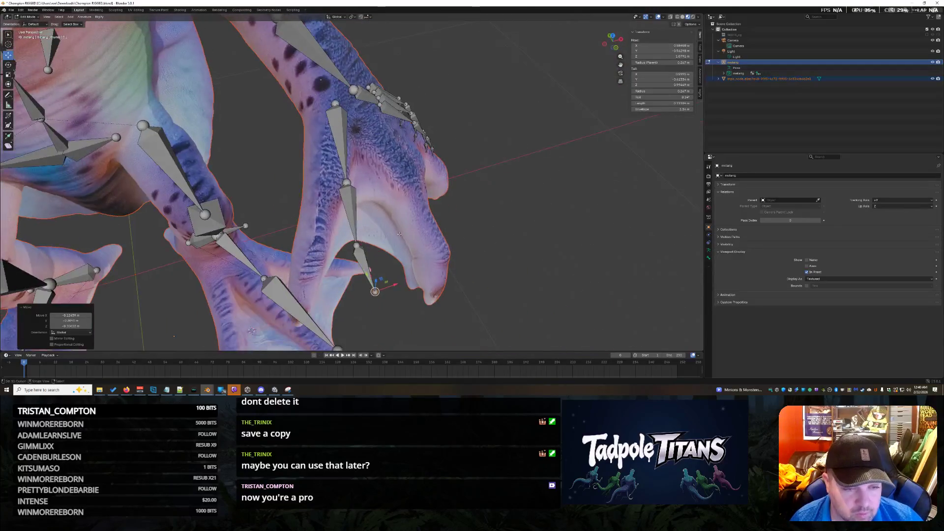
# Move the remaining joints onto the digit, ending the chain at the toe tip
pyautogui.moveTo(351, 190)
pyautogui.mouseDown()
pyautogui.moveTo(333, 190)
pyautogui.moveTo(335, 160)
pyautogui.mouseUp()
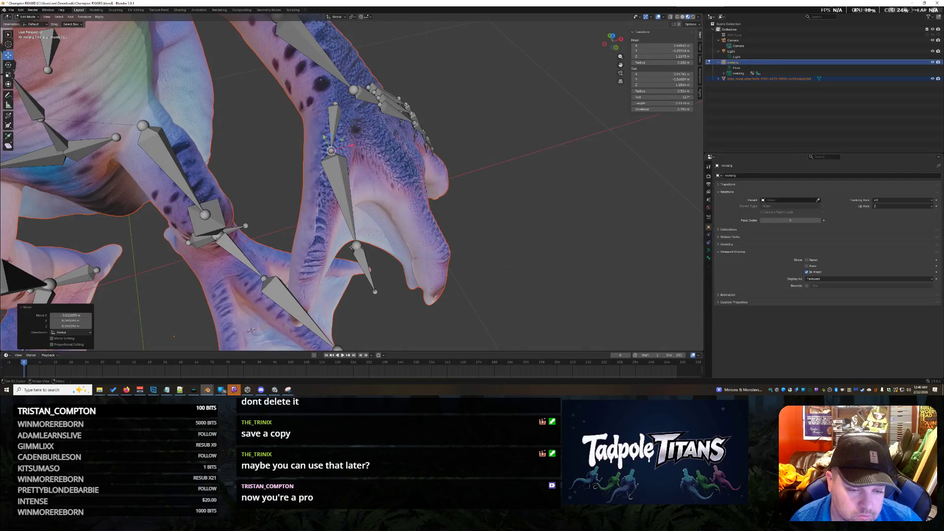
pyautogui.moveTo(356, 246); pyautogui.dragTo(317, 243)
pyautogui.moveTo(317, 243); pyautogui.dragTo(297, 261, button='middle')
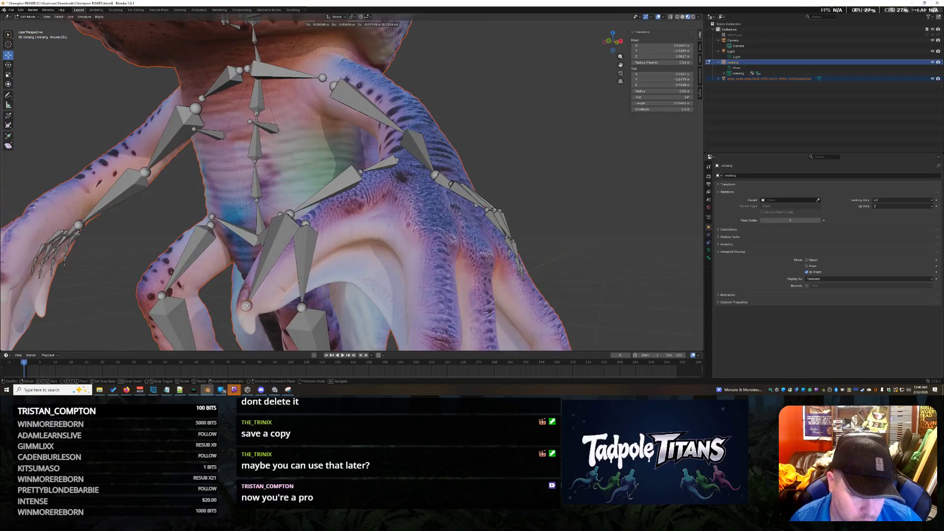
# Walk the successive finger joints down along the digit and reposition the bone tip
pyautogui.moveTo(245, 305); pyautogui.dragTo(250, 303)
pyautogui.moveTo(251, 304); pyautogui.dragTo(486, 296, button='middle')
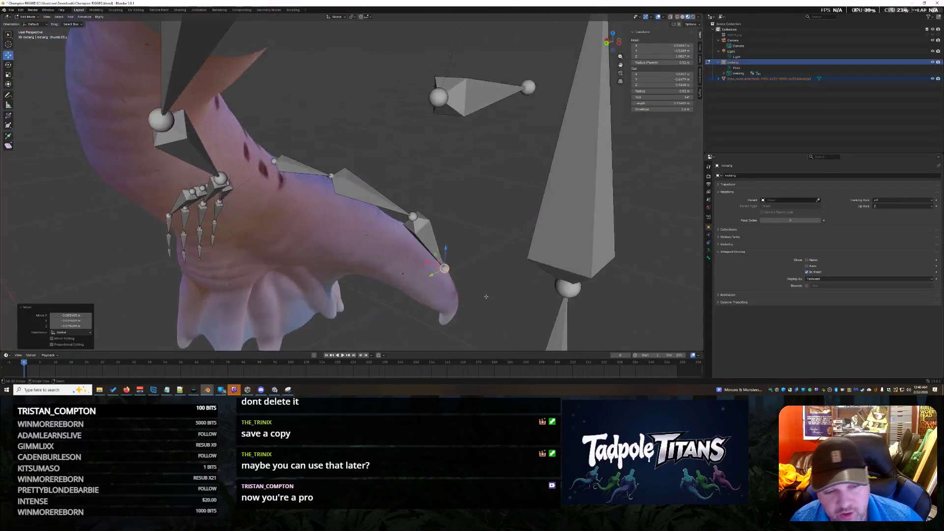
pyautogui.scroll(2, 403, 242)
pyautogui.click(320, 173)
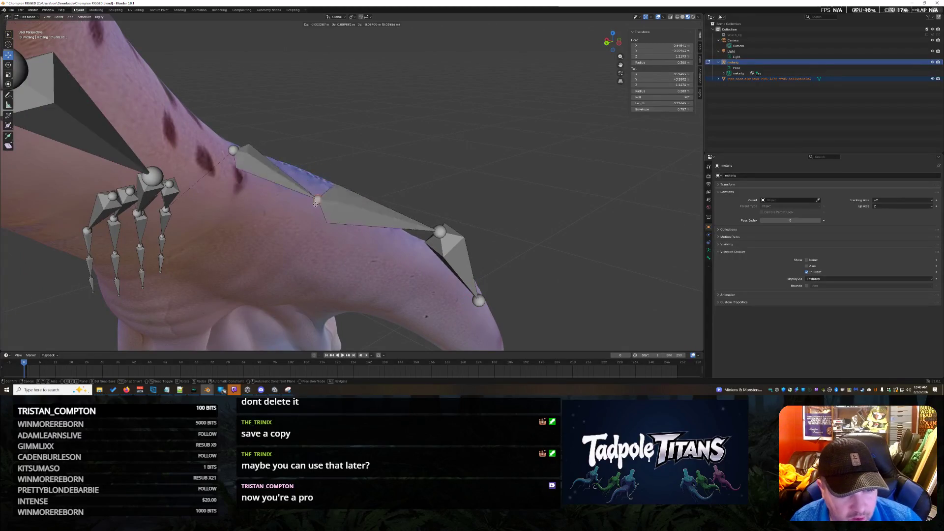
pyautogui.moveTo(320, 174); pyautogui.dragTo(316, 213)
pyautogui.click(440, 232)
pyautogui.moveTo(440, 233); pyautogui.dragTo(406, 275)
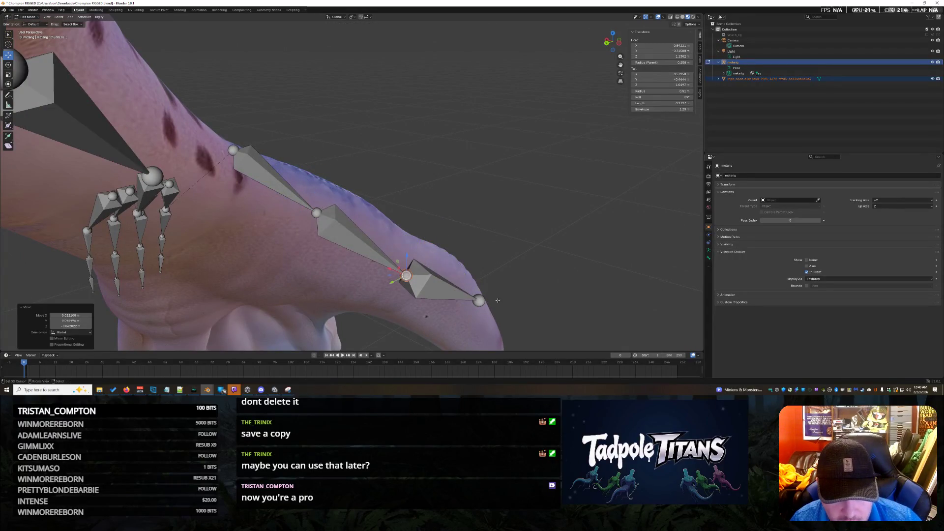
pyautogui.moveTo(479, 301); pyautogui.dragTo(477, 312)
pyautogui.click(479, 338)
# Place the bone tip on the digit tip and make small joint nudges on the hand bones
pyautogui.moveTo(479, 338); pyautogui.dragTo(270, 332, button='middle')
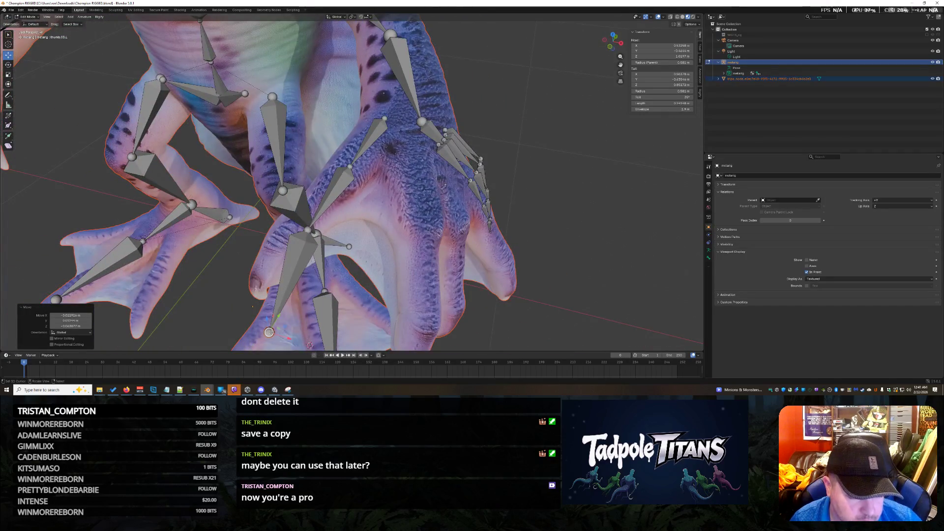
pyautogui.moveTo(269, 332); pyautogui.dragTo(256, 283)
pyautogui.click(252, 289)
pyautogui.moveTo(253, 289)
pyautogui.mouseDown(button='middle')
pyautogui.moveTo(417, 299)
pyautogui.moveTo(325, 303)
pyautogui.moveTo(436, 330)
pyautogui.moveTo(486, 292)
pyautogui.moveTo(473, 309)
pyautogui.mouseUp(button='middle')
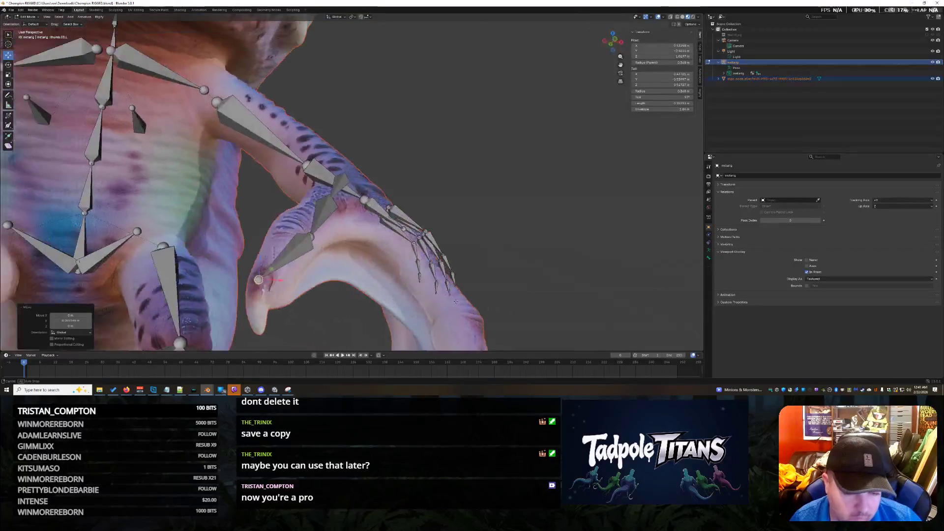
pyautogui.moveTo(354, 184); pyautogui.dragTo(384, 221, button='middle')
pyautogui.scroll(5, 355, 184)
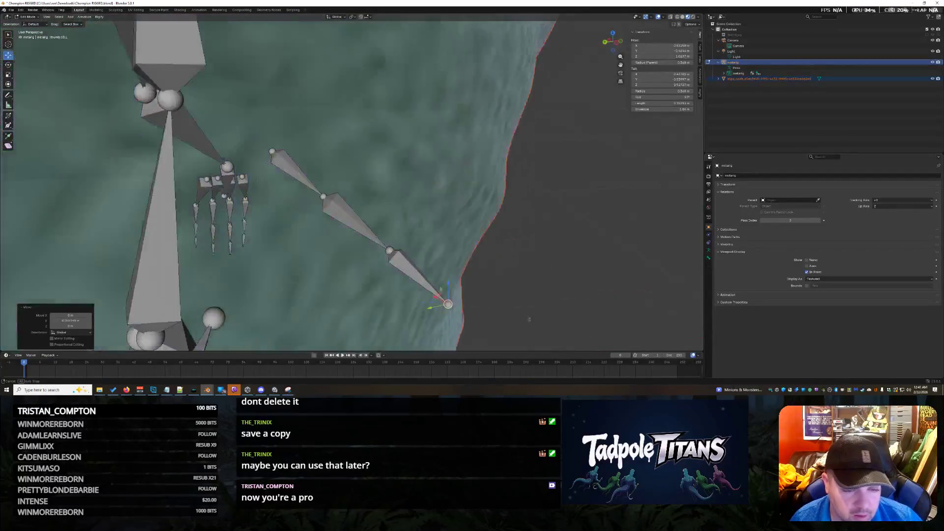
pyautogui.click(382, 235)
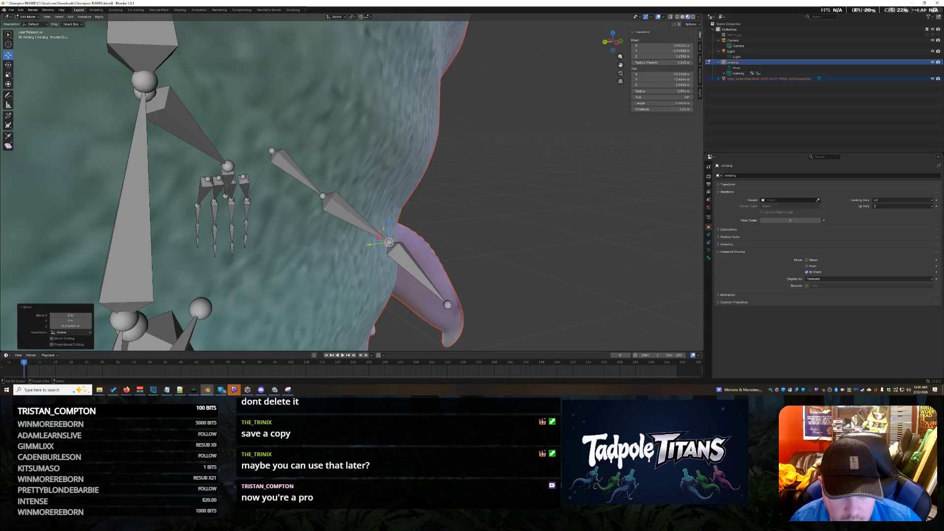
pyautogui.moveTo(498, 265); pyautogui.dragTo(496, 275, button='middle')
pyautogui.scroll(-2, 496, 275)
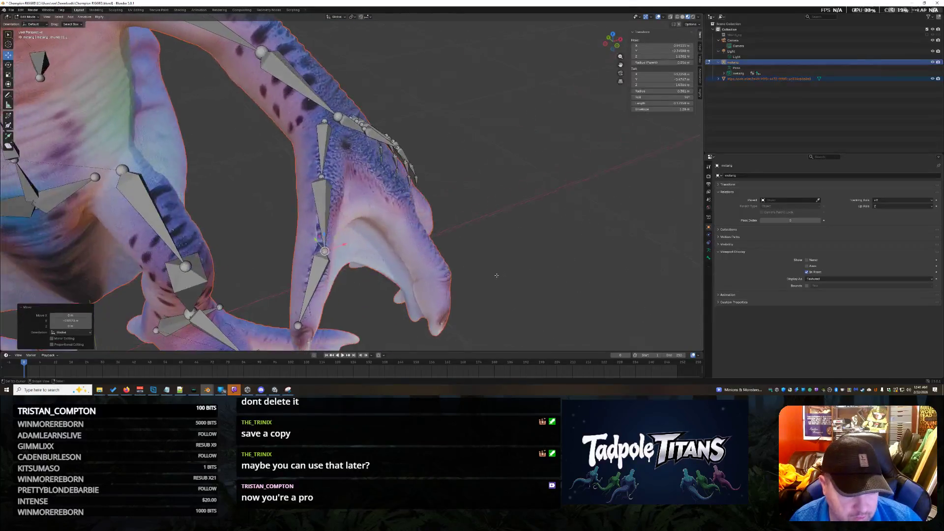
pyautogui.click(319, 235)
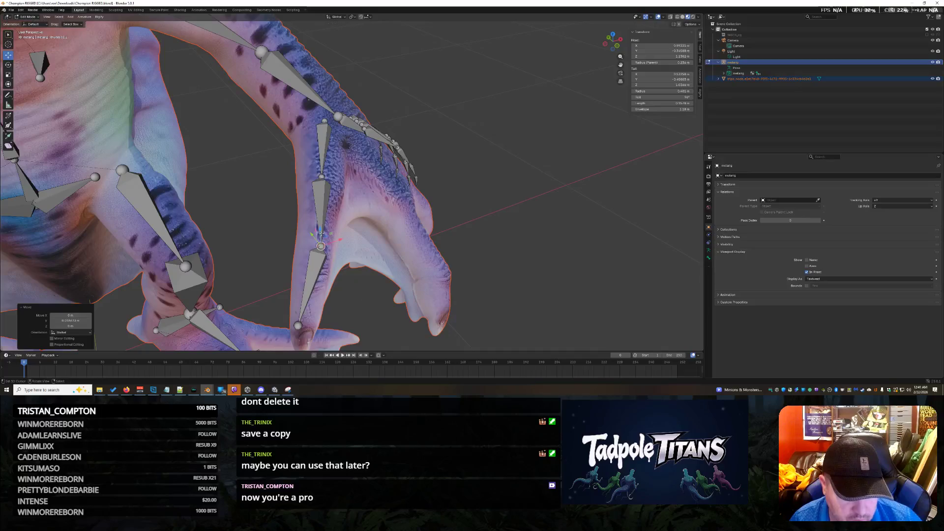
# Move a finger joint along the X axis into line with the hand digit
pyautogui.moveTo(340, 245); pyautogui.dragTo(334, 251, button='middle')
pyautogui.moveTo(412, 255); pyautogui.dragTo(442, 247, button='middle')
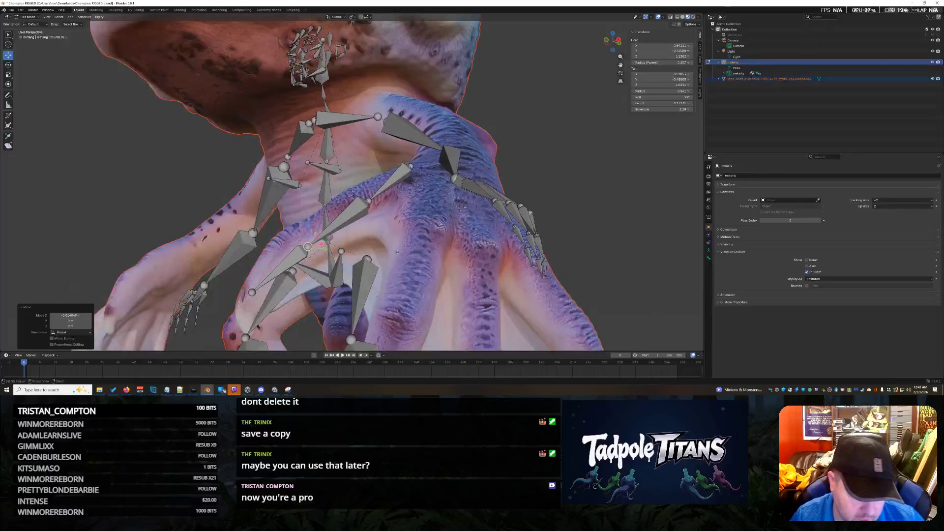
pyautogui.scroll(3, 497, 238)
pyautogui.moveTo(497, 238); pyautogui.dragTo(475, 242, button='middle')
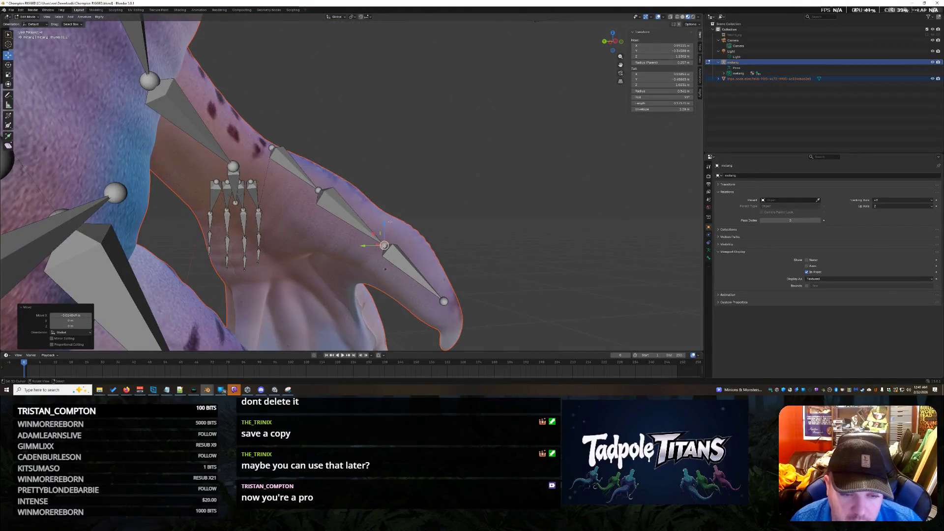
pyautogui.moveTo(376, 251)
pyautogui.mouseDown(button='middle')
pyautogui.moveTo(399, 242)
pyautogui.moveTo(555, 242)
pyautogui.mouseUp(button='middle')
pyautogui.press('g')
pyautogui.press('x')
pyautogui.click(432, 244)
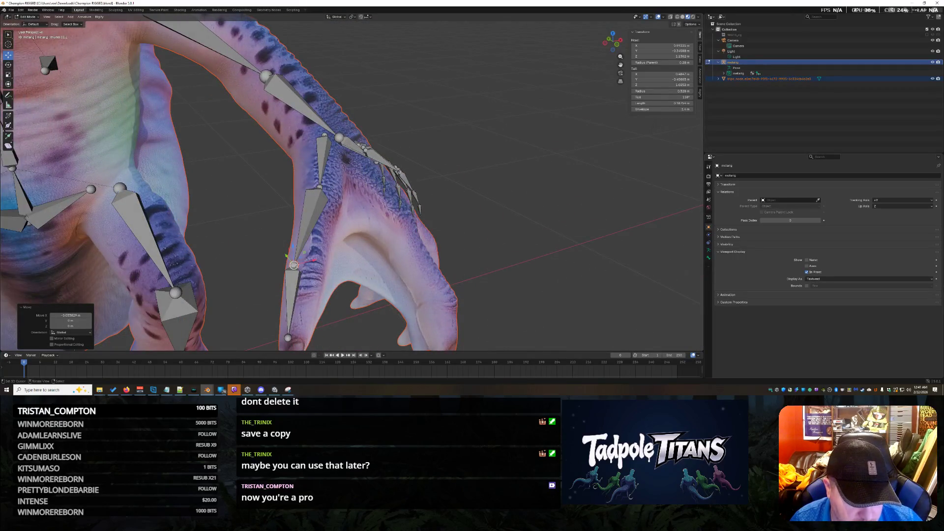
pyautogui.moveTo(285, 255); pyautogui.dragTo(384, 277, button='middle')
# Adjust a bone tail along Z and reposition an arm joint to fan the fingers along the digits
pyautogui.press('g')
pyautogui.press('z')
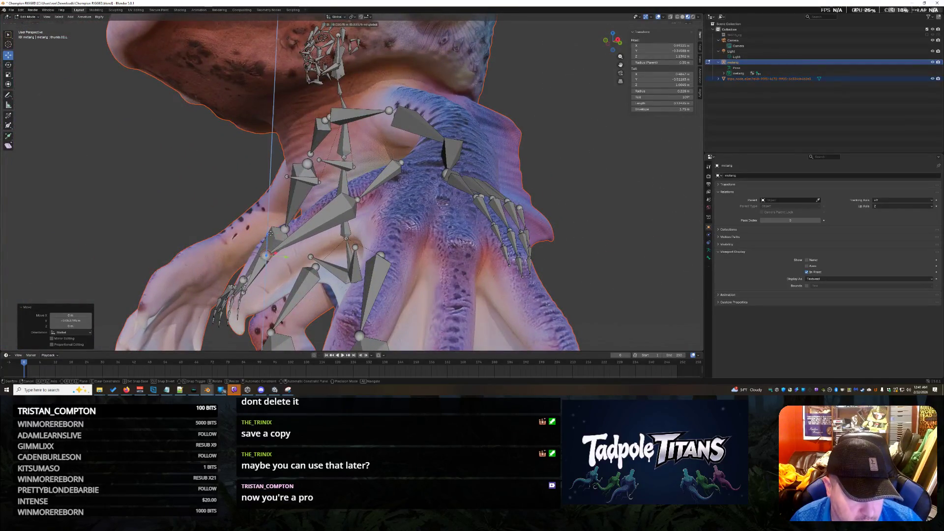
pyautogui.moveTo(284, 257); pyautogui.dragTo(371, 322, button='middle')
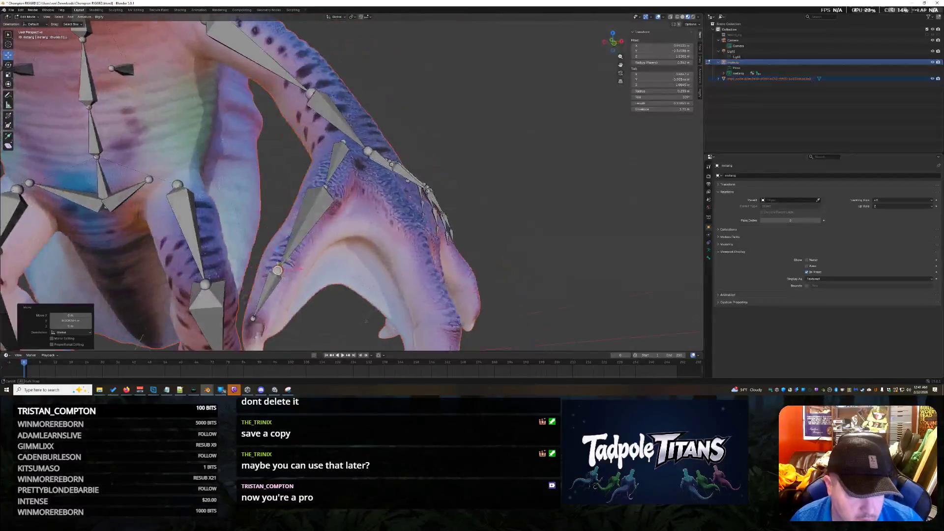
pyautogui.moveTo(316, 277)
pyautogui.mouseDown(button='middle')
pyautogui.moveTo(343, 251)
pyautogui.moveTo(450, 263)
pyautogui.moveTo(341, 227)
pyautogui.moveTo(413, 226)
pyautogui.mouseUp(button='middle')
pyautogui.click(341, 226)
pyautogui.press('g')
pyautogui.click(373, 231)
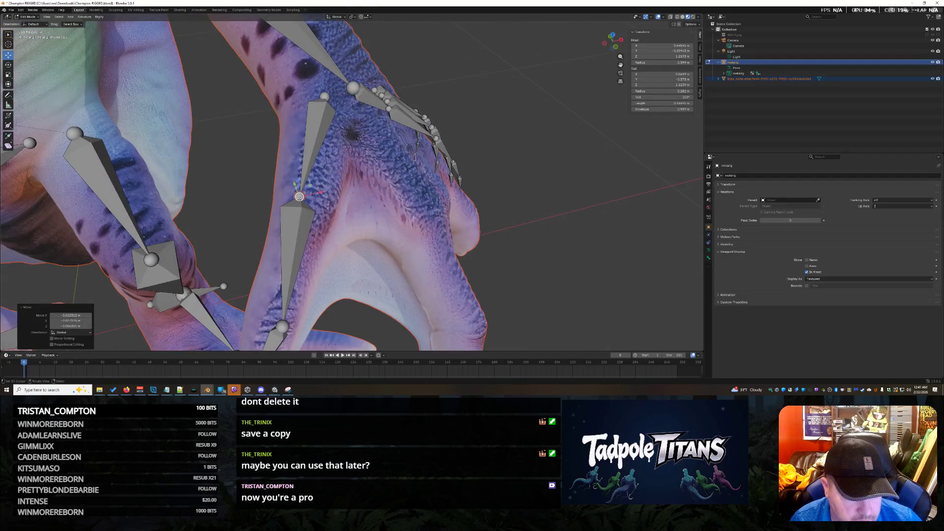
pyautogui.press('g')
pyautogui.moveTo(358, 293)
pyautogui.mouseDown(button='middle')
pyautogui.moveTo(340, 258)
pyautogui.moveTo(398, 266)
pyautogui.mouseUp(button='middle')
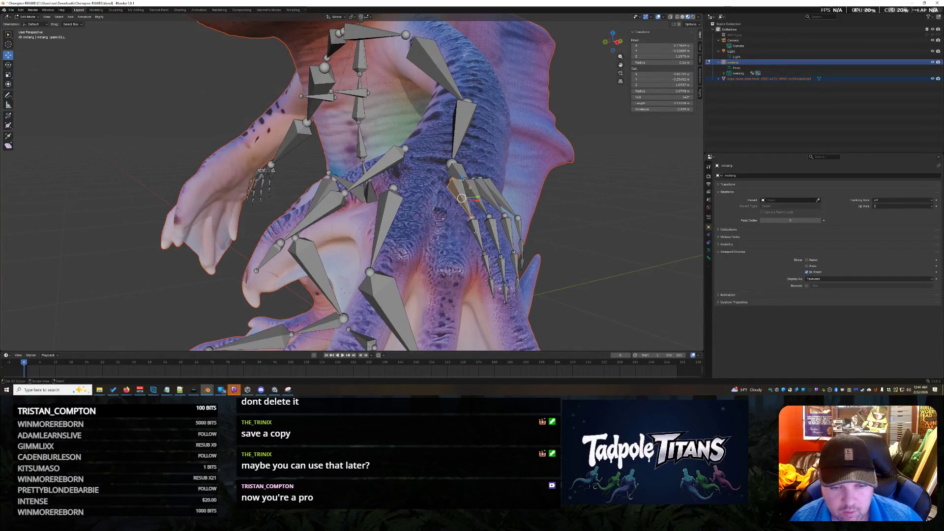
# Grab the palm bones one after another and set them into the base of the hand
pyautogui.press('g')
pyautogui.click(427, 187)
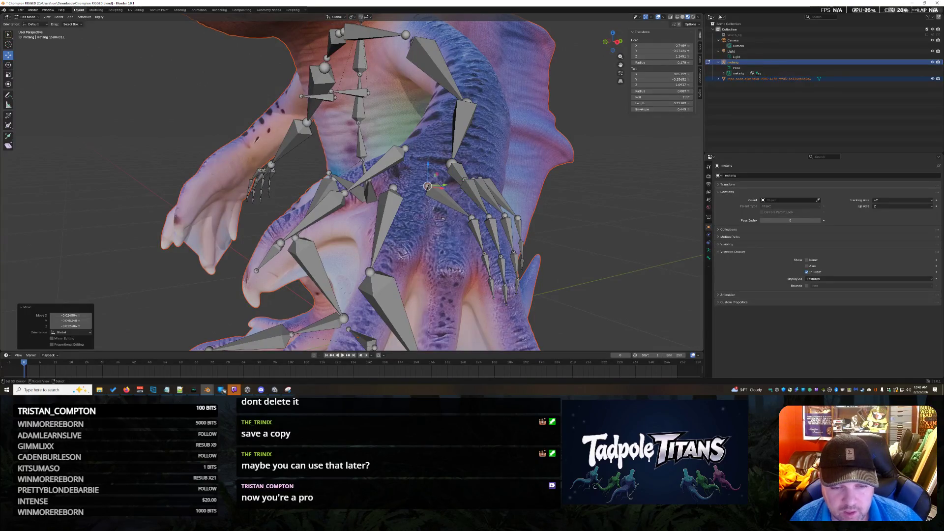
pyautogui.click(471, 217)
pyautogui.click(406, 251)
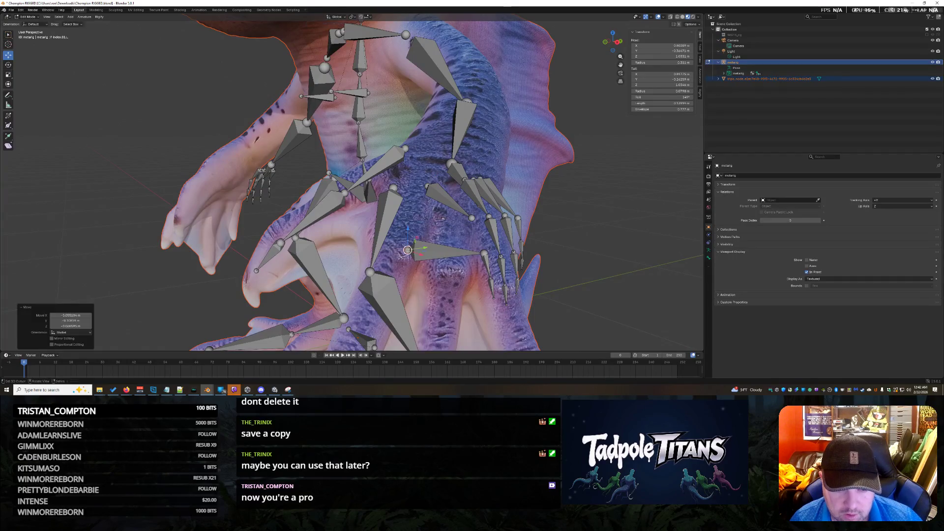
pyautogui.click(471, 217)
pyautogui.press('g')
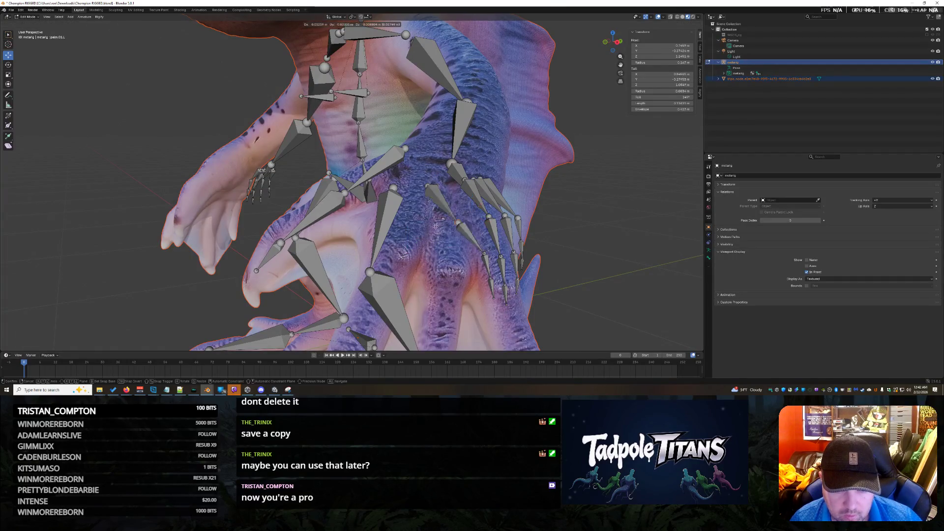
pyautogui.click(402, 255)
# Move a finger bone down into its digit and check the arm from several angles
pyautogui.moveTo(460, 293); pyautogui.dragTo(480, 278, button='middle')
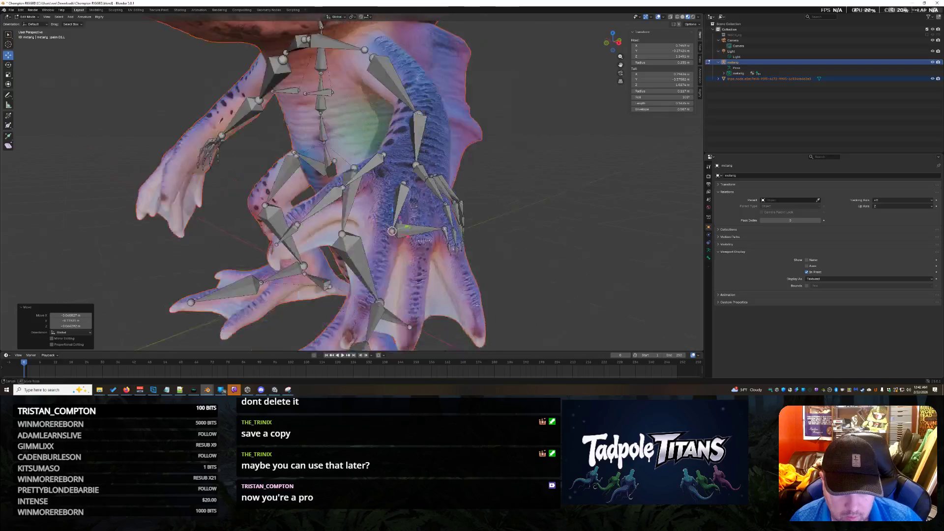
pyautogui.click(446, 223)
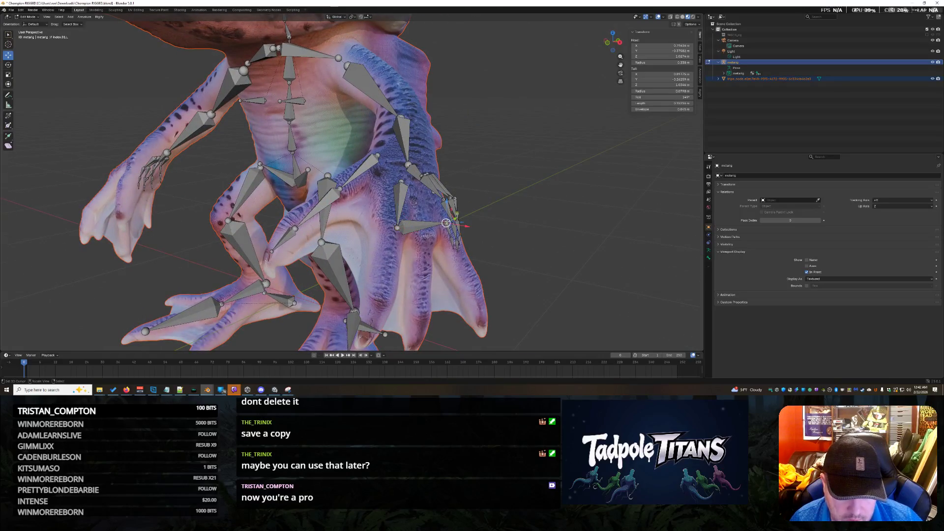
pyautogui.press('g')
pyautogui.click(385, 289)
pyautogui.moveTo(383, 288)
pyautogui.mouseDown(button='middle')
pyautogui.moveTo(405, 265)
pyautogui.moveTo(433, 262)
pyautogui.moveTo(376, 270)
pyautogui.mouseUp(button='middle')
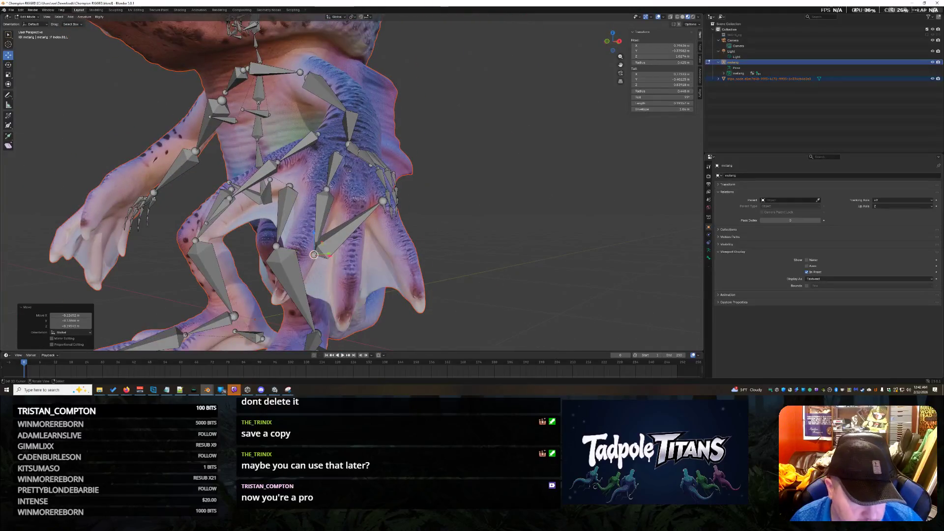
pyautogui.moveTo(301, 239); pyautogui.dragTo(457, 284, button='middle')
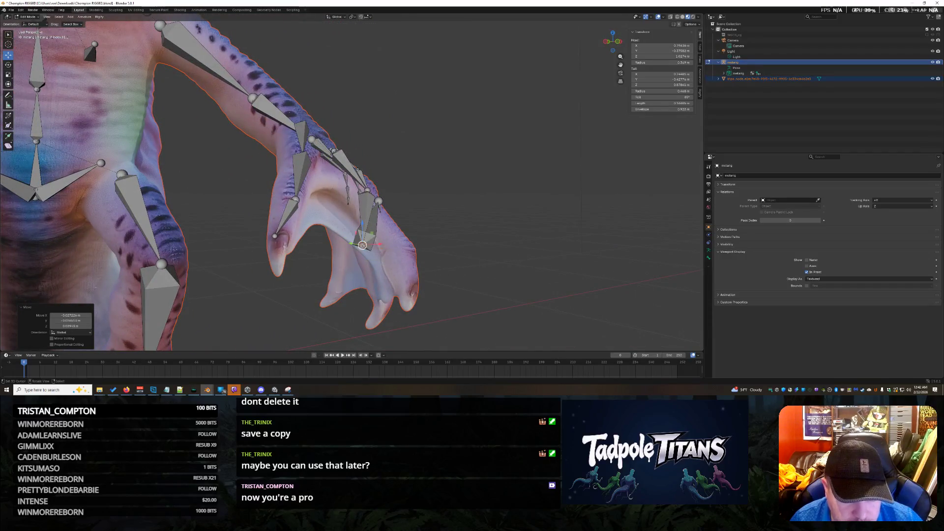
pyautogui.moveTo(398, 240); pyautogui.dragTo(447, 248, button='middle')
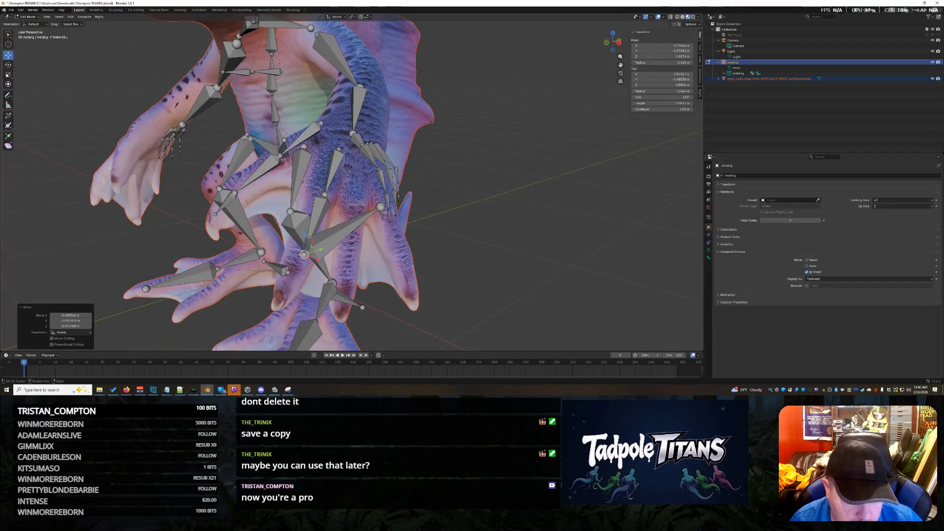
# Shift two more hand joints lower onto the webbed outer digit and begin raising the bone tip
pyautogui.click(379, 206)
pyautogui.click(289, 274)
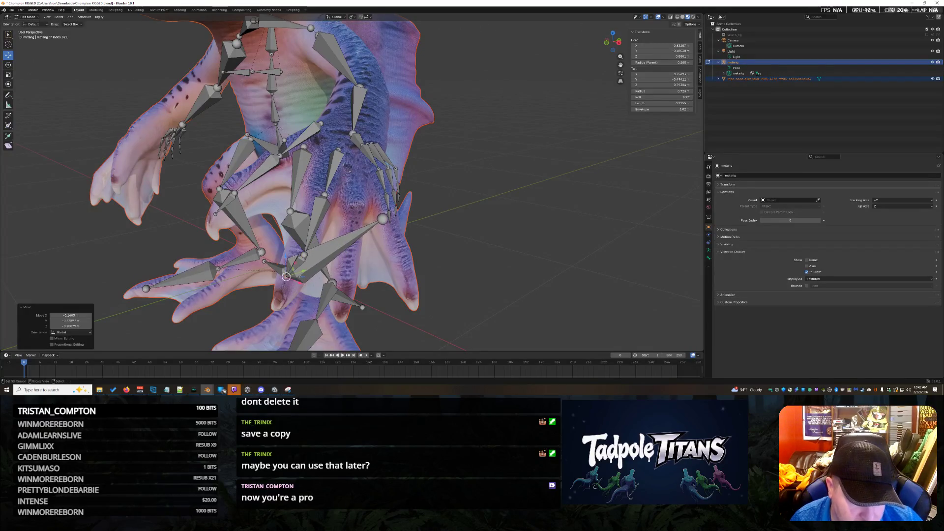
pyautogui.click(391, 215)
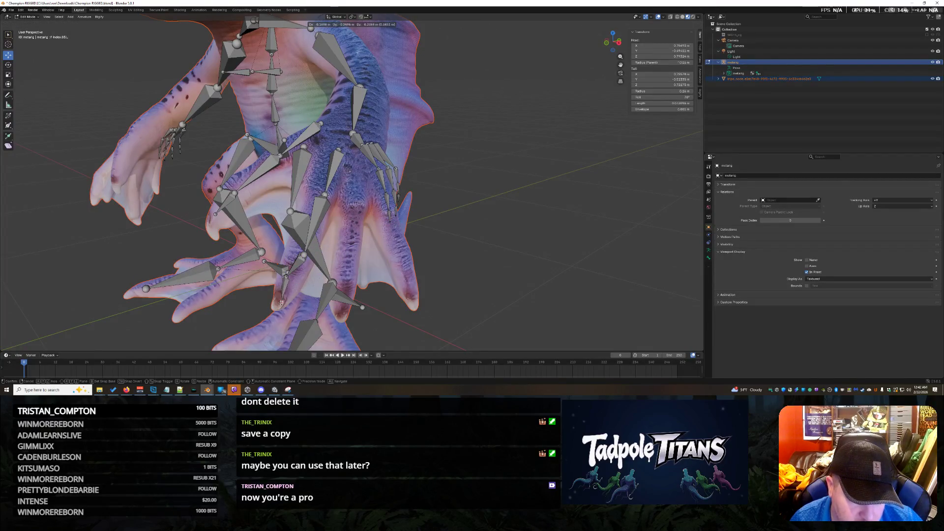
pyautogui.click(281, 303)
pyautogui.moveTo(281, 303); pyautogui.dragTo(332, 221, button='middle')
pyautogui.moveTo(473, 310); pyautogui.dragTo(490, 273, button='middle')
pyautogui.press('g')
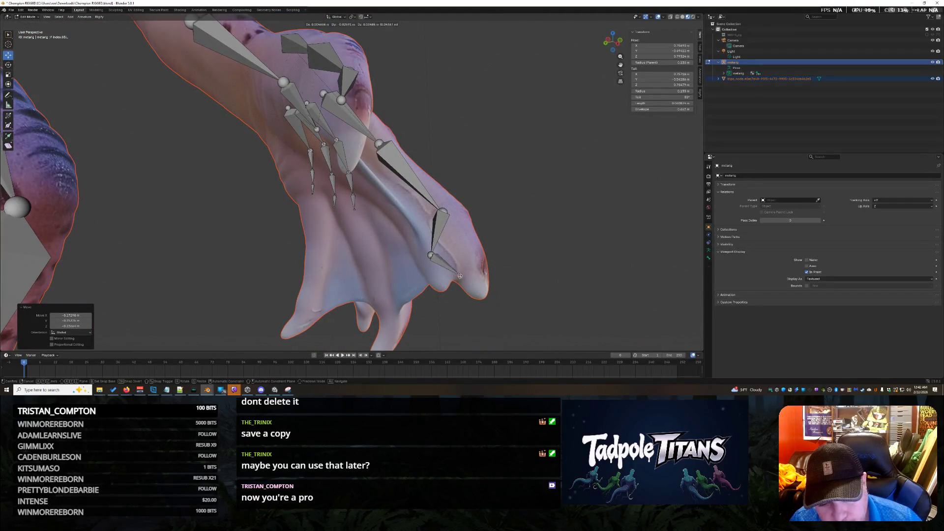
# Set the outer digit's bone tip at its end, then settle the foot bone after checking the foot
pyautogui.press('g')
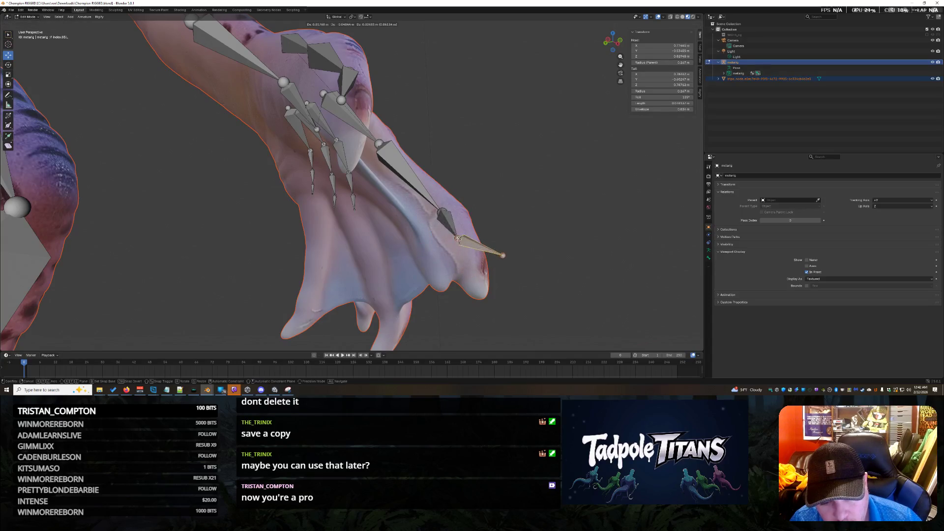
pyautogui.click(510, 235)
pyautogui.press('g')
pyautogui.click(472, 281)
pyautogui.moveTo(472, 281)
pyautogui.mouseDown(button='middle')
pyautogui.moveTo(451, 309)
pyautogui.moveTo(568, 244)
pyautogui.moveTo(539, 251)
pyautogui.mouseUp(button='middle')
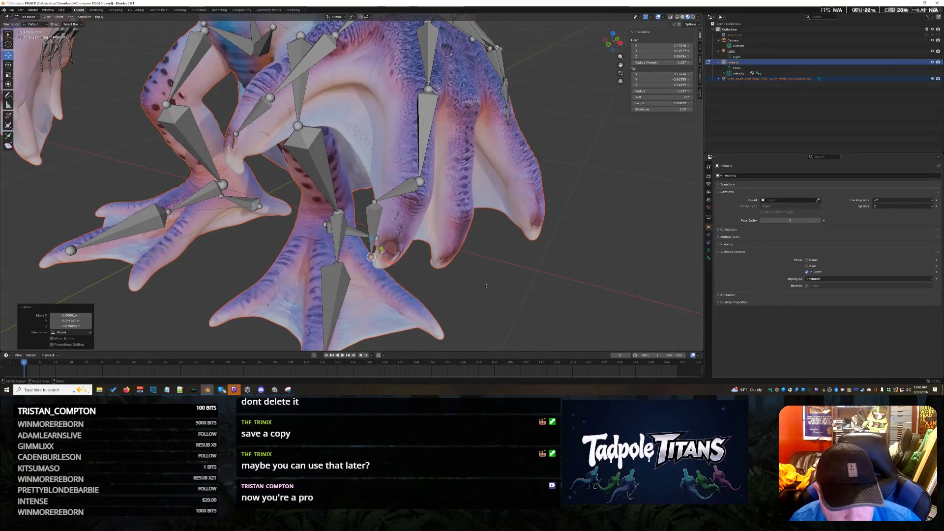
pyautogui.moveTo(485, 285); pyautogui.dragTo(475, 280, button='middle')
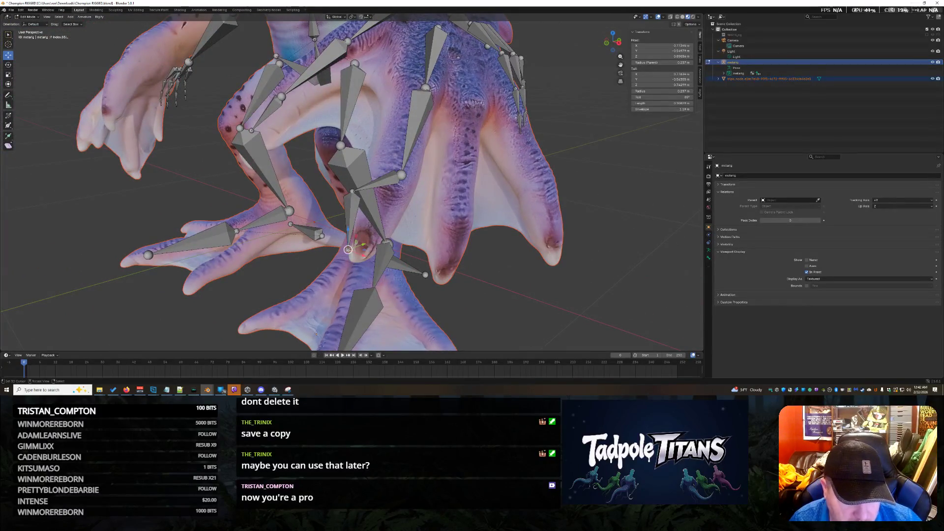
pyautogui.click(359, 229)
# Reposition the toe bone joints and the bone tip near the claws onto the webbed toes
pyautogui.press('g')
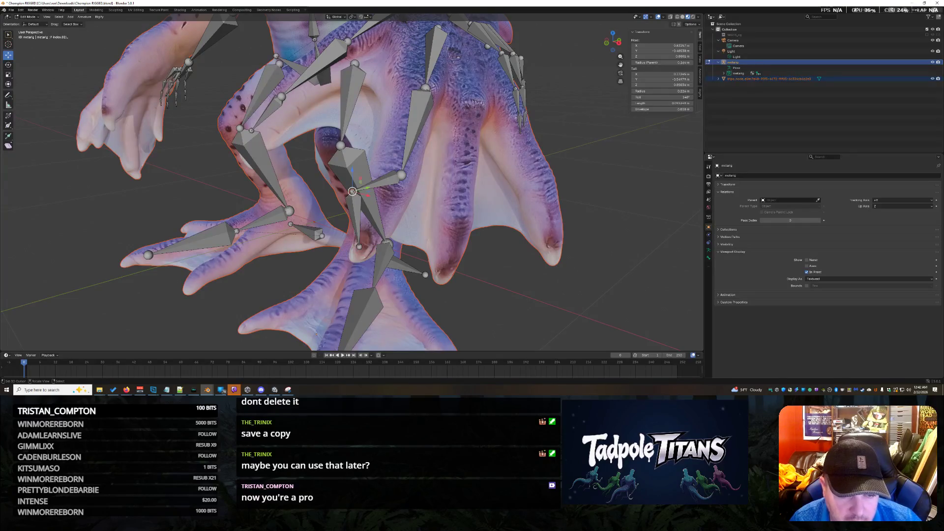
pyautogui.click(397, 187)
pyautogui.press('g')
pyautogui.click(413, 127)
pyautogui.moveTo(414, 127)
pyautogui.mouseDown(button='middle')
pyautogui.moveTo(542, 156)
pyautogui.moveTo(296, 214)
pyautogui.mouseUp(button='middle')
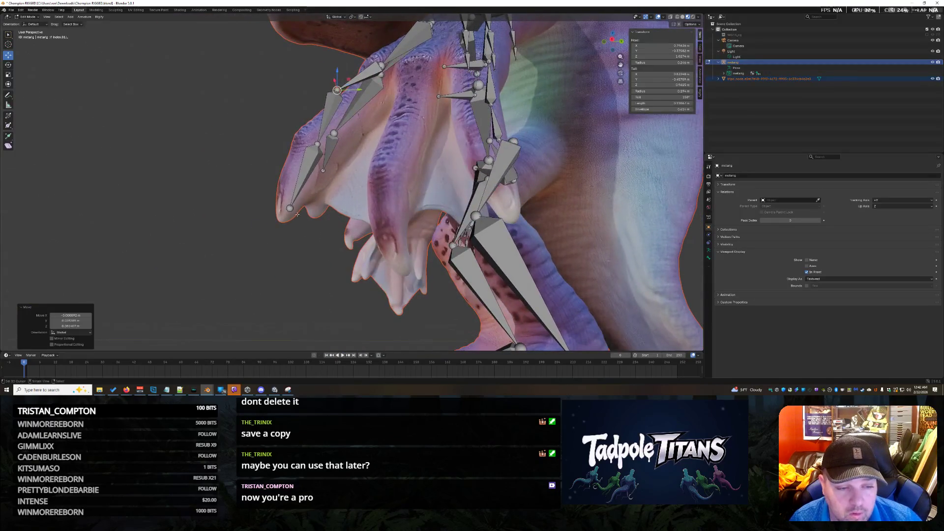
pyautogui.click(290, 208)
pyautogui.click(288, 211)
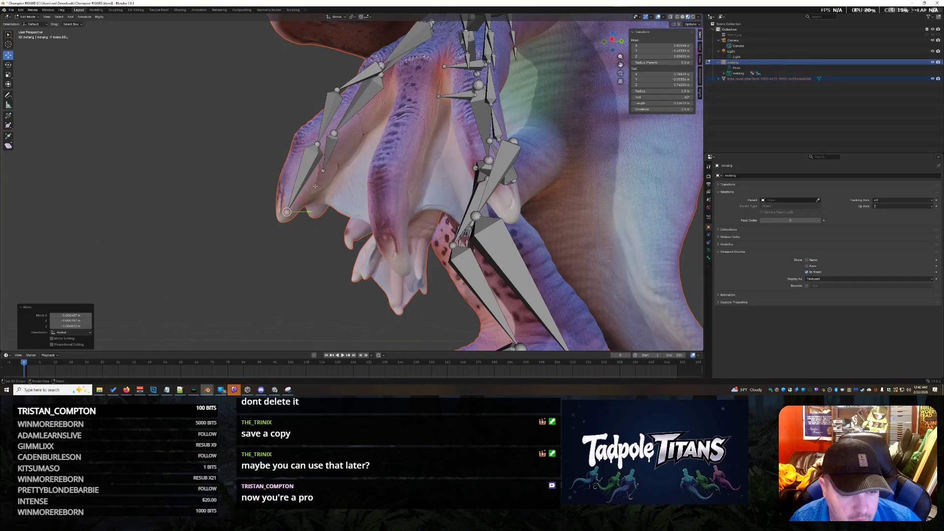
# Drag a digit joint onto its claw and settle the neighbouring palm bone in place
pyautogui.moveTo(299, 155)
pyautogui.mouseDown(button='middle')
pyautogui.moveTo(394, 212)
pyautogui.moveTo(401, 236)
pyautogui.mouseUp(button='middle')
pyautogui.click(407, 165)
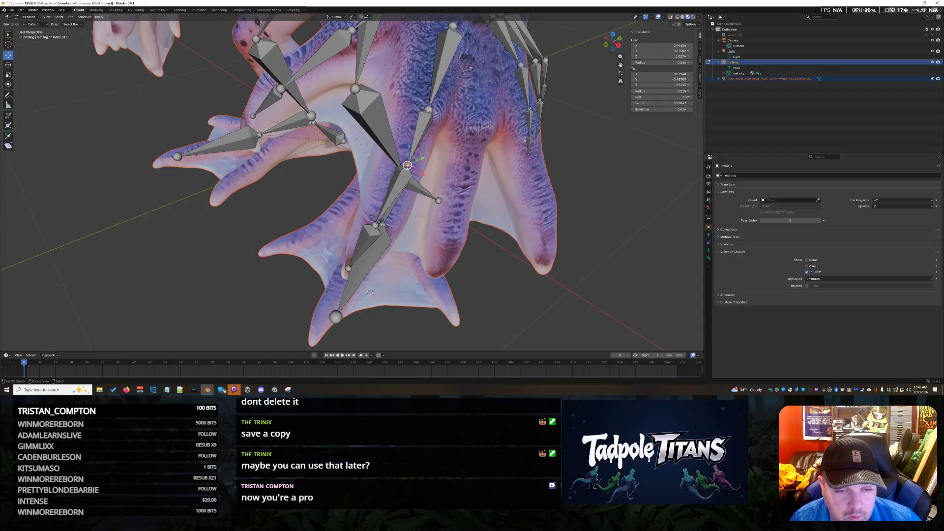
pyautogui.moveTo(370, 292)
pyautogui.mouseDown(button='middle')
pyautogui.moveTo(478, 199)
pyautogui.moveTo(575, 221)
pyautogui.mouseUp(button='middle')
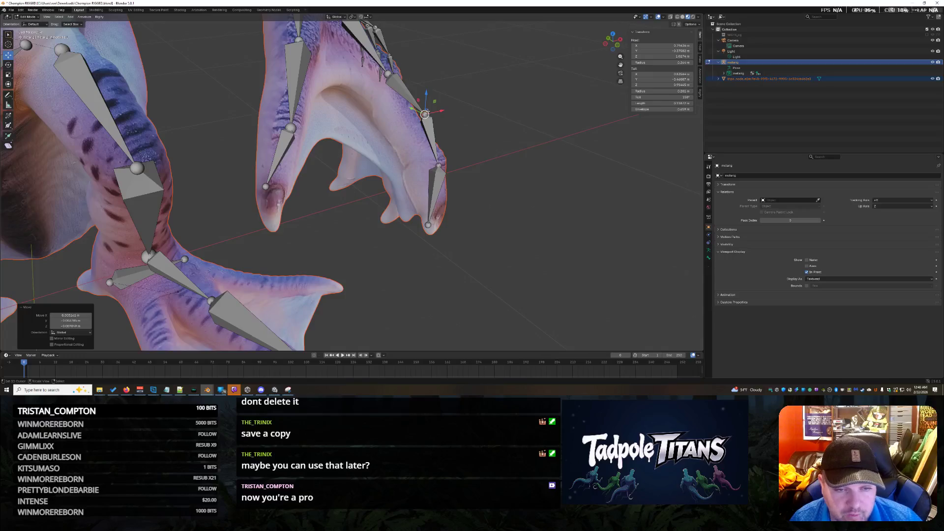
pyautogui.moveTo(426, 113); pyautogui.dragTo(412, 122)
pyautogui.moveTo(411, 122); pyautogui.dragTo(500, 158, button='middle')
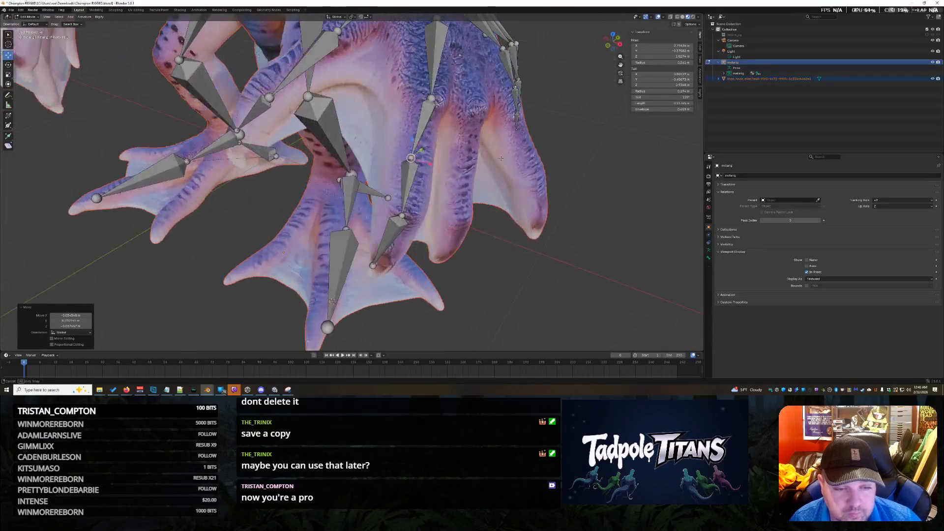
pyautogui.moveTo(443, 157); pyautogui.dragTo(390, 310, button='middle')
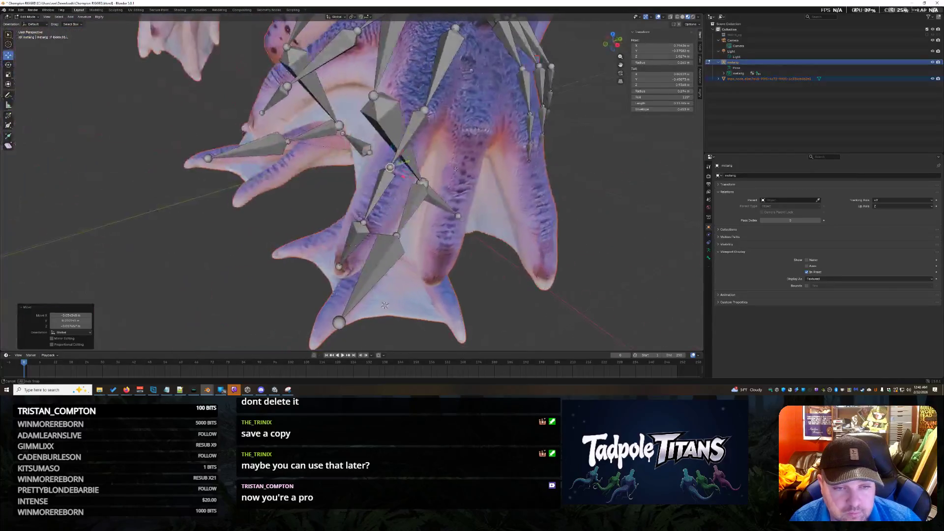
pyautogui.click(425, 109)
pyautogui.click(413, 110)
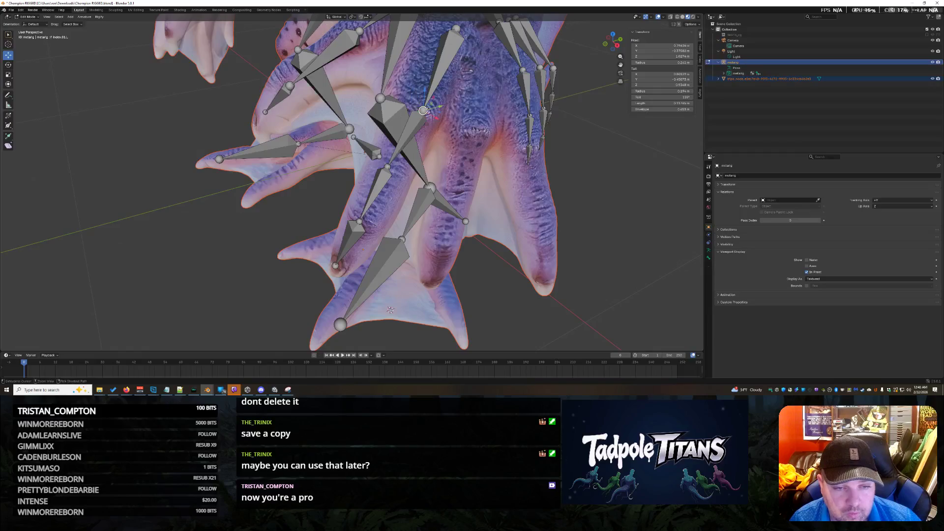
pyautogui.click(416, 109)
# Fit two more hand joints onto their digit and claw, checking the hand from both sides
pyautogui.moveTo(416, 109)
pyautogui.mouseDown(button='middle')
pyautogui.moveTo(507, 234)
pyautogui.moveTo(462, 235)
pyautogui.mouseUp(button='middle')
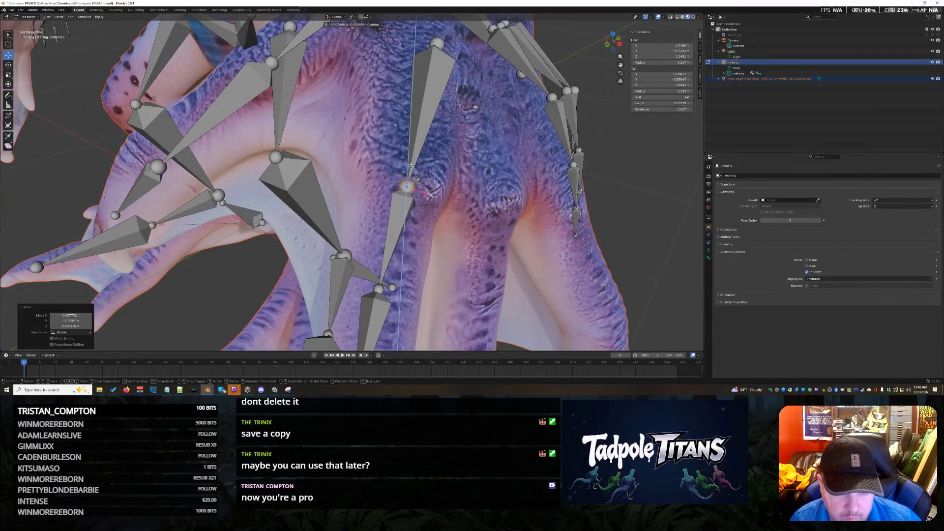
pyautogui.moveTo(462, 235)
pyautogui.mouseDown(button='middle')
pyautogui.moveTo(421, 251)
pyautogui.moveTo(413, 236)
pyautogui.moveTo(435, 222)
pyautogui.mouseUp(button='middle')
pyautogui.moveTo(512, 132)
pyautogui.mouseDown(button='middle')
pyautogui.moveTo(511, 256)
pyautogui.moveTo(631, 122)
pyautogui.moveTo(532, 155)
pyautogui.mouseUp(button='middle')
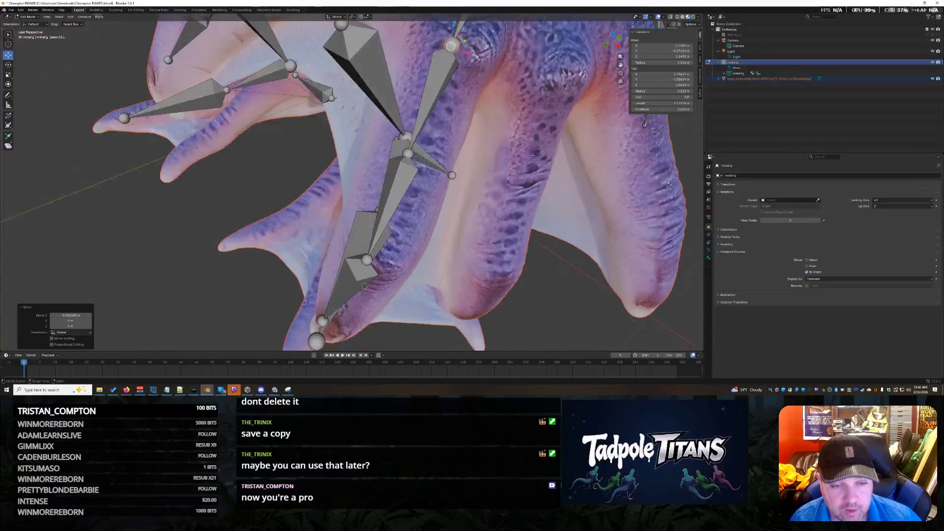
pyautogui.click(407, 154)
pyautogui.moveTo(417, 154); pyautogui.dragTo(436, 111)
pyautogui.moveTo(435, 111)
pyautogui.mouseDown(button='middle')
pyautogui.moveTo(554, 234)
pyautogui.moveTo(485, 230)
pyautogui.mouseUp(button='middle')
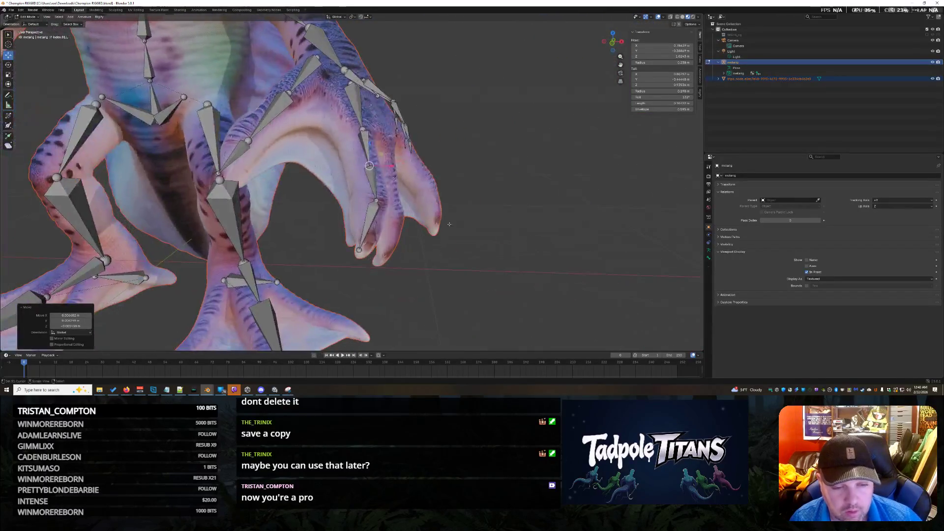
pyautogui.moveTo(379, 201); pyautogui.dragTo(395, 205, button='middle')
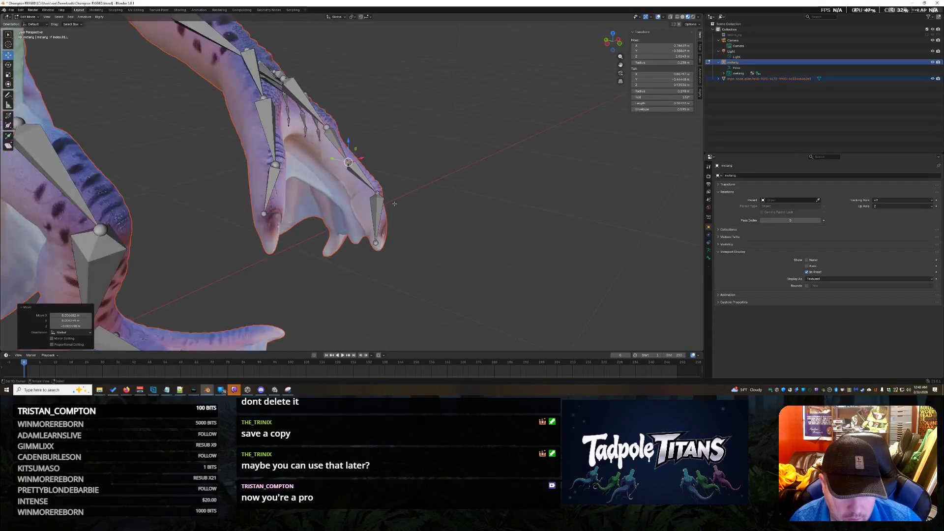
pyautogui.click(378, 192)
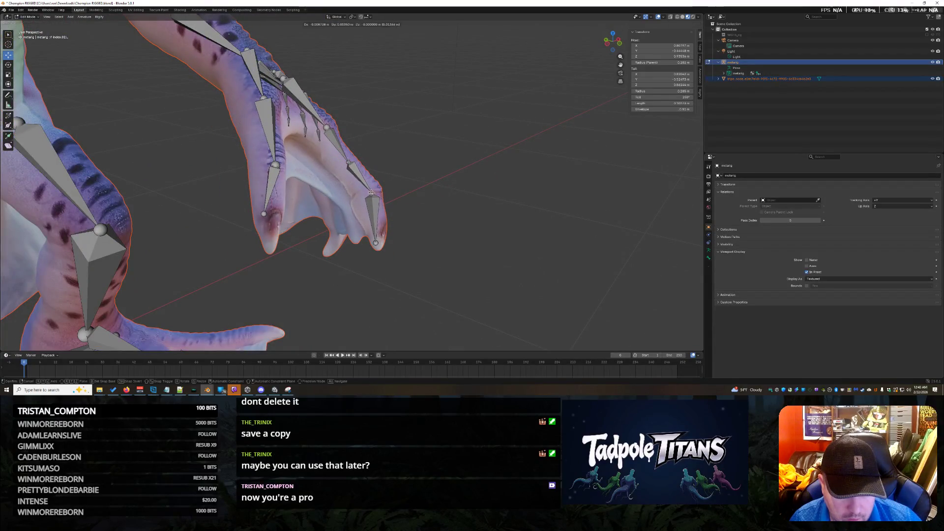
pyautogui.moveTo(370, 193); pyautogui.dragTo(372, 193)
pyautogui.moveTo(372, 193)
pyautogui.mouseDown(button='middle')
pyautogui.moveTo(381, 204)
pyautogui.moveTo(473, 222)
pyautogui.moveTo(569, 234)
pyautogui.moveTo(597, 225)
pyautogui.moveTo(576, 254)
pyautogui.mouseUp(button='middle')
pyautogui.scroll(2, 575, 254)
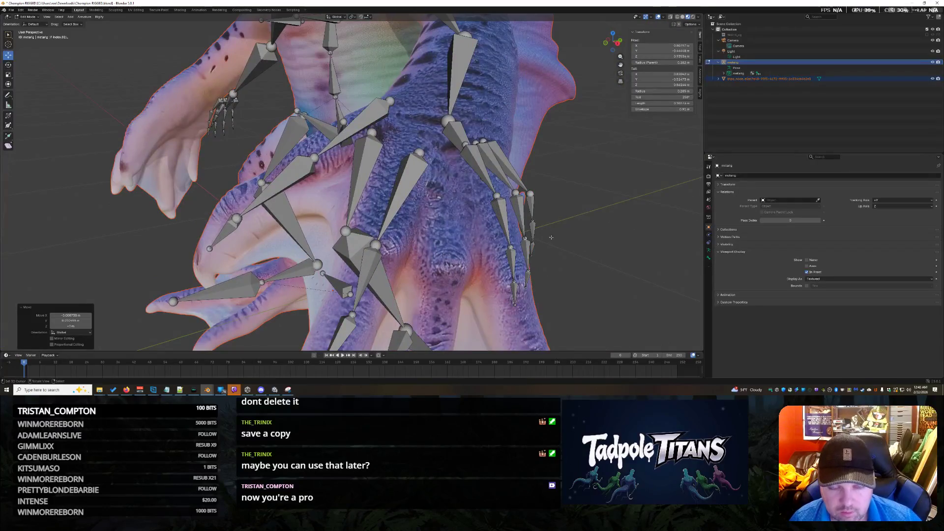
# Move two finger bones down onto the creature's fingers on this hand
pyautogui.moveTo(601, 277); pyautogui.dragTo(547, 243, button='middle')
pyautogui.click(483, 141)
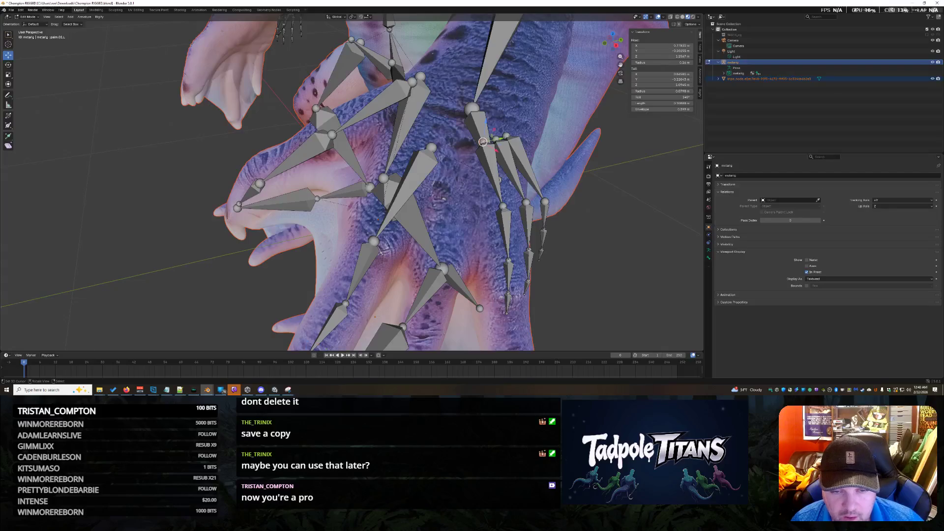
pyautogui.press('g')
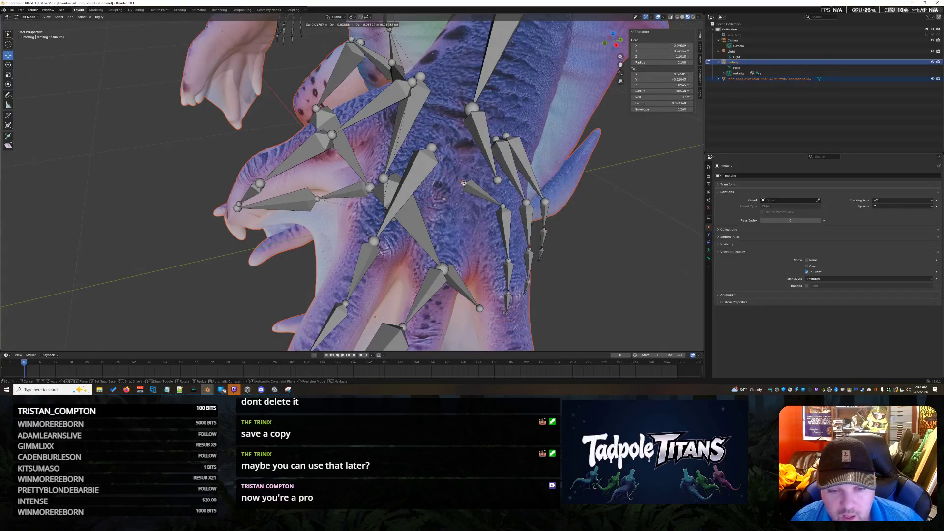
pyautogui.click(463, 182)
pyautogui.moveTo(463, 182); pyautogui.dragTo(454, 183, button='middle')
pyautogui.keyDown('shift'); pyautogui.click(497, 195); pyautogui.keyUp('shift')
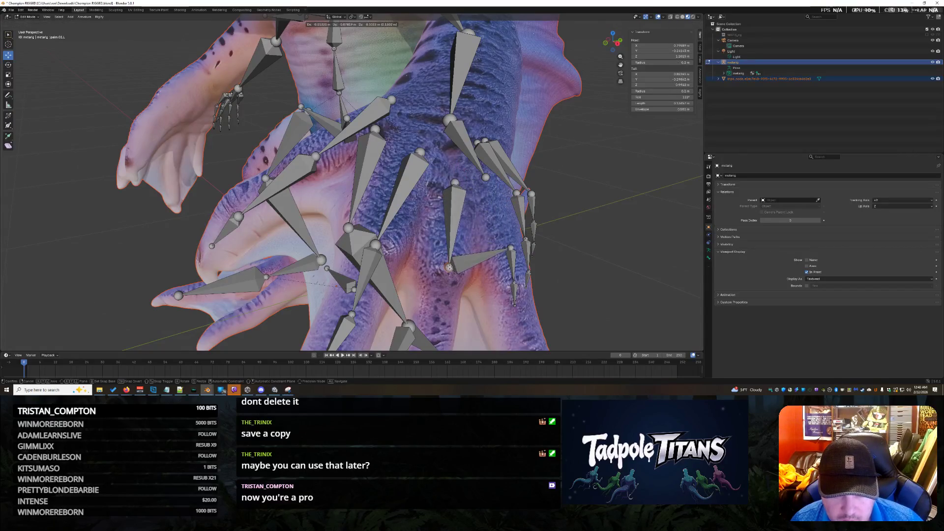
pyautogui.click(383, 252)
# Place the 3D cursor on the hand and adjust a palm bone of the hand armature
pyautogui.moveTo(383, 251); pyautogui.dragTo(562, 254, button='middle')
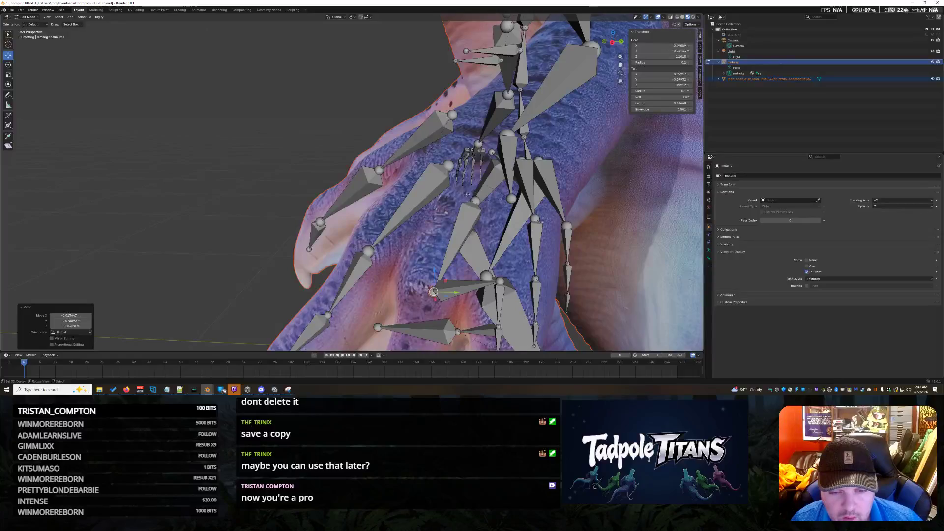
pyautogui.keyDown('shift'); pyautogui.rightClick(474, 200); pyautogui.keyUp('shift')
pyautogui.keyDown('shift'); pyautogui.moveTo(476, 201); pyautogui.dragTo(475, 194, button='right'); pyautogui.keyUp('shift')
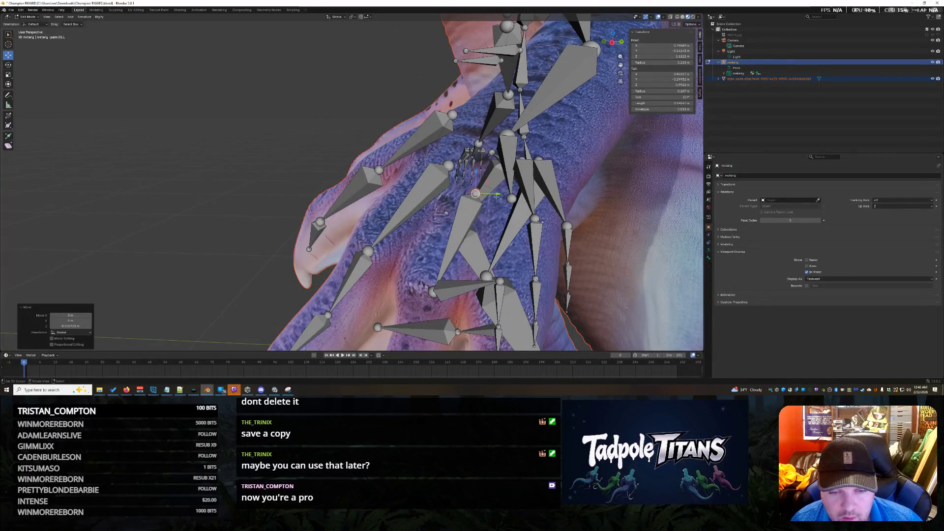
pyautogui.moveTo(495, 224); pyautogui.dragTo(536, 233, button='middle')
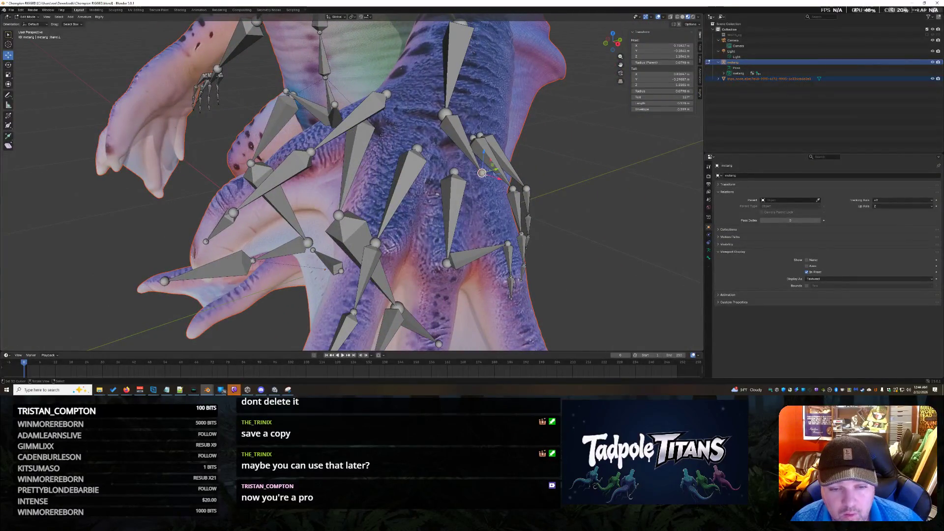
pyautogui.keyDown('shift'); pyautogui.moveTo(435, 175); pyautogui.dragTo(436, 174, button='right'); pyautogui.keyUp('shift')
pyautogui.moveTo(436, 174); pyautogui.dragTo(433, 170, button='middle')
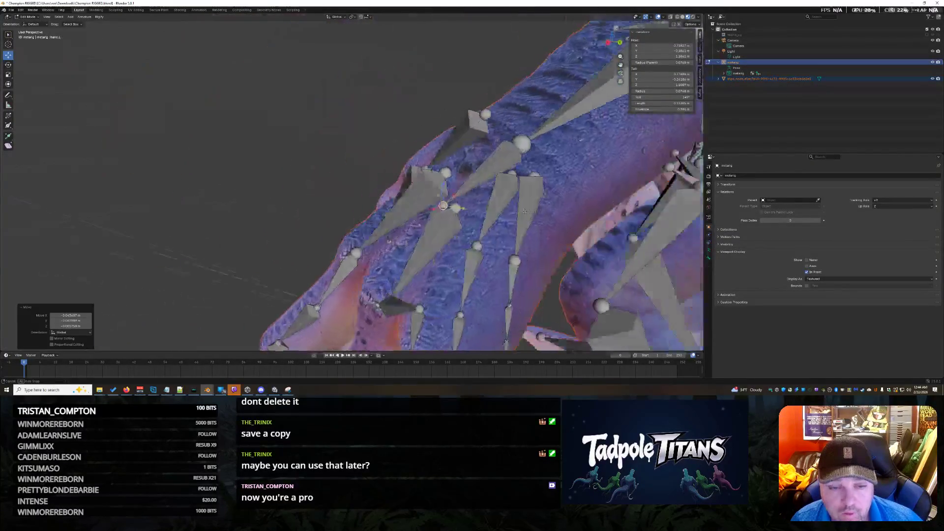
pyautogui.moveTo(567, 247)
pyautogui.mouseDown(button='middle')
pyautogui.moveTo(533, 198)
pyautogui.moveTo(469, 165)
pyautogui.mouseUp(button='middle')
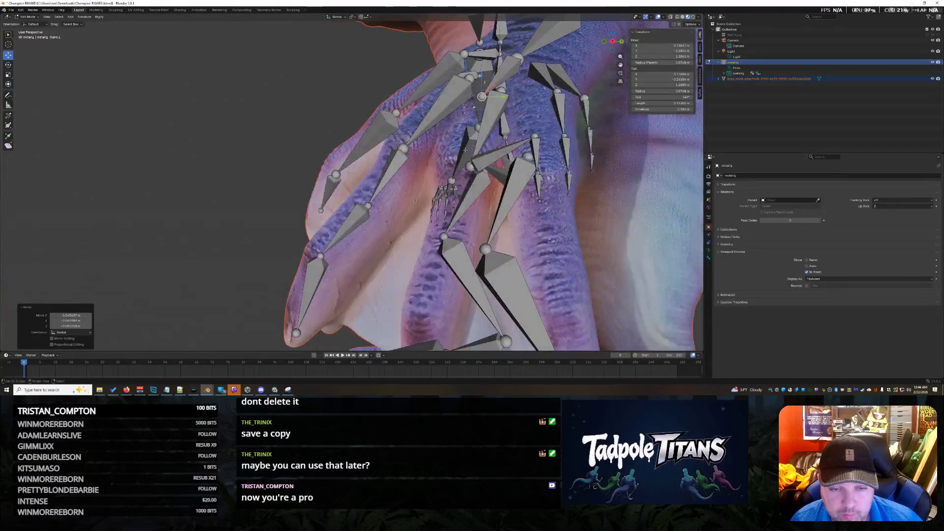
pyautogui.click(468, 165)
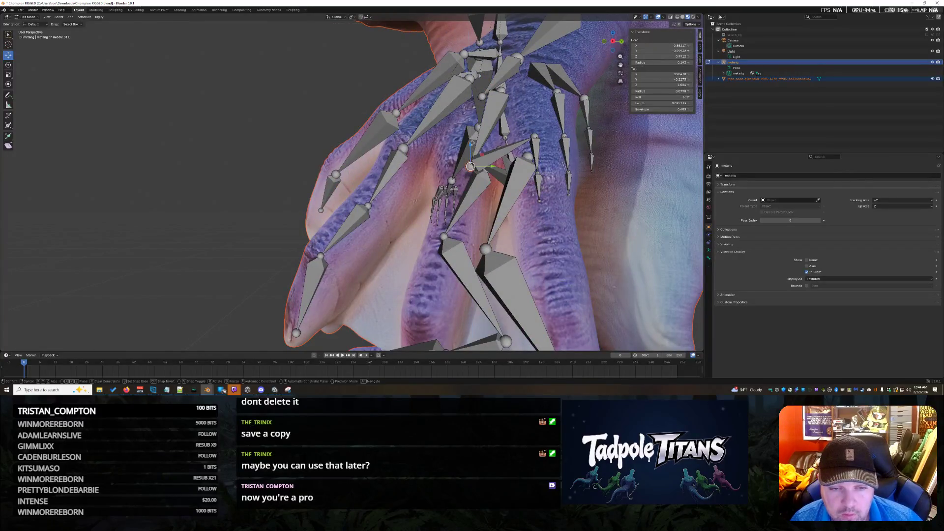
pyautogui.click(470, 165)
# Inspect the hand bones all round, then pull a finger bone tail down to the tip of a long claw
pyautogui.moveTo(469, 165); pyautogui.dragTo(467, 178, button='middle')
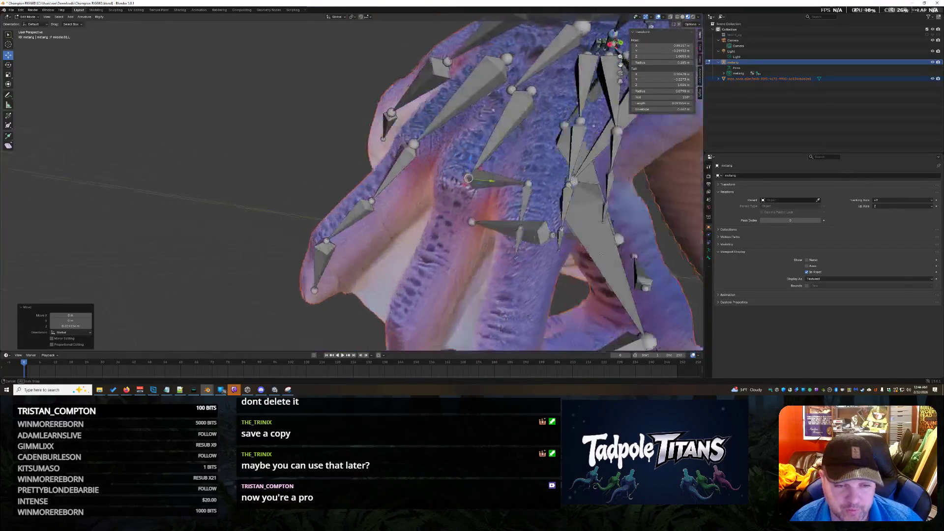
pyautogui.moveTo(600, 255); pyautogui.dragTo(592, 235, button='middle')
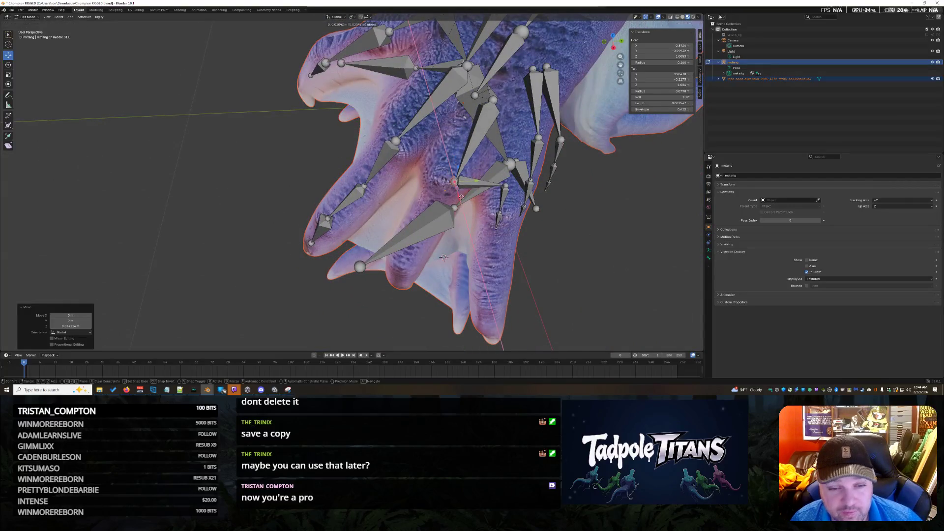
pyautogui.moveTo(444, 257); pyautogui.dragTo(476, 162, button='middle')
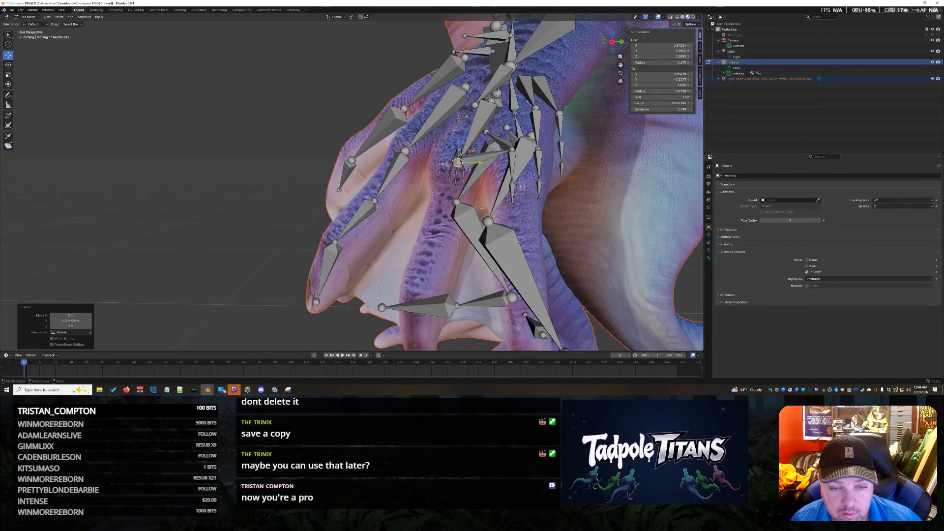
pyautogui.moveTo(482, 208); pyautogui.dragTo(516, 218, button='middle')
pyautogui.moveTo(463, 153); pyautogui.dragTo(458, 192, button='middle')
pyautogui.scroll(4, 454, 230)
pyautogui.moveTo(537, 247); pyautogui.dragTo(546, 183, button='middle')
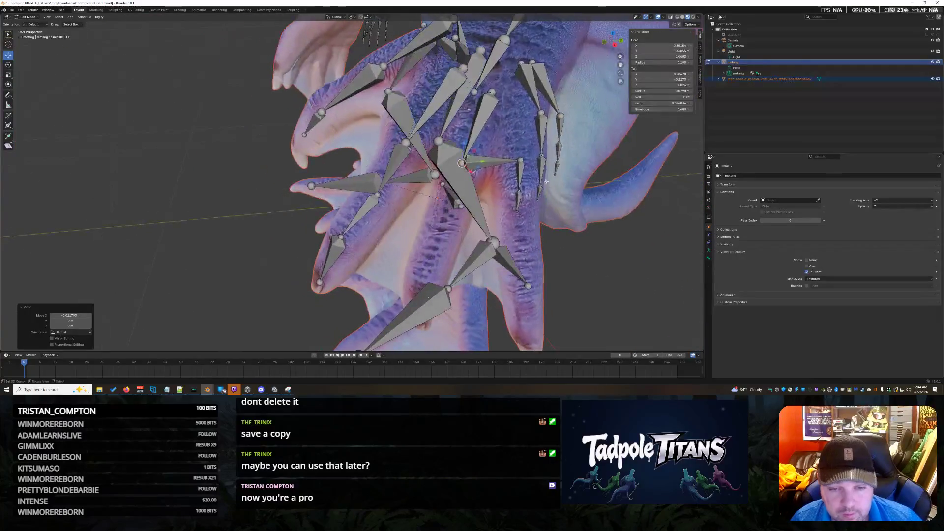
pyautogui.press('g')
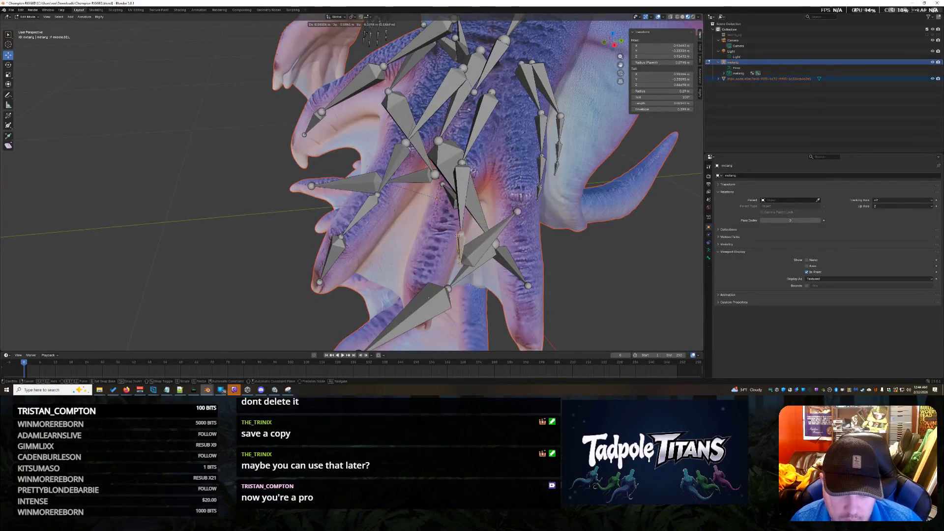
pyautogui.click(437, 237)
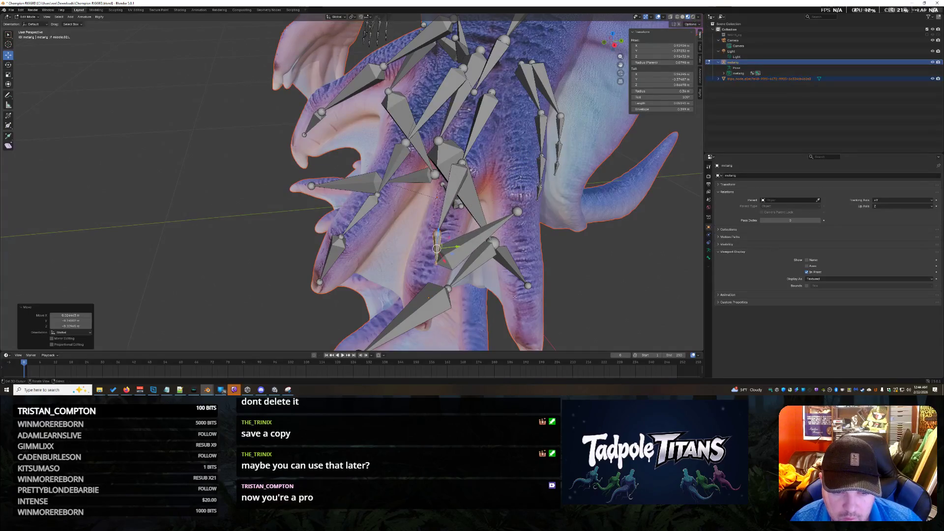
pyautogui.moveTo(438, 236); pyautogui.dragTo(506, 185, button='middle')
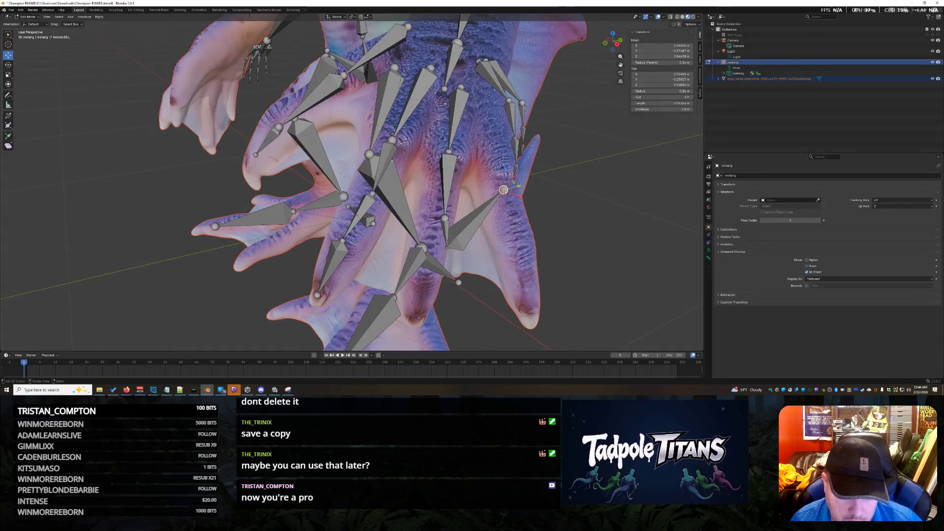
pyautogui.press('g')
pyautogui.click(428, 322)
pyautogui.moveTo(428, 323); pyautogui.dragTo(495, 292, button='middle')
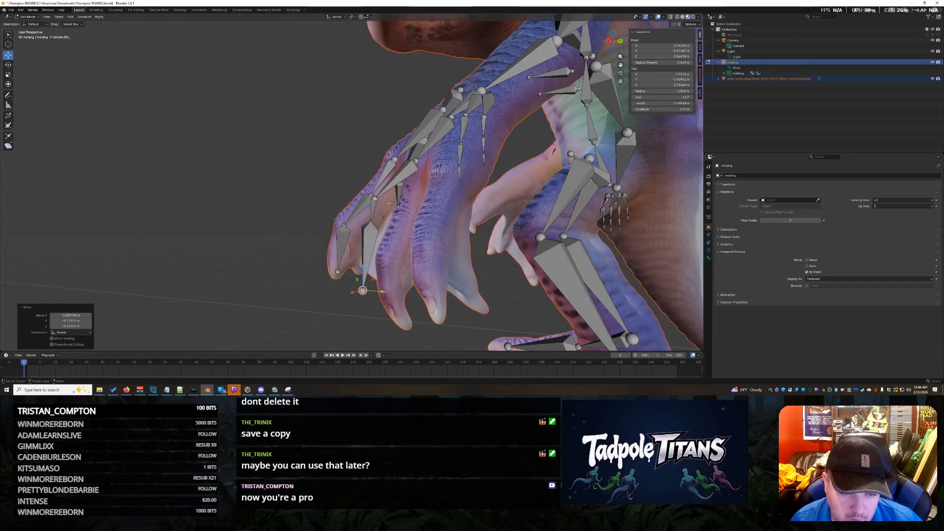
# Move a bone tip into its finger, cancelling one bad grab on the next finger bone before placing it
pyautogui.press('g')
pyautogui.click(405, 215)
pyautogui.click(367, 251)
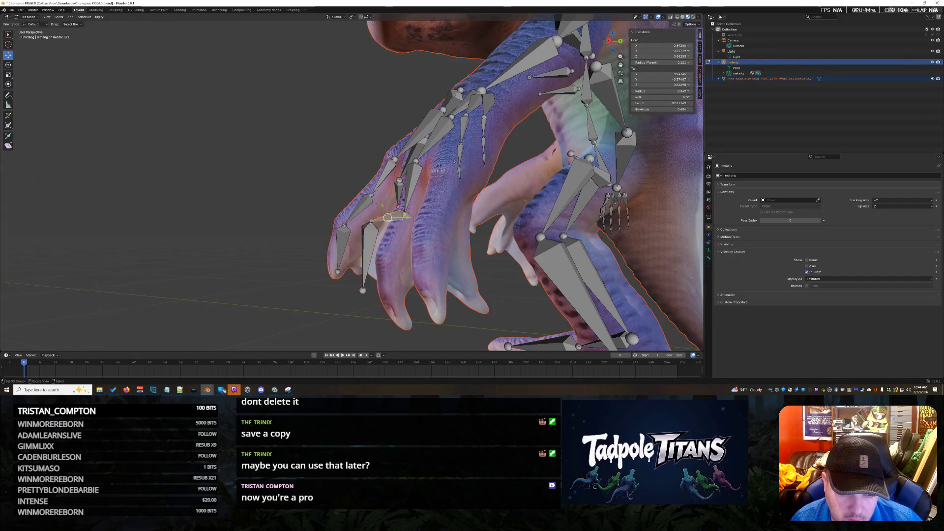
pyautogui.press('g')
pyautogui.press('Escape')
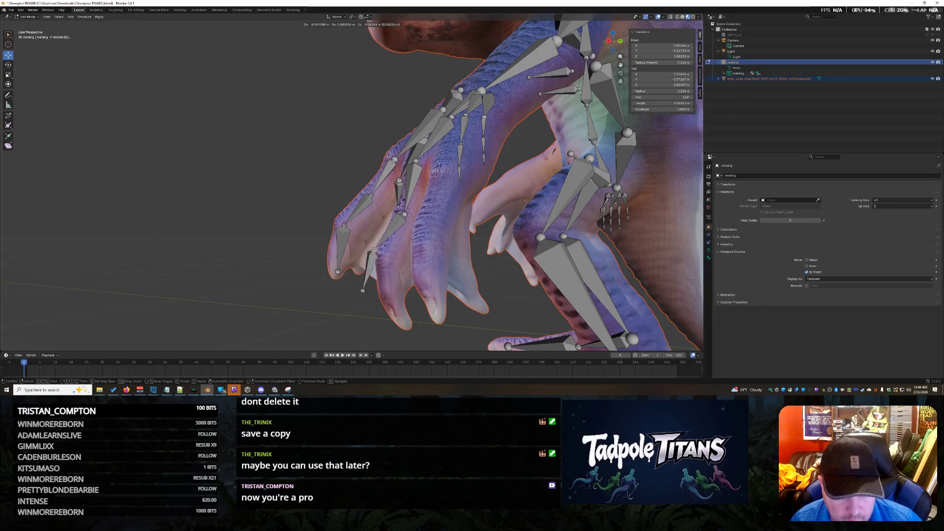
pyautogui.click(383, 259)
pyautogui.moveTo(384, 260); pyautogui.dragTo(405, 267, button='middle')
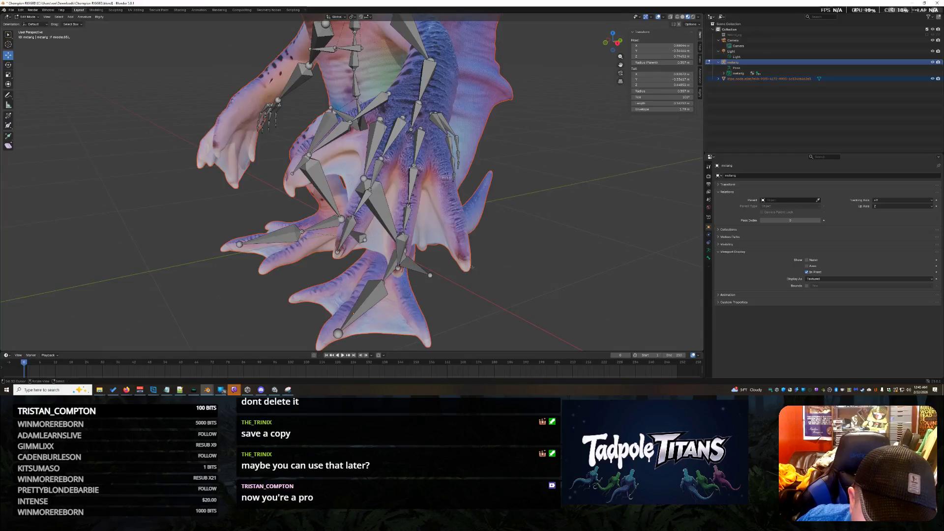
pyautogui.moveTo(558, 345); pyautogui.dragTo(480, 265, button='middle')
# Slide a bone tip along Y, undo a misplaced move, and set it along X inside the finger
pyautogui.press('g')
pyautogui.press('y')
pyautogui.click(401, 282)
pyautogui.moveTo(401, 282)
pyautogui.mouseDown(button='middle')
pyautogui.moveTo(469, 303)
pyautogui.moveTo(356, 268)
pyautogui.moveTo(392, 283)
pyautogui.mouseUp(button='middle')
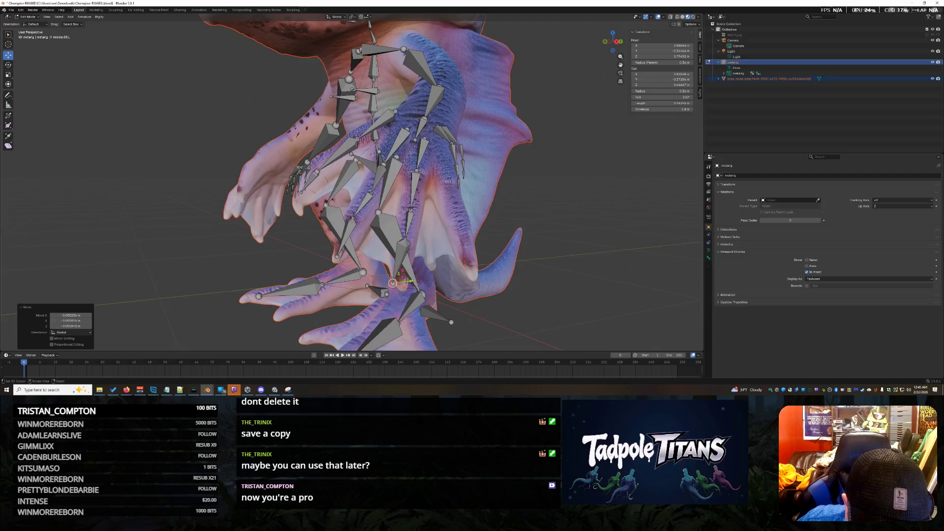
pyautogui.click(397, 283)
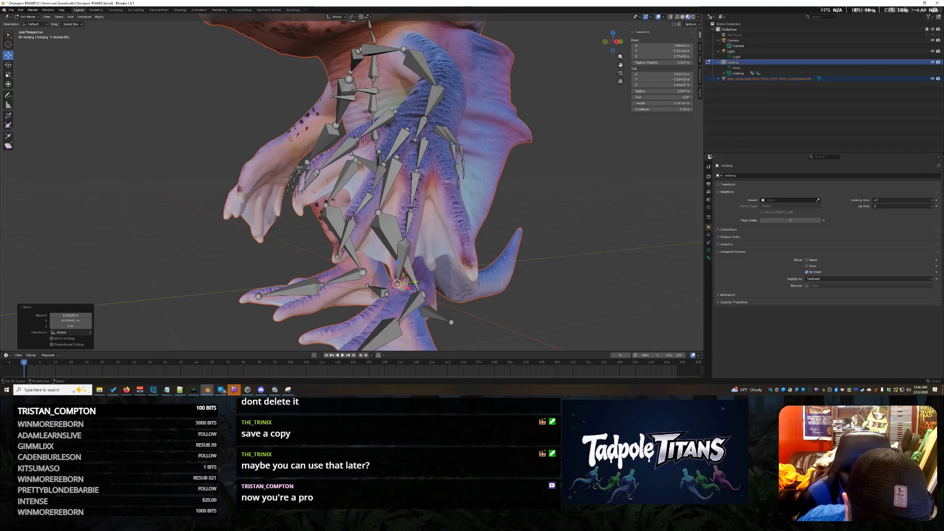
pyautogui.hotkey('ctrl', 'z')
pyautogui.click(410, 290)
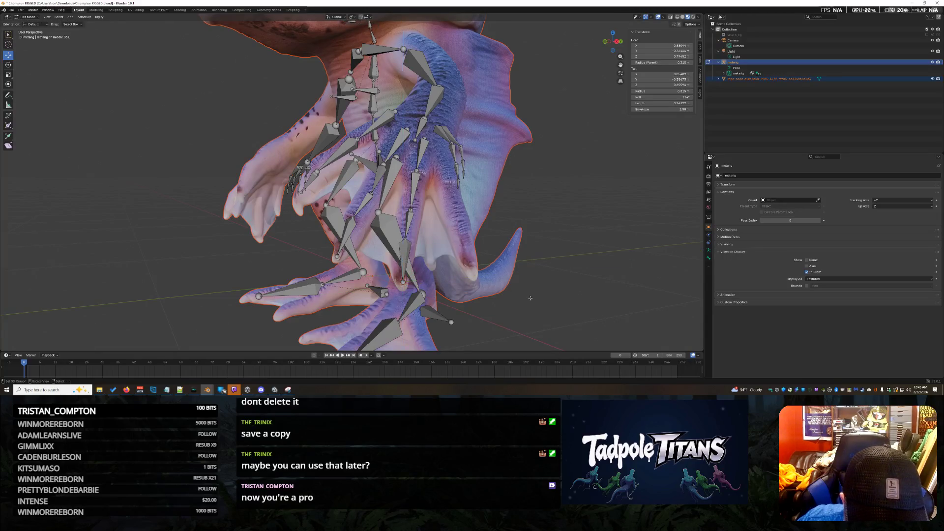
pyautogui.moveTo(402, 259)
pyautogui.mouseDown(button='middle')
pyautogui.moveTo(579, 345)
pyautogui.moveTo(475, 288)
pyautogui.mouseUp(button='middle')
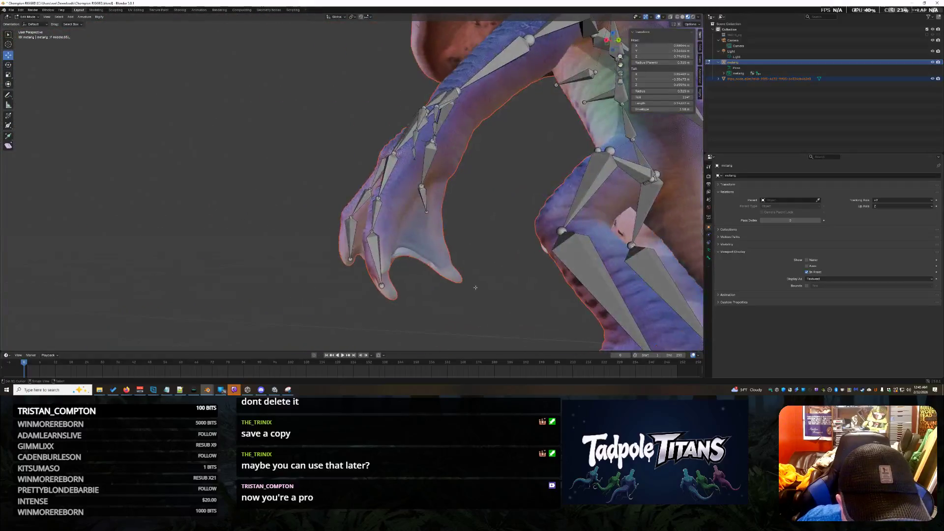
# Nudge the hand bone into the wrist with axis-limited moves and confirm its placement
pyautogui.moveTo(395, 195); pyautogui.dragTo(399, 194)
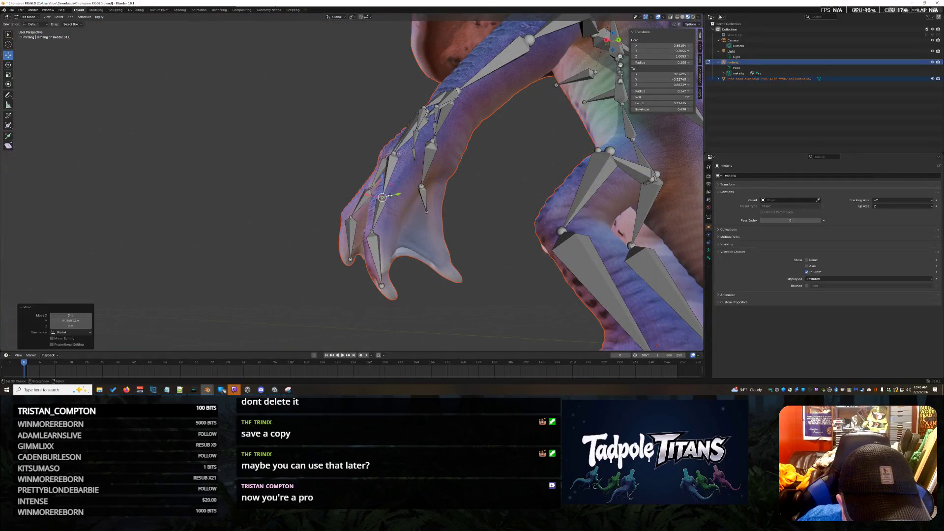
pyautogui.moveTo(435, 246)
pyautogui.mouseDown(button='middle')
pyautogui.moveTo(604, 287)
pyautogui.moveTo(409, 158)
pyautogui.mouseUp(button='middle')
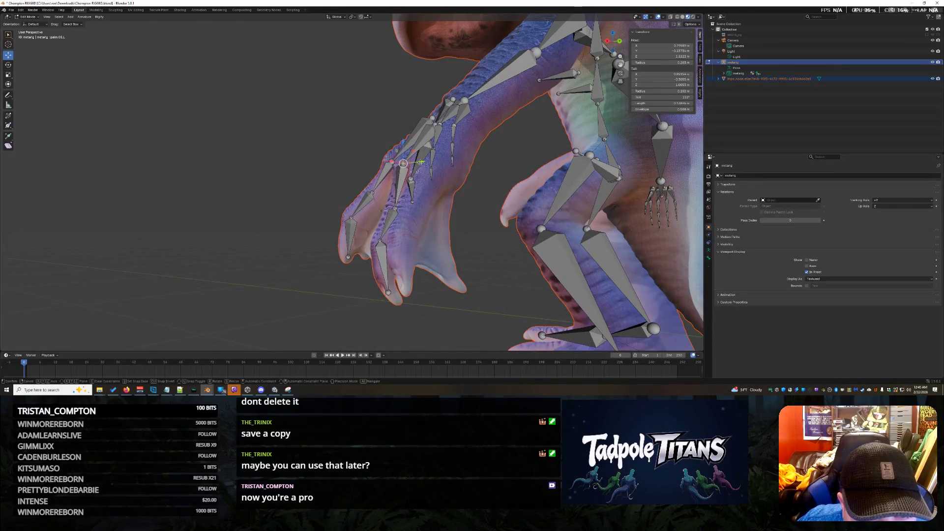
pyautogui.click(421, 161)
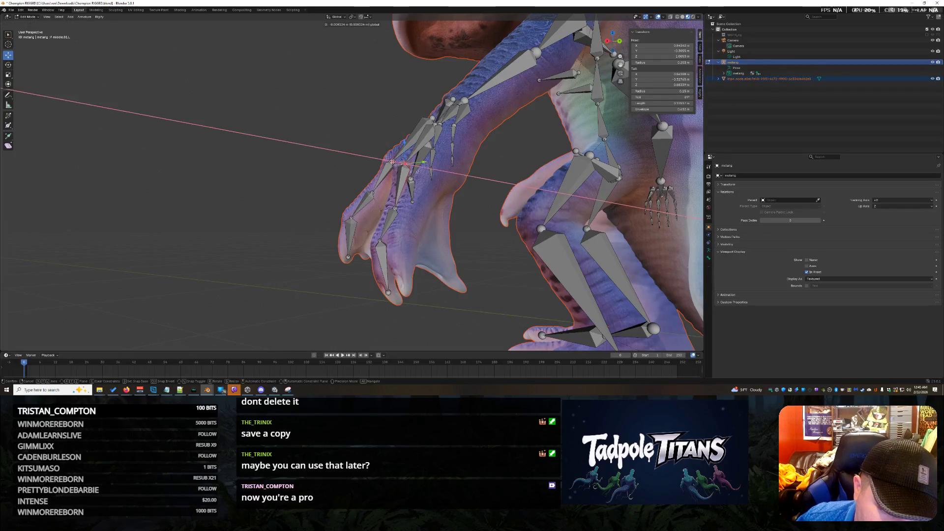
pyautogui.click(393, 161)
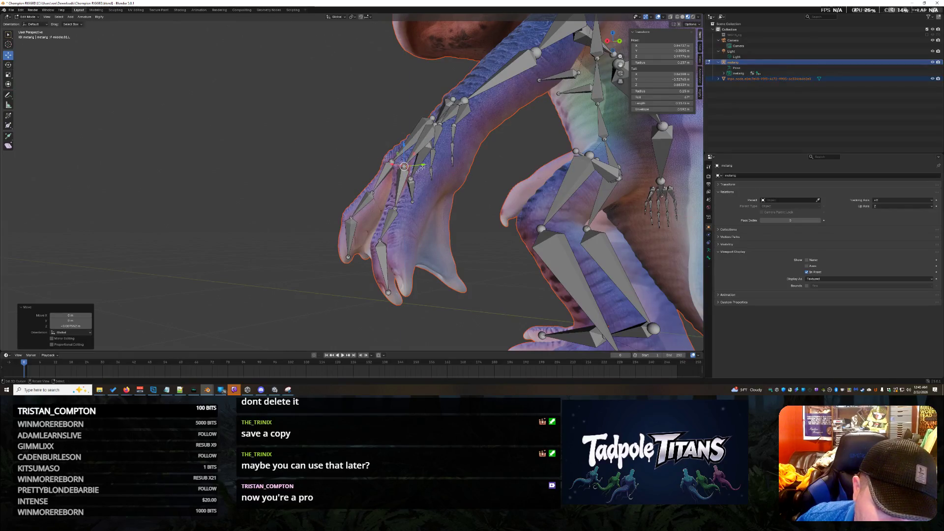
pyautogui.moveTo(405, 166)
pyautogui.mouseDown(button='middle')
pyautogui.moveTo(529, 248)
pyautogui.moveTo(517, 264)
pyautogui.mouseUp(button='middle')
pyautogui.moveTo(553, 230); pyautogui.dragTo(540, 235, button='middle')
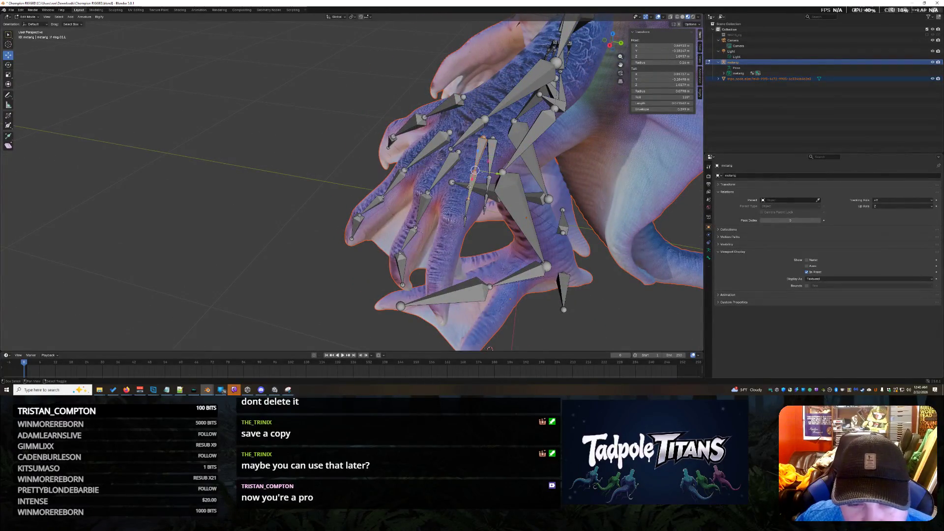
pyautogui.moveTo(464, 223); pyautogui.dragTo(468, 195, button='middle')
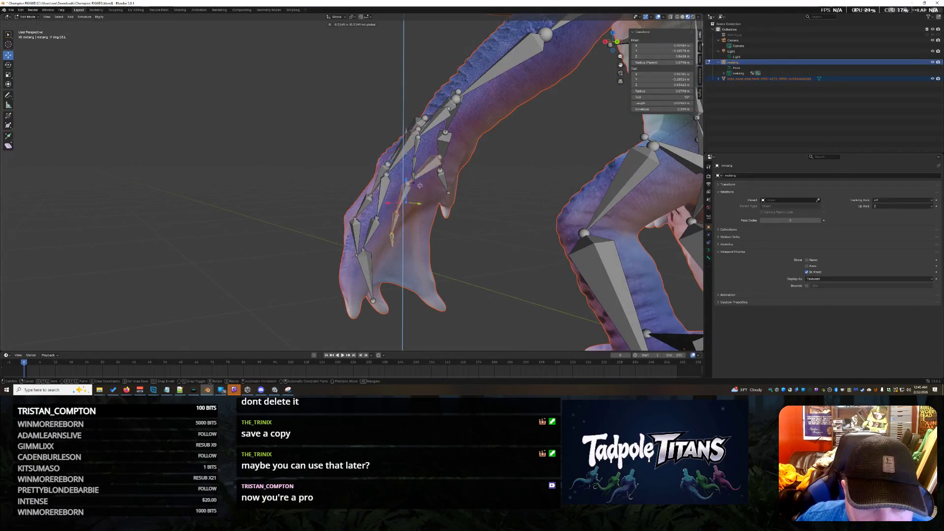
pyautogui.press('Return')
# Slide the selected finger bone along the Y axis so it sits inside the finger
pyautogui.moveTo(442, 221)
pyautogui.mouseDown(button='middle')
pyautogui.moveTo(485, 248)
pyautogui.moveTo(440, 231)
pyautogui.moveTo(459, 236)
pyautogui.mouseUp(button='middle')
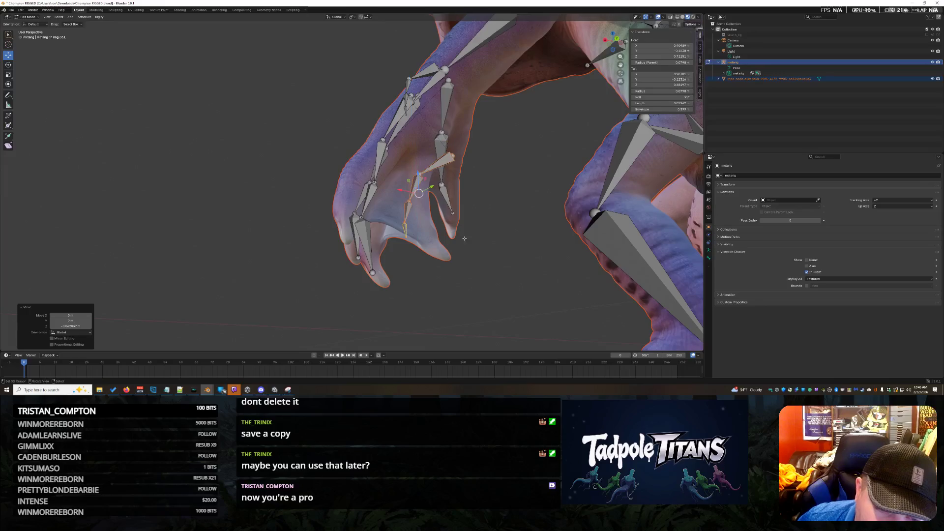
pyautogui.moveTo(464, 237); pyautogui.dragTo(442, 254, button='middle')
pyautogui.scroll(5, 426, 268)
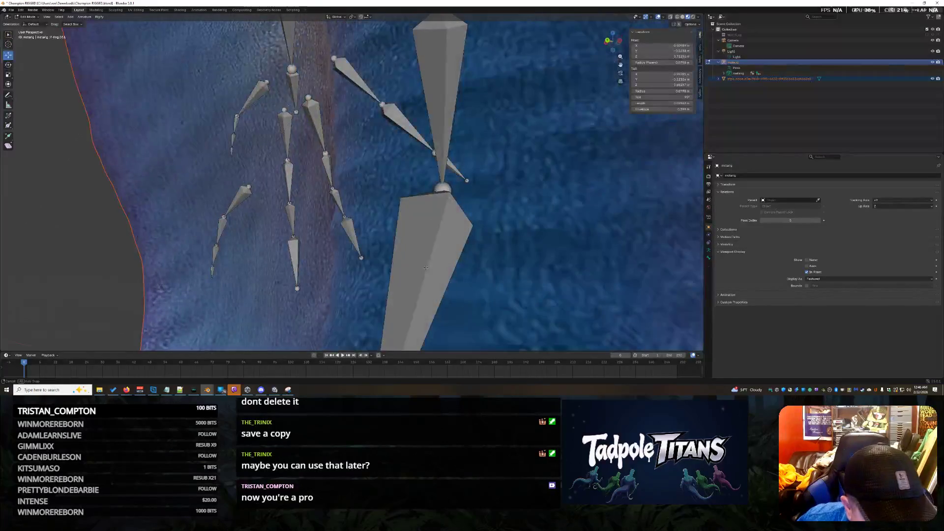
pyautogui.scroll(-5, 443, 254)
pyautogui.moveTo(443, 255); pyautogui.dragTo(458, 236, button='middle')
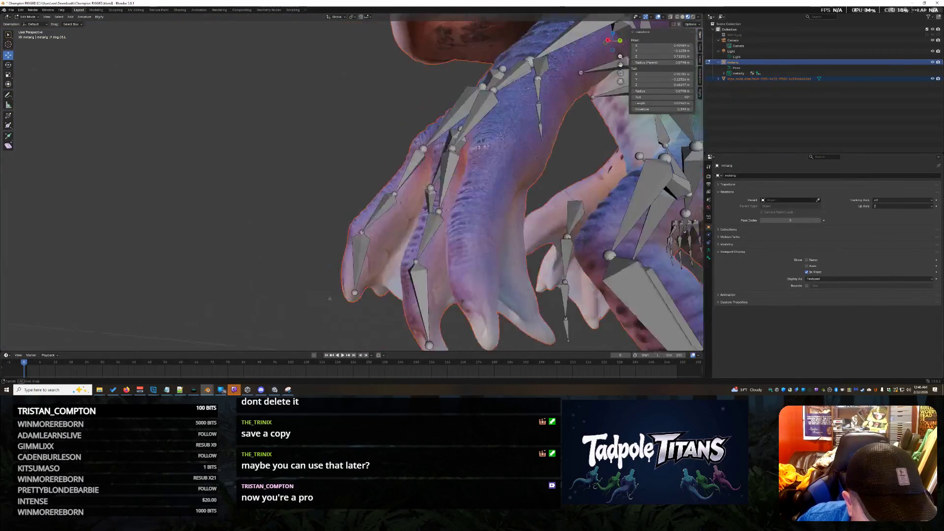
pyautogui.moveTo(322, 294); pyautogui.dragTo(397, 264, button='middle')
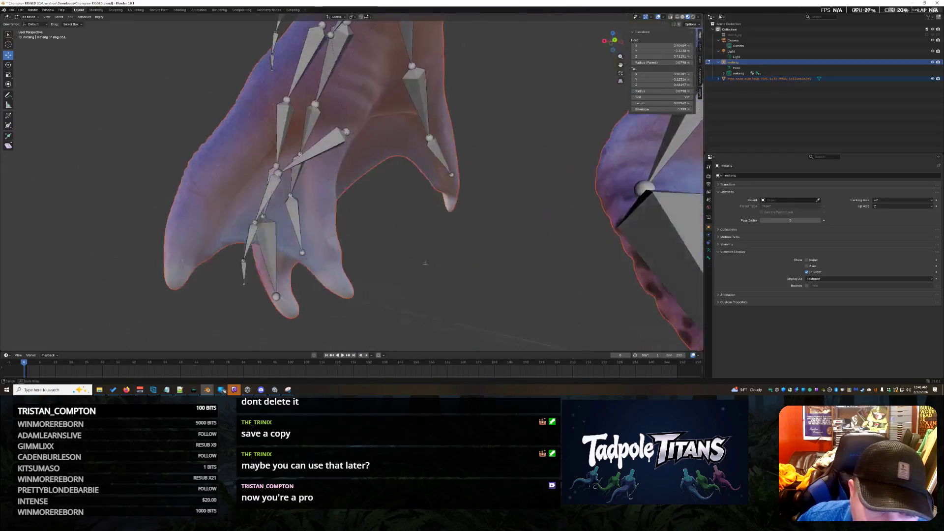
pyautogui.scroll(5, 397, 264)
pyautogui.scroll(-3, 398, 265)
pyautogui.moveTo(278, 247)
pyautogui.mouseDown(button='middle')
pyautogui.moveTo(335, 265)
pyautogui.moveTo(89, 266)
pyautogui.mouseUp(button='middle')
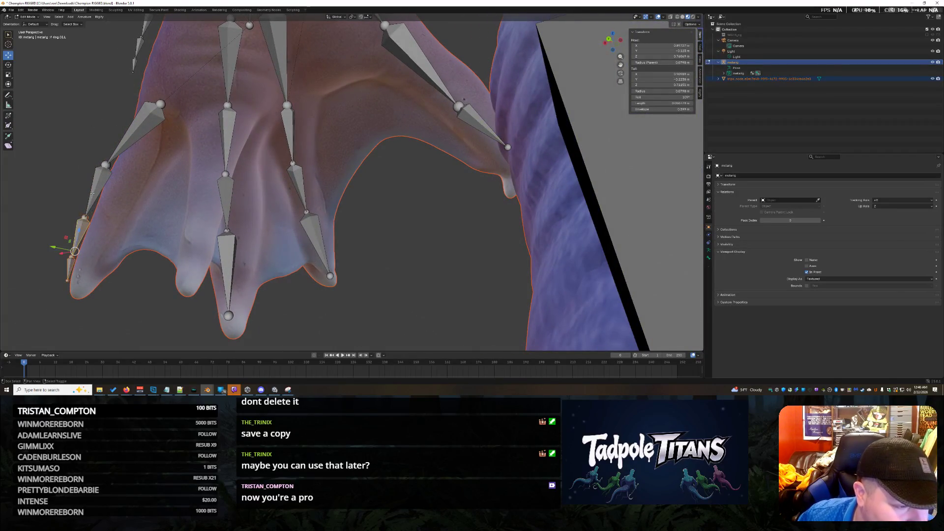
pyautogui.press('g')
pyautogui.press('y')
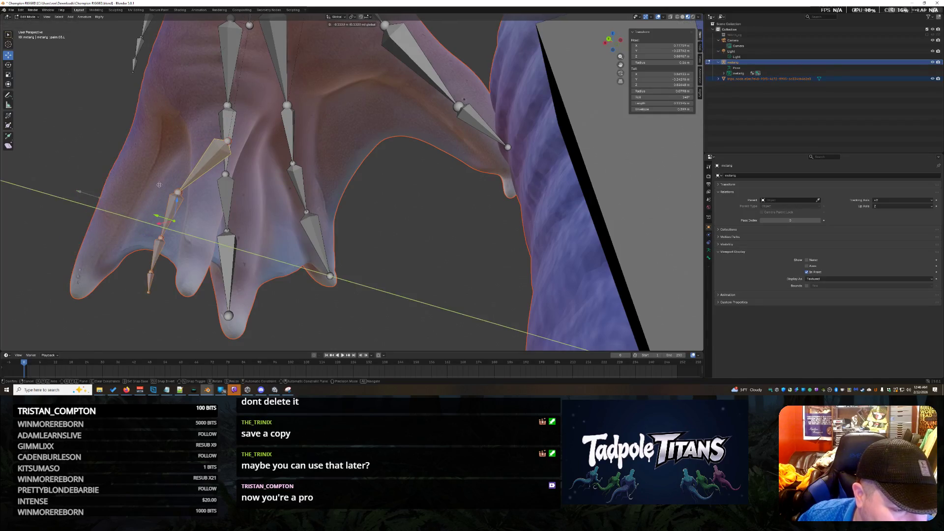
pyautogui.press('Return')
pyautogui.moveTo(221, 222)
pyautogui.mouseDown(button='middle')
pyautogui.moveTo(334, 240)
pyautogui.moveTo(438, 217)
pyautogui.moveTo(438, 299)
pyautogui.moveTo(117, 256)
pyautogui.moveTo(221, 295)
pyautogui.moveTo(348, 318)
pyautogui.moveTo(470, 258)
pyautogui.mouseUp(button='middle')
pyautogui.scroll(4, 438, 217)
pyautogui.scroll(-2, 471, 258)
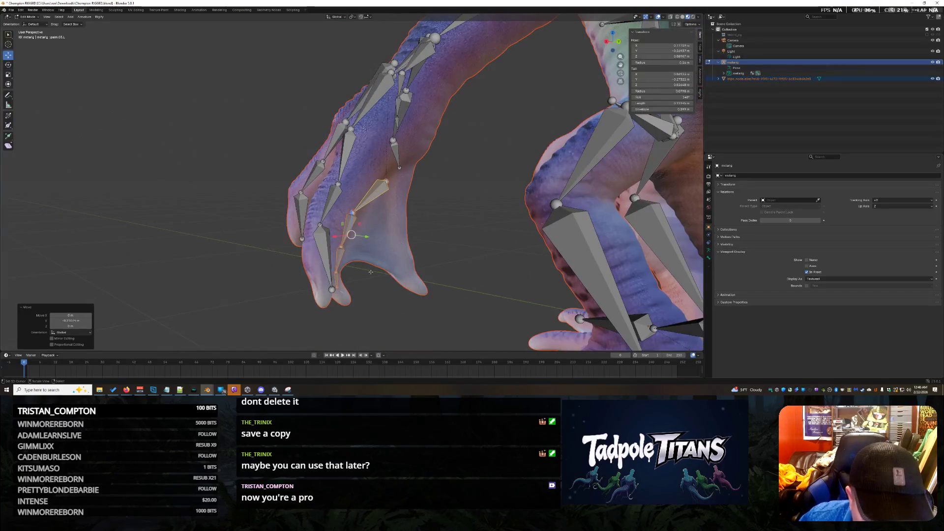
# Grab and reposition the next finger bones, checking the hand from several angles
pyautogui.press('g')
pyautogui.moveTo(413, 221)
pyautogui.mouseDown(button='middle')
pyautogui.moveTo(486, 265)
pyautogui.moveTo(378, 204)
pyautogui.mouseUp(button='middle')
pyautogui.press('g')
pyautogui.press('Return')
pyautogui.moveTo(396, 227)
pyautogui.mouseDown(button='middle')
pyautogui.moveTo(427, 192)
pyautogui.moveTo(440, 136)
pyautogui.mouseUp(button='middle')
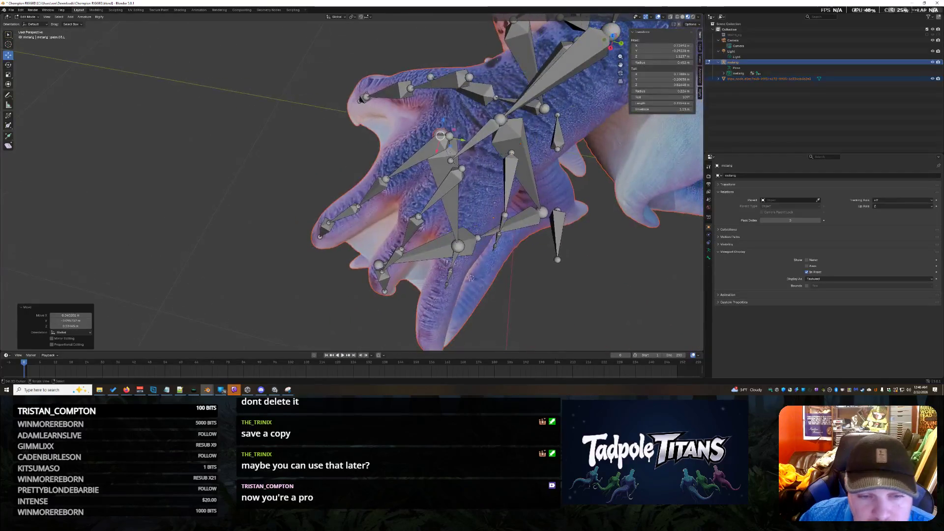
pyautogui.press('g')
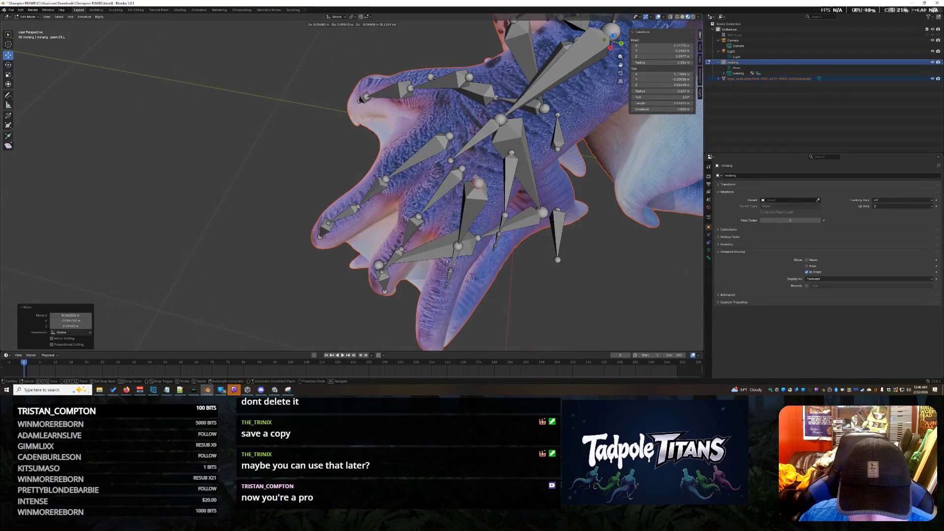
pyautogui.moveTo(587, 258); pyautogui.dragTo(534, 230, button='middle')
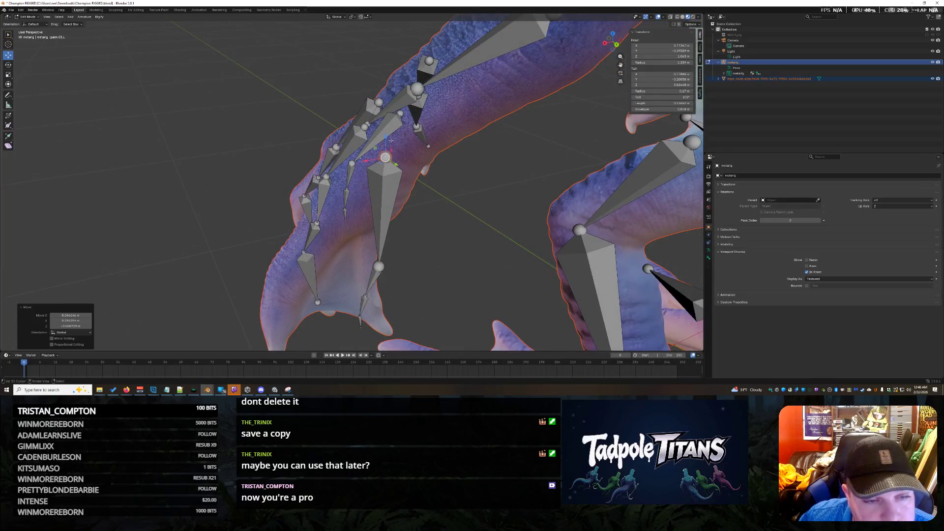
pyautogui.moveTo(442, 184); pyautogui.dragTo(464, 198, button='middle')
pyautogui.moveTo(492, 108)
pyautogui.mouseDown(button='middle')
pyautogui.moveTo(607, 170)
pyautogui.moveTo(544, 148)
pyautogui.mouseUp(button='middle')
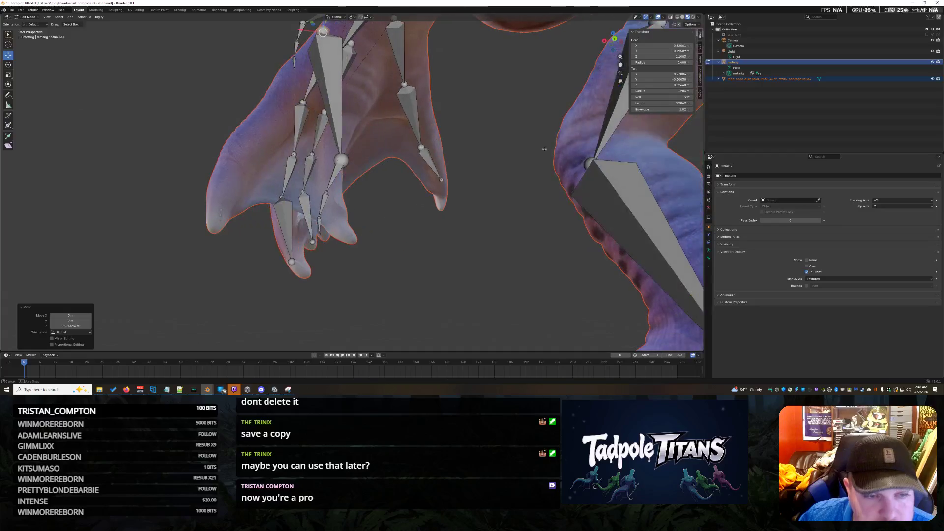
# Raise a finger bone's tip up into its finger and verify from the other side
pyautogui.click(341, 160)
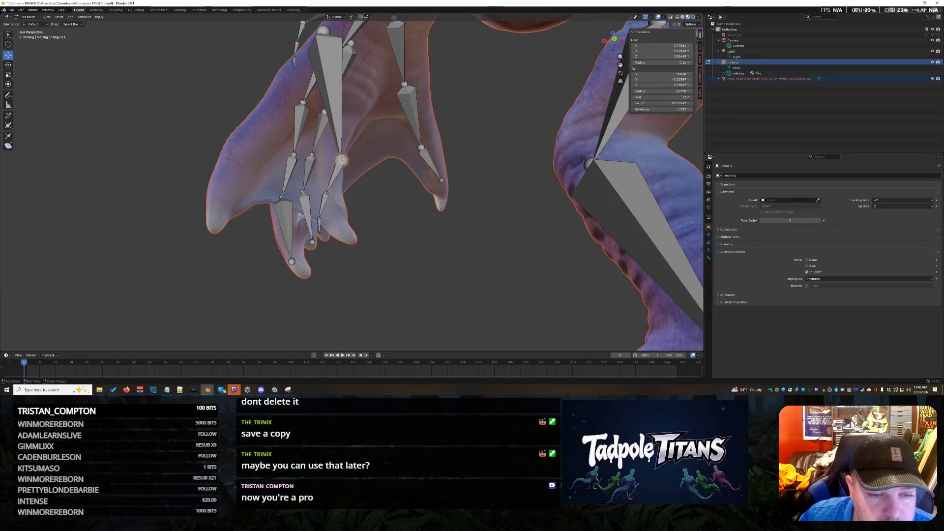
pyautogui.hotkey('shift', 'space')
pyautogui.press('g')
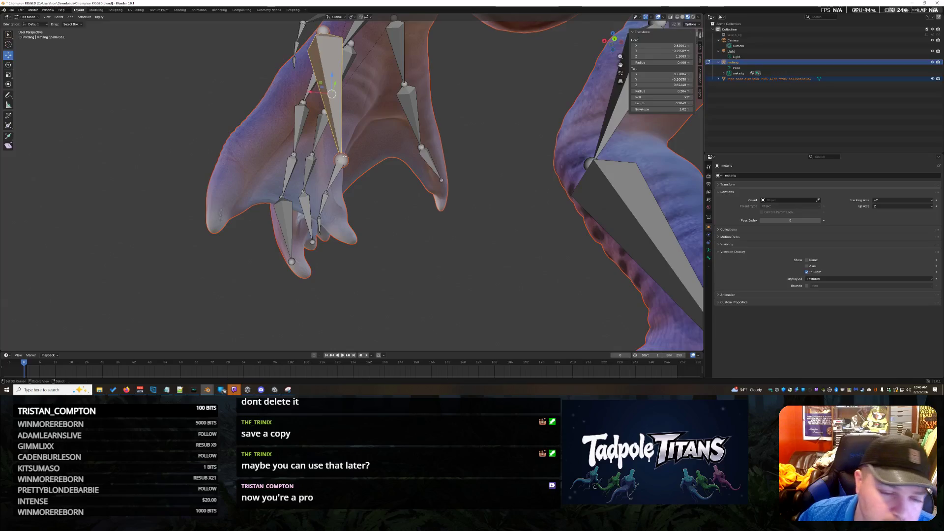
pyautogui.moveTo(341, 160); pyautogui.dragTo(347, 116)
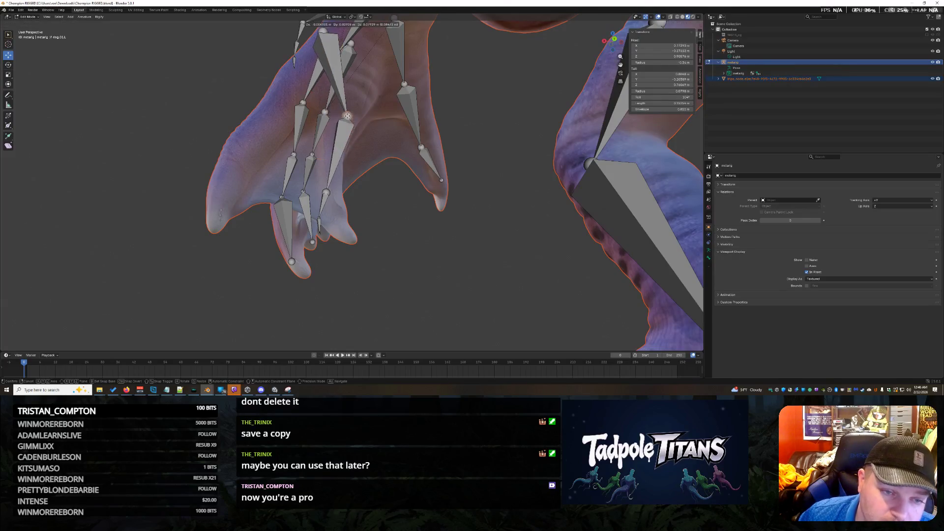
pyautogui.click(355, 102)
pyautogui.moveTo(354, 103); pyautogui.dragTo(431, 171, button='middle')
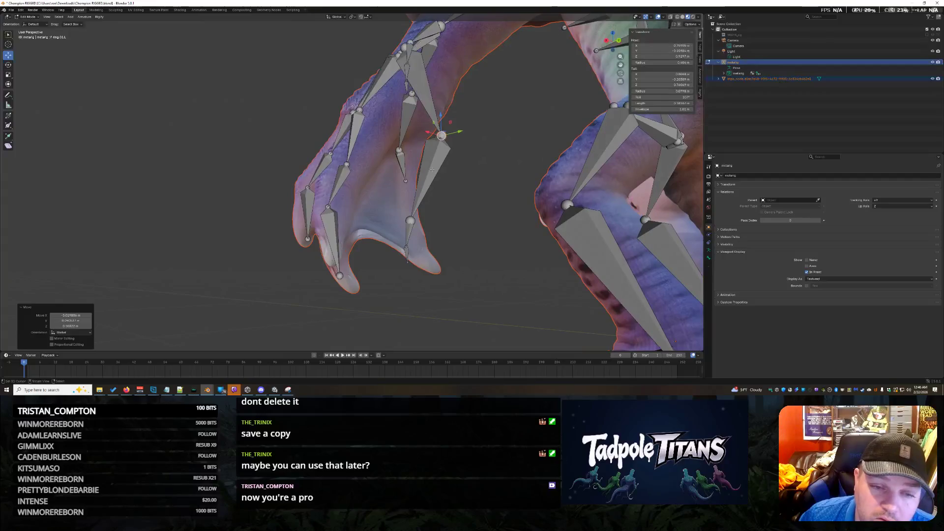
pyautogui.scroll(2, 407, 171)
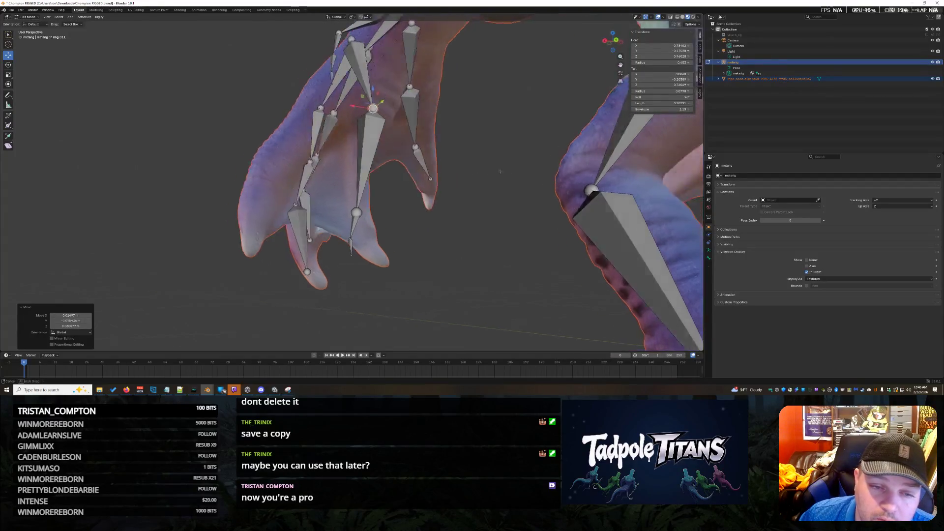
pyautogui.scroll(2, 406, 171)
pyautogui.scroll(2, 406, 170)
pyautogui.scroll(-4, 407, 170)
pyautogui.scroll(-2, 310, 114)
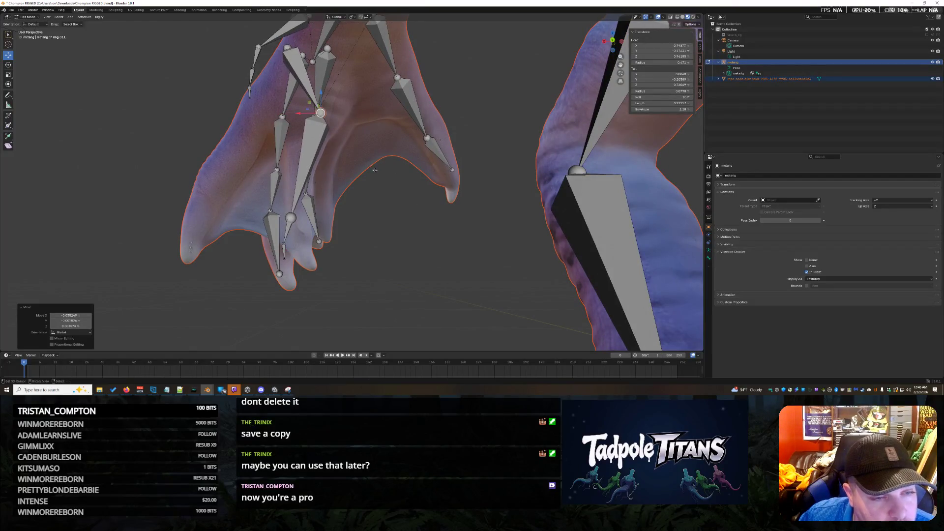
# Shift a finger joint left into the finger, then place the next finger bone's joints
pyautogui.moveTo(303, 114); pyautogui.dragTo(456, 207, button='middle')
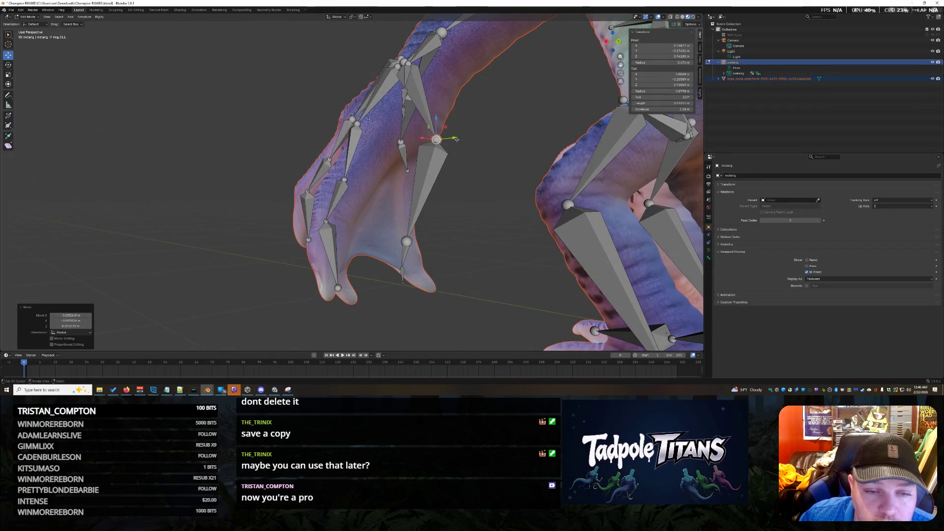
pyautogui.moveTo(455, 138); pyautogui.dragTo(447, 139)
pyautogui.moveTo(427, 115)
pyautogui.mouseDown(button='middle')
pyautogui.moveTo(659, 184)
pyautogui.moveTo(408, 155)
pyautogui.mouseUp(button='middle')
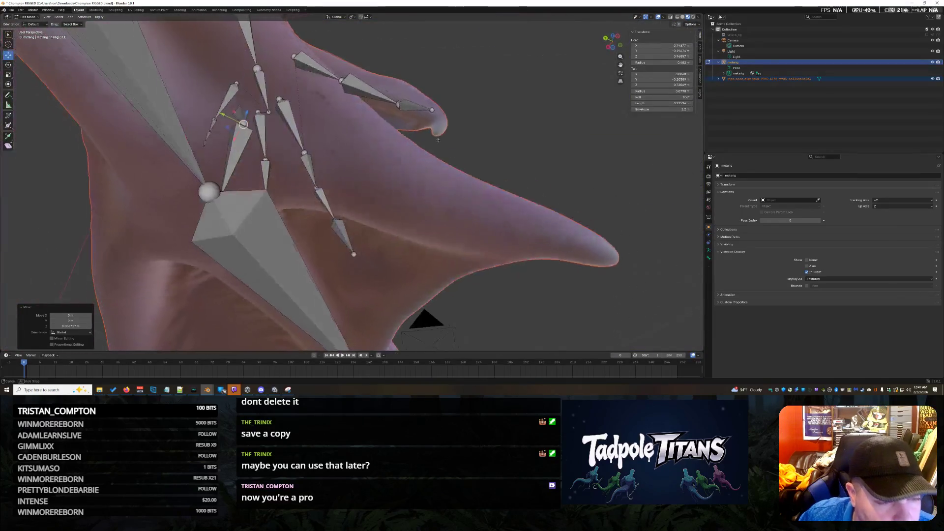
pyautogui.moveTo(250, 139); pyautogui.dragTo(355, 202, button='middle')
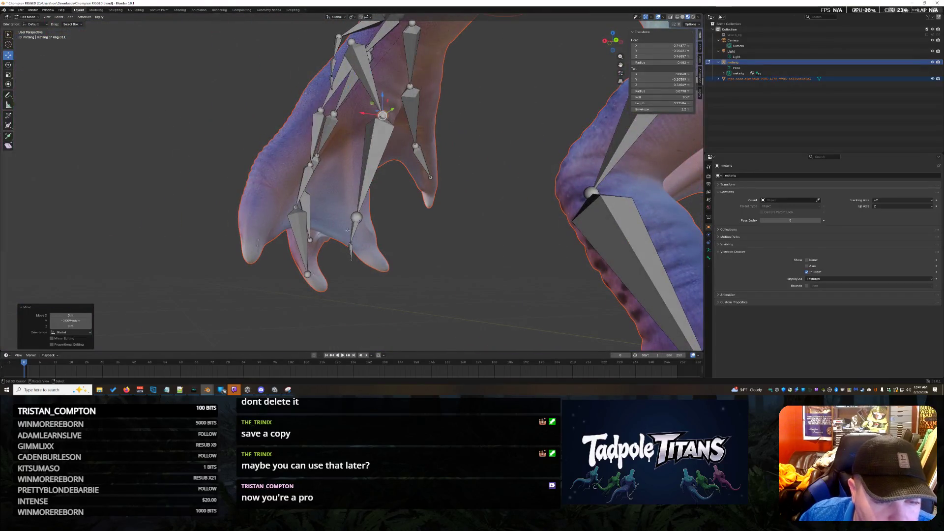
pyautogui.click(356, 218)
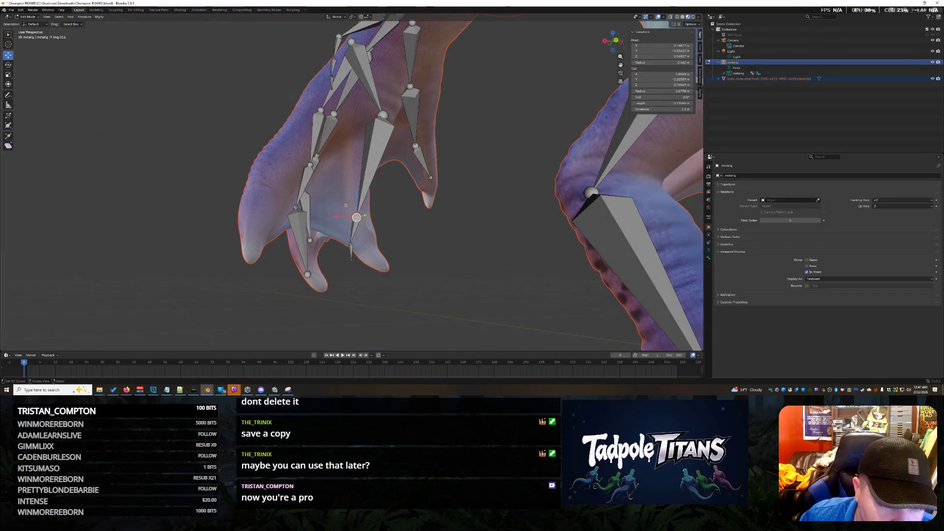
pyautogui.click(351, 244)
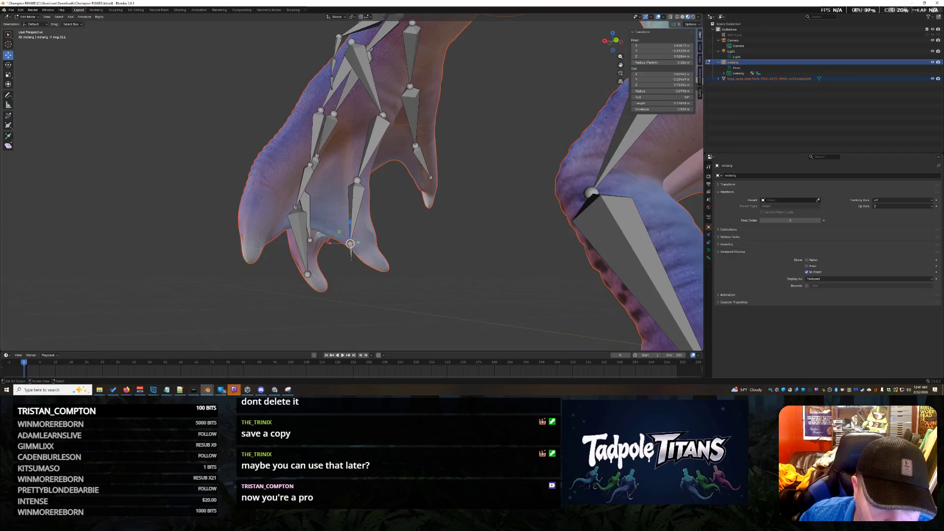
pyautogui.click(351, 254)
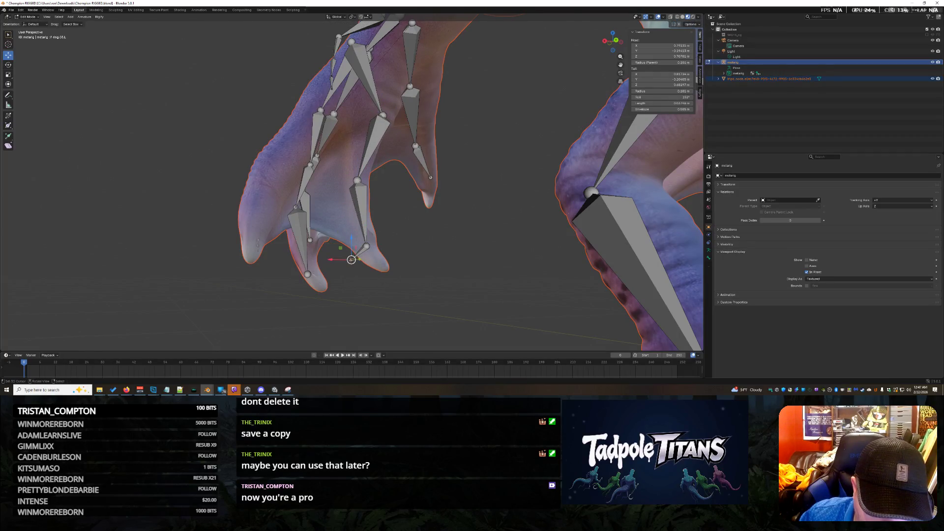
pyautogui.click(382, 266)
pyautogui.moveTo(382, 265)
pyautogui.mouseDown(button='middle')
pyautogui.moveTo(450, 273)
pyautogui.moveTo(394, 281)
pyautogui.moveTo(378, 168)
pyautogui.mouseUp(button='middle')
# Reposition two more finger joints within the claw digits and check the overall fit
pyautogui.click(388, 180)
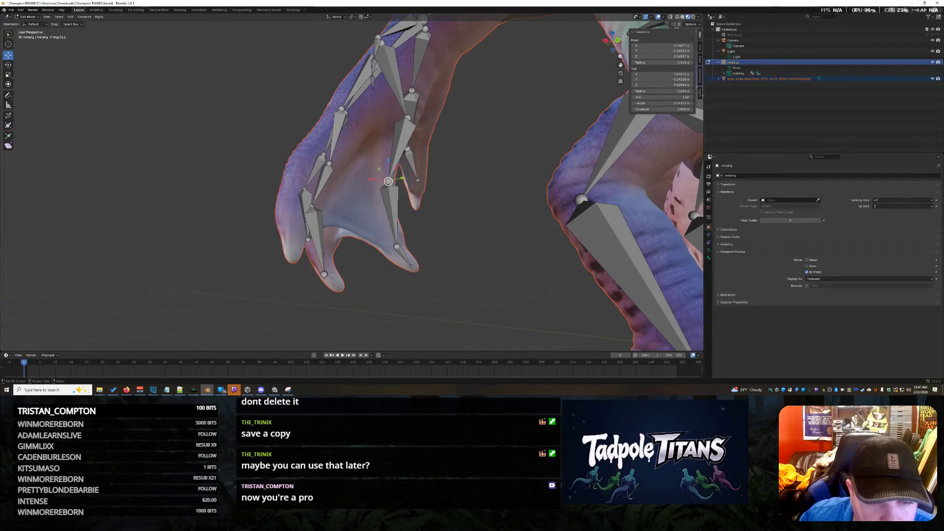
pyautogui.moveTo(376, 181); pyautogui.dragTo(362, 189, button='middle')
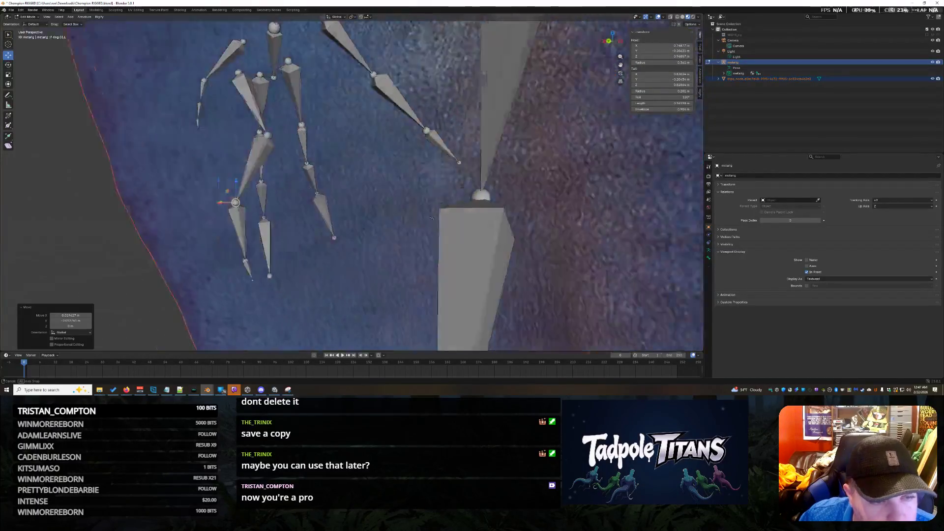
pyautogui.moveTo(338, 225)
pyautogui.mouseDown(button='middle')
pyautogui.moveTo(222, 208)
pyautogui.moveTo(347, 199)
pyautogui.mouseUp(button='middle')
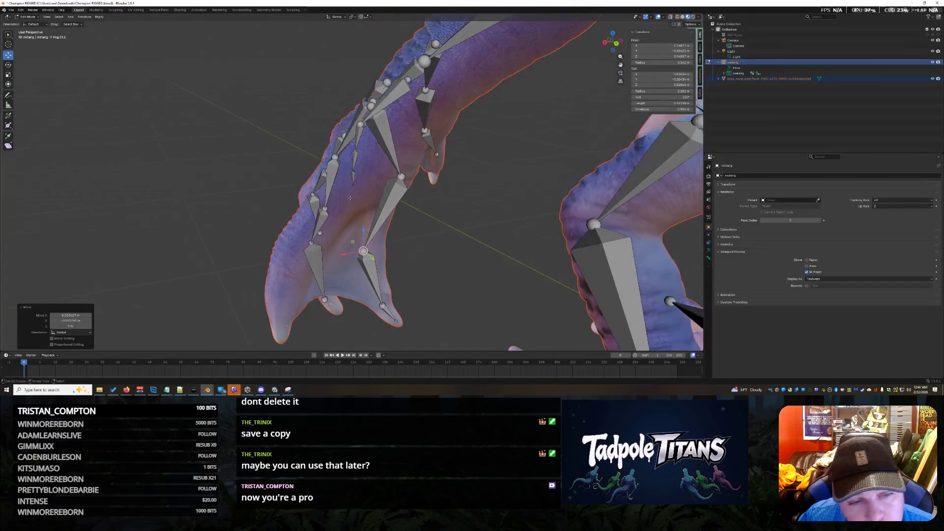
pyautogui.click(383, 214)
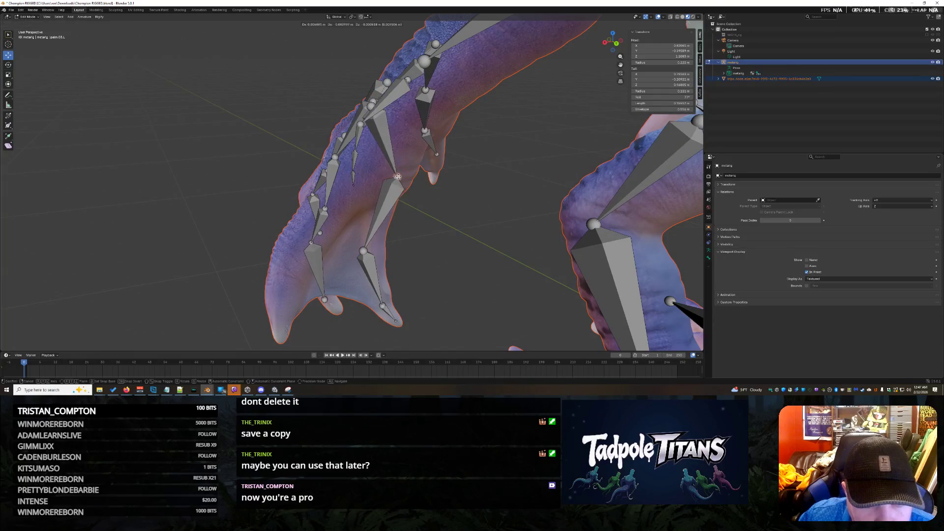
pyautogui.moveTo(396, 176); pyautogui.dragTo(400, 178)
pyautogui.moveTo(400, 177)
pyautogui.mouseDown(button='middle')
pyautogui.moveTo(437, 218)
pyautogui.moveTo(581, 227)
pyautogui.mouseUp(button='middle')
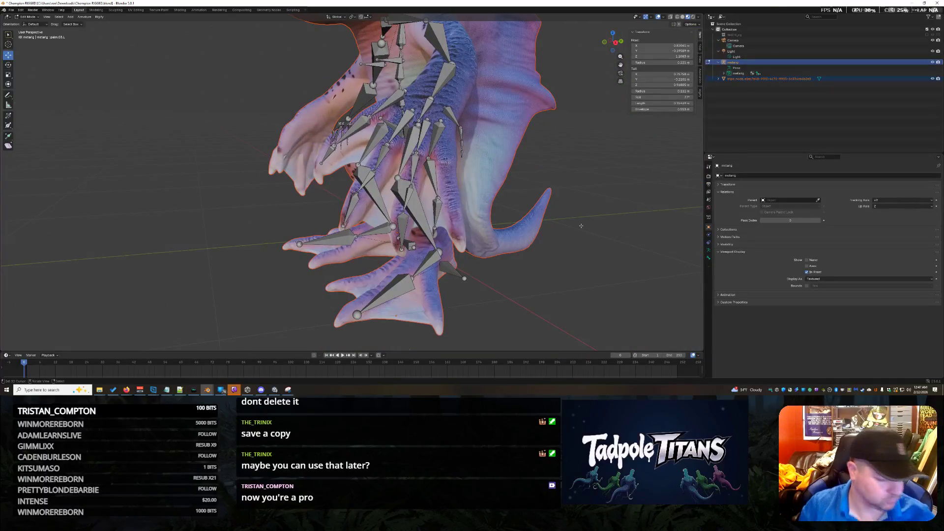
# Confirm pending bone moves and pull a finger joint down into its finger
pyautogui.moveTo(535, 144); pyautogui.dragTo(577, 160, button='middle')
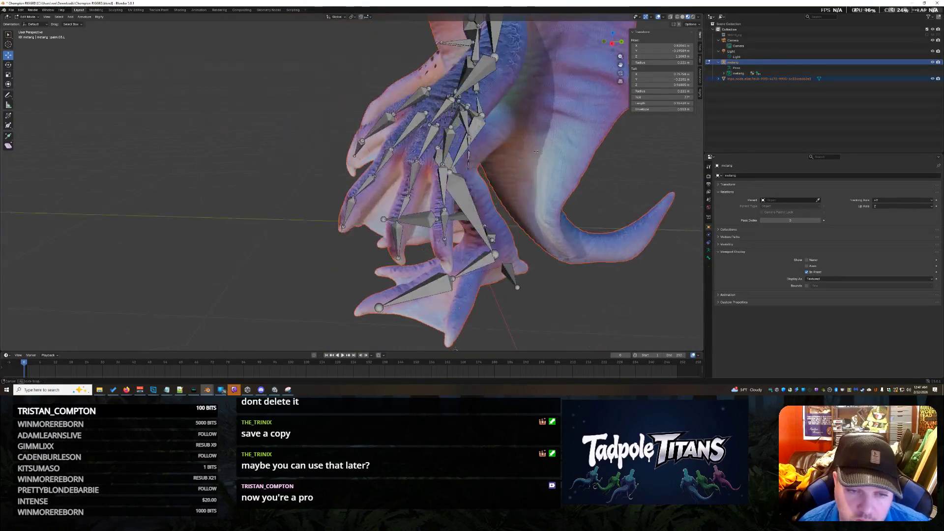
pyautogui.scroll(2, 481, 155)
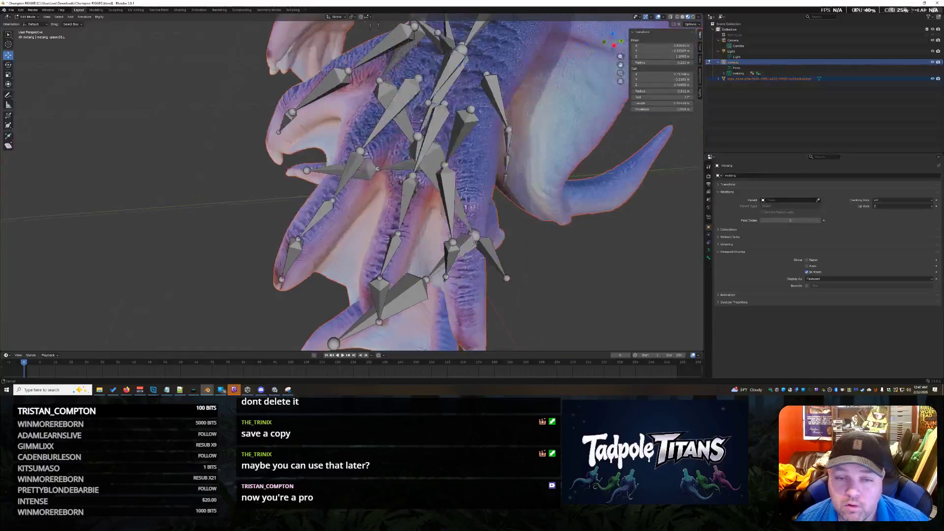
pyautogui.scroll(2, 482, 155)
pyautogui.scroll(2, 482, 155)
pyautogui.moveTo(560, 189); pyautogui.dragTo(493, 195, button='middle')
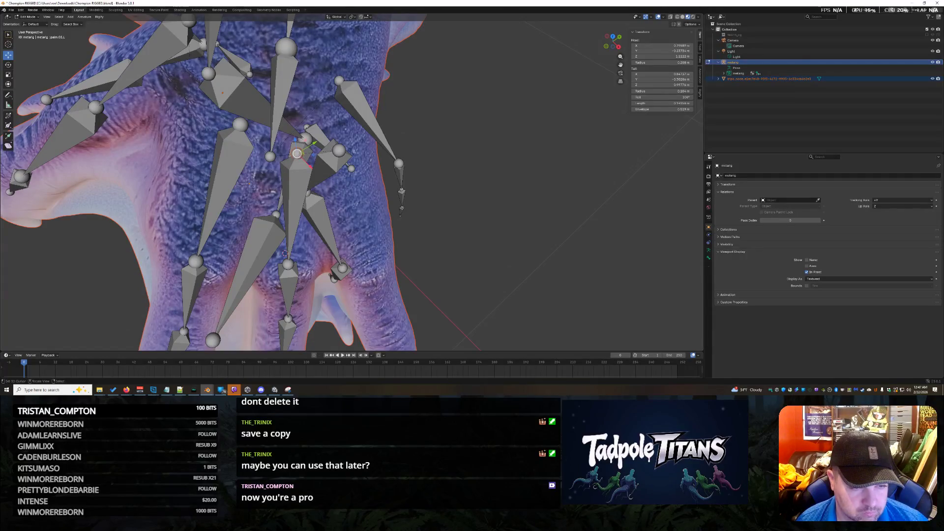
pyautogui.click(293, 152)
pyautogui.click(339, 150)
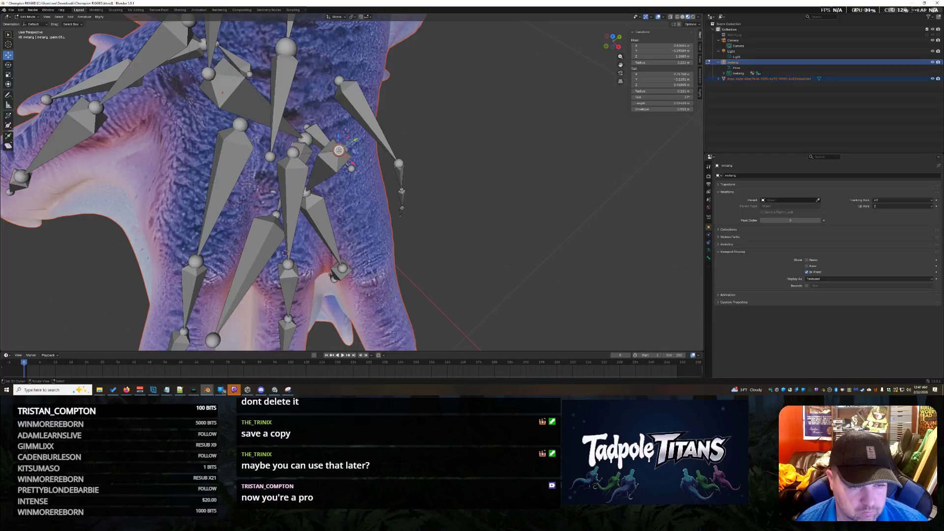
pyautogui.moveTo(285, 252); pyautogui.dragTo(329, 230, button='middle')
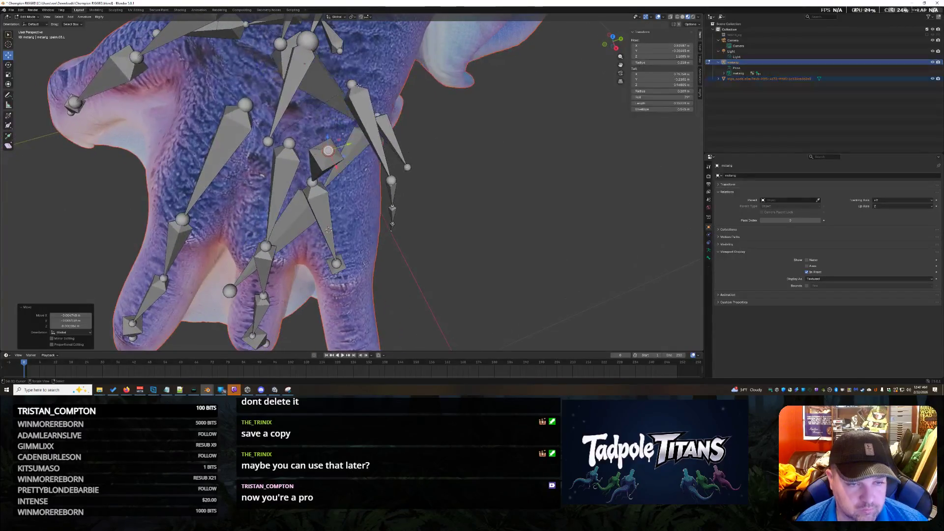
pyautogui.moveTo(352, 85); pyautogui.dragTo(360, 144)
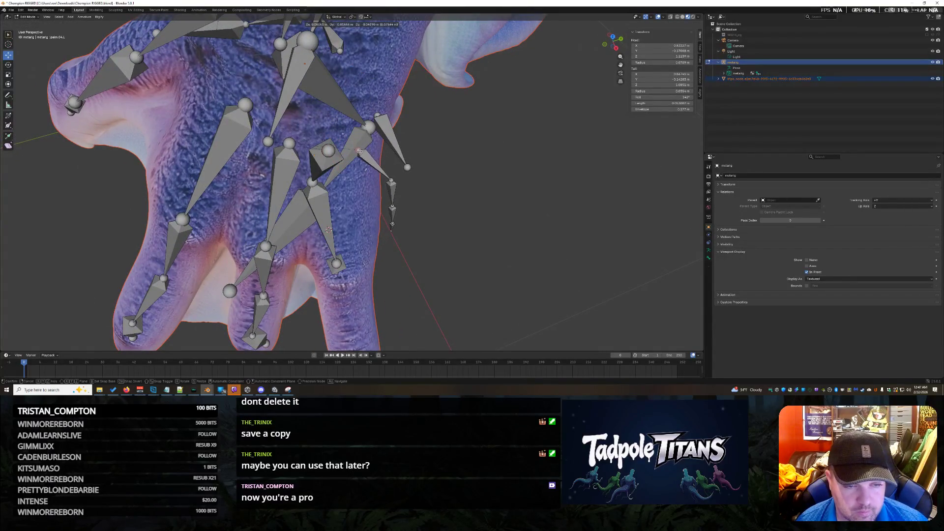
pyautogui.click(359, 150)
pyautogui.moveTo(360, 151); pyautogui.dragTo(441, 139, button='middle')
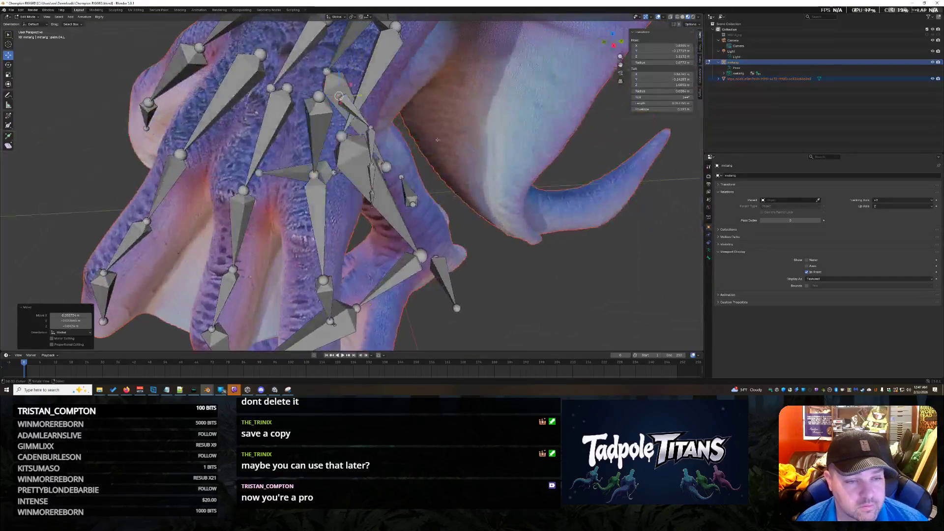
# Shift one finger joint right and another left so both sit inside the claws
pyautogui.moveTo(359, 96); pyautogui.dragTo(371, 96)
pyautogui.press('Tab')
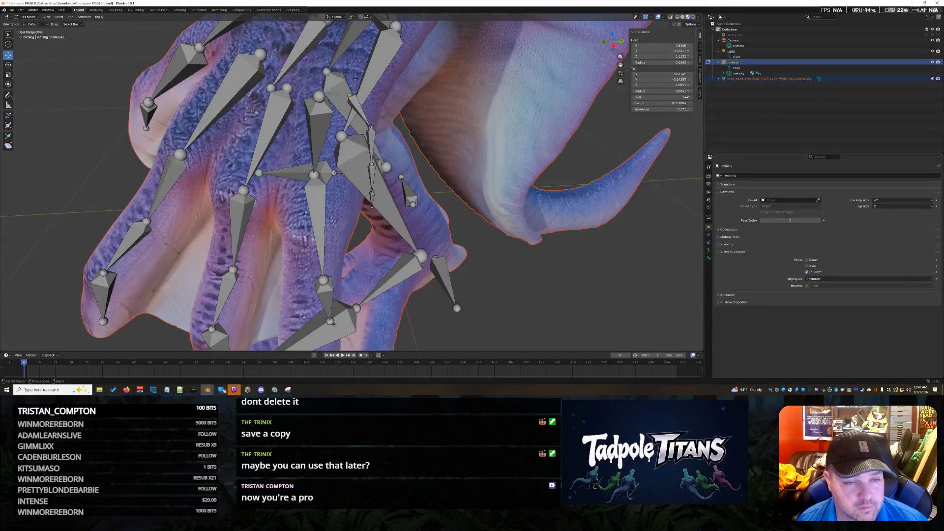
pyautogui.click(356, 118)
pyautogui.moveTo(355, 118)
pyautogui.mouseDown(button='middle')
pyautogui.moveTo(308, 128)
pyautogui.moveTo(331, 125)
pyautogui.mouseUp(button='middle')
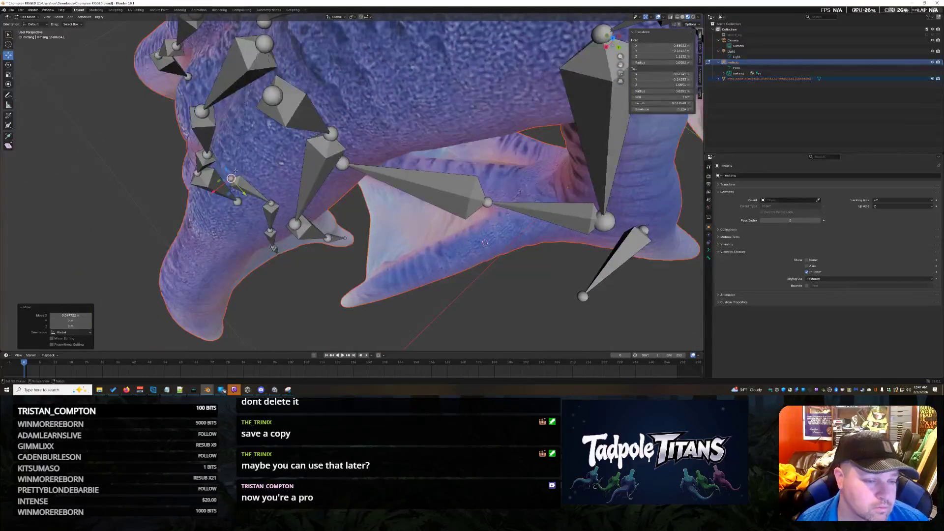
pyautogui.moveTo(334, 161); pyautogui.dragTo(381, 142, button='middle')
pyautogui.moveTo(403, 50); pyautogui.dragTo(375, 60)
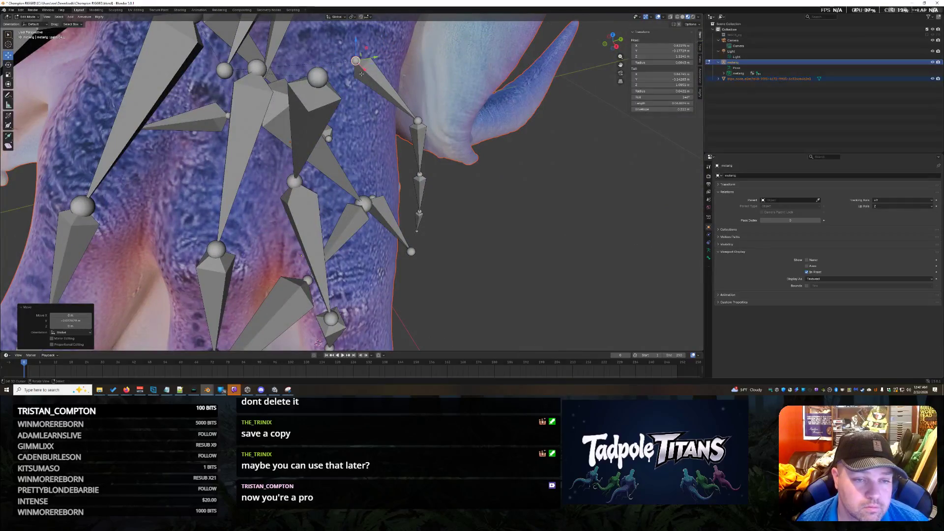
pyautogui.moveTo(470, 104)
pyautogui.mouseDown(button='middle')
pyautogui.moveTo(413, 118)
pyautogui.moveTo(343, 98)
pyautogui.mouseUp(button='middle')
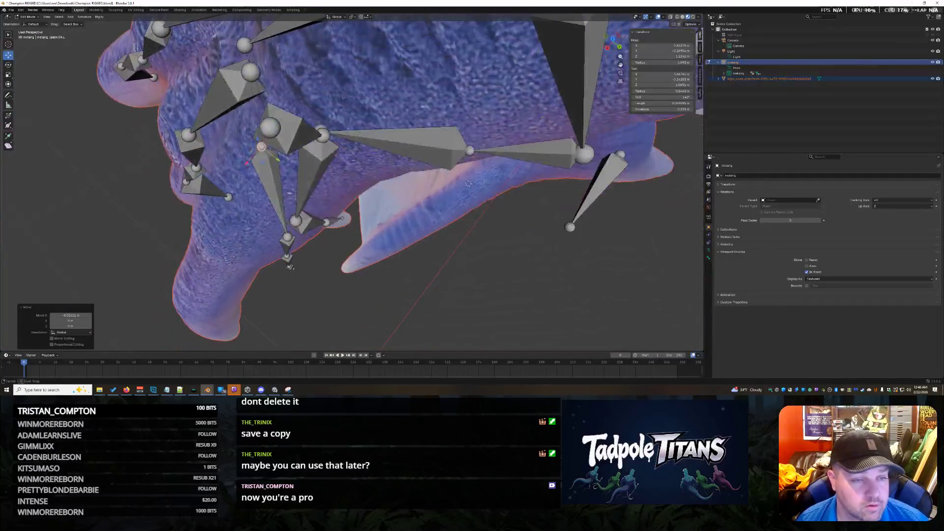
pyautogui.moveTo(468, 183); pyautogui.dragTo(430, 172, button='middle')
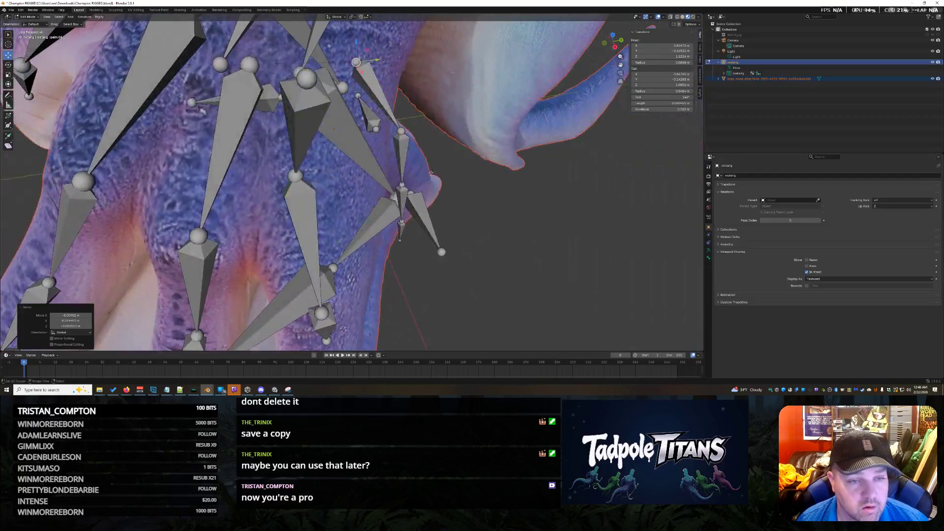
# Move another finger bone joint with an axis-locked grab and confirm it
pyautogui.click(373, 75)
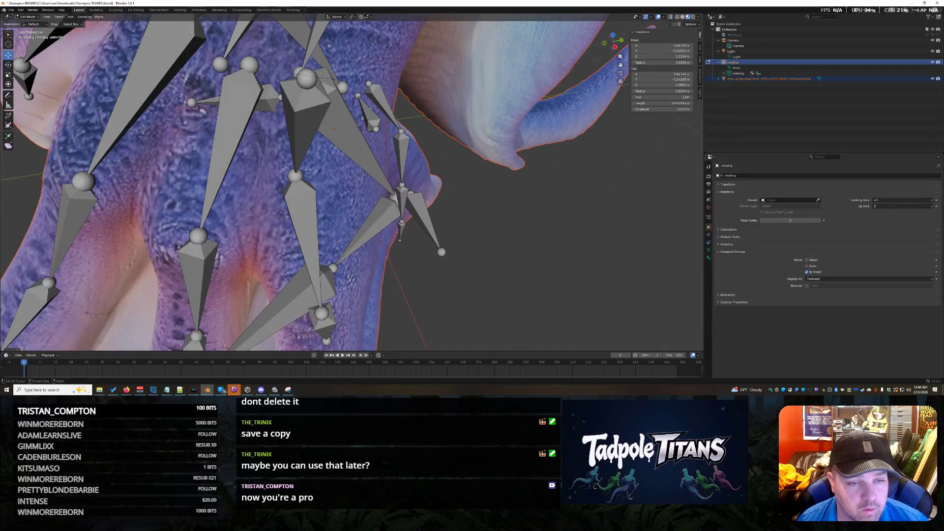
pyautogui.press('g')
pyautogui.moveTo(369, 84)
pyautogui.mouseDown(button='middle')
pyautogui.moveTo(354, 184)
pyautogui.moveTo(325, 199)
pyautogui.mouseUp(button='middle')
pyautogui.moveTo(421, 120)
pyautogui.mouseDown(button='middle')
pyautogui.moveTo(285, 116)
pyautogui.moveTo(526, 190)
pyautogui.moveTo(443, 155)
pyautogui.mouseUp(button='middle')
pyautogui.click(294, 128)
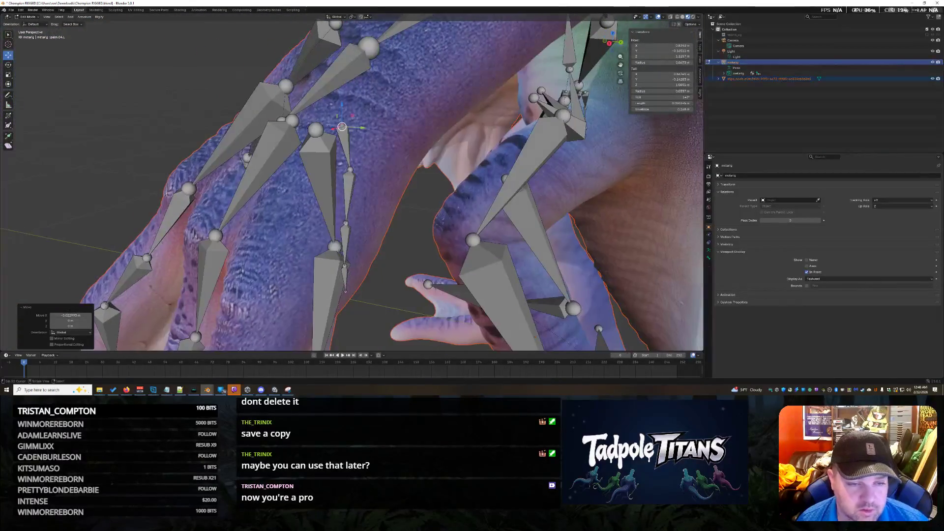
# Confirm a finger bone move and select successive bone heads along the fingers
pyautogui.click(351, 137)
pyautogui.moveTo(351, 138)
pyautogui.mouseDown(button='middle')
pyautogui.moveTo(367, 162)
pyautogui.moveTo(391, 166)
pyautogui.mouseUp(button='middle')
pyautogui.moveTo(446, 197)
pyautogui.mouseDown(button='middle')
pyautogui.moveTo(358, 292)
pyautogui.moveTo(480, 209)
pyautogui.moveTo(546, 186)
pyautogui.moveTo(442, 190)
pyautogui.moveTo(429, 202)
pyautogui.moveTo(528, 200)
pyautogui.mouseUp(button='middle')
pyautogui.keyDown('shift'); pyautogui.rightClick(334, 171); pyautogui.keyUp('shift')
pyautogui.keyDown('shift'); pyautogui.rightClick(377, 168); pyautogui.keyUp('shift')
pyautogui.scroll(2, 528, 200)
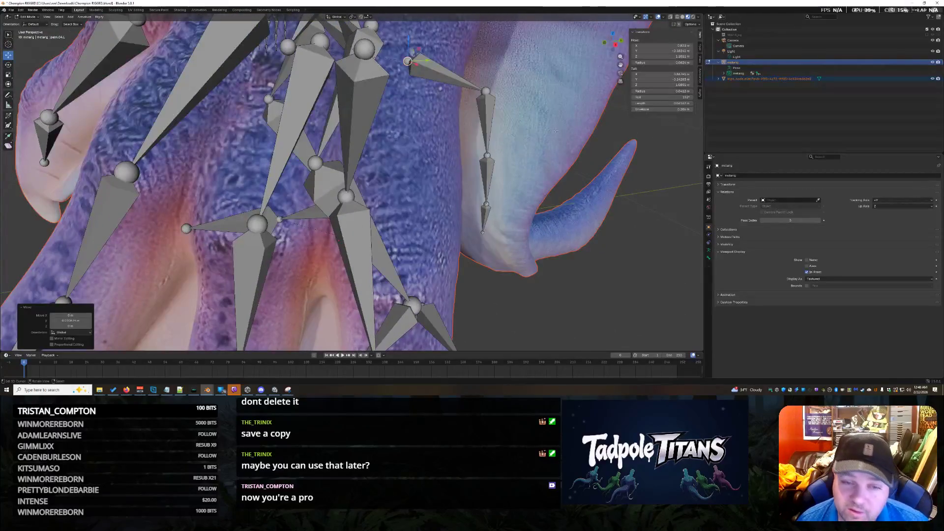
# Adjust another finger joint, cancelling one misplaced move and confirming the next
pyautogui.click(486, 92)
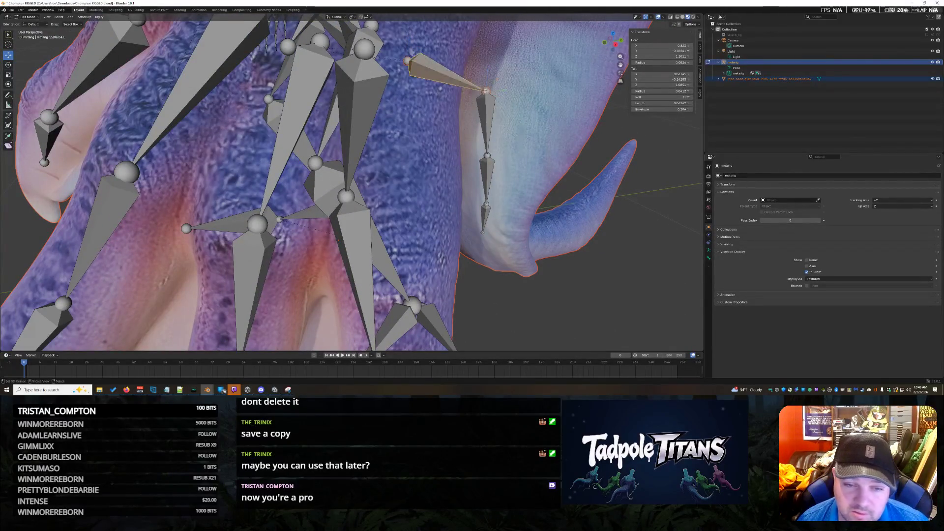
pyautogui.press('Escape')
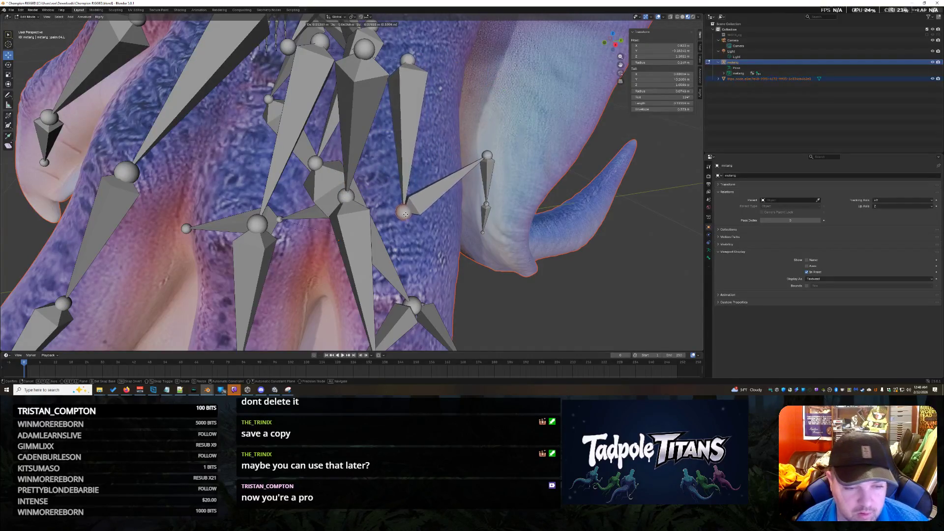
pyautogui.click(404, 213)
pyautogui.moveTo(404, 213)
pyautogui.mouseDown(button='middle')
pyautogui.moveTo(426, 204)
pyautogui.moveTo(417, 222)
pyautogui.moveTo(357, 218)
pyautogui.moveTo(482, 199)
pyautogui.moveTo(413, 210)
pyautogui.moveTo(517, 160)
pyautogui.mouseUp(button='middle')
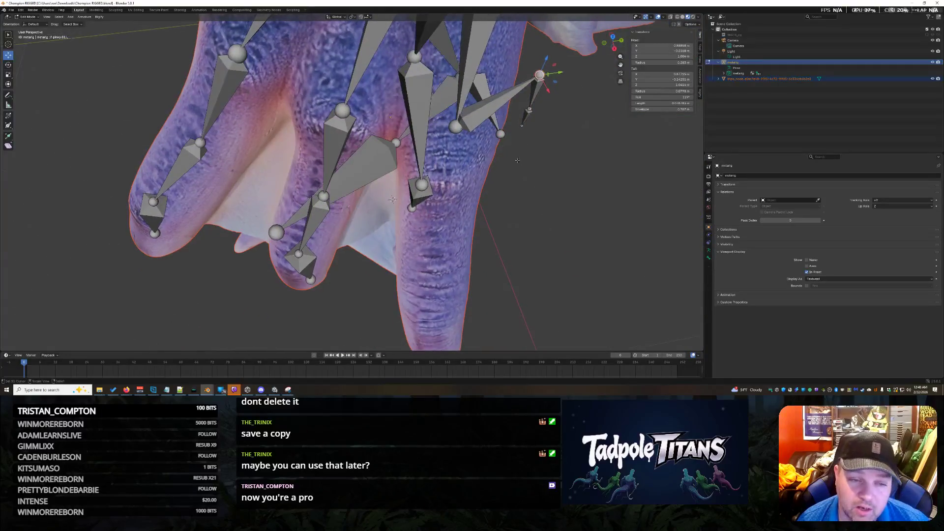
# Place two finger bones, then undo the last move after inspecting it up close
pyautogui.moveTo(392, 200)
pyautogui.mouseDown(button='middle')
pyautogui.moveTo(514, 147)
pyautogui.moveTo(539, 153)
pyautogui.mouseUp(button='middle')
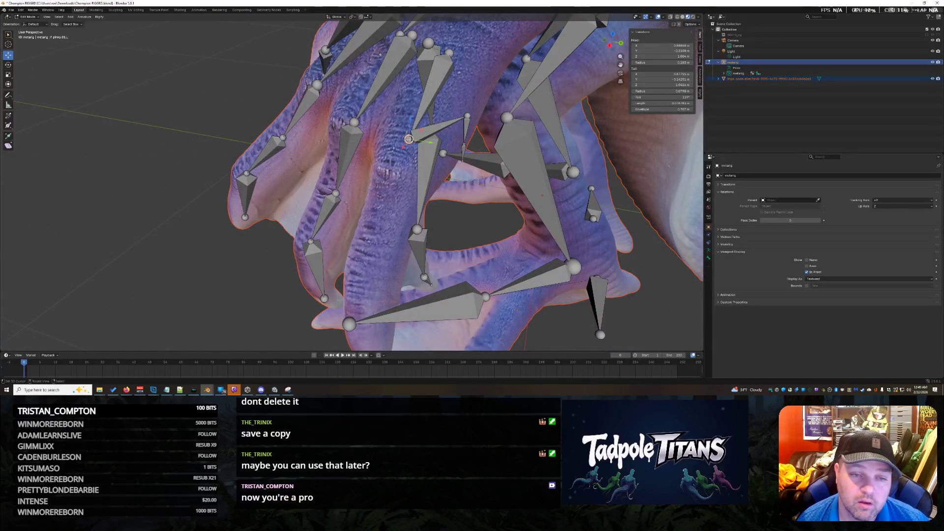
pyautogui.click(447, 177)
pyautogui.moveTo(447, 178); pyautogui.dragTo(471, 174, button='middle')
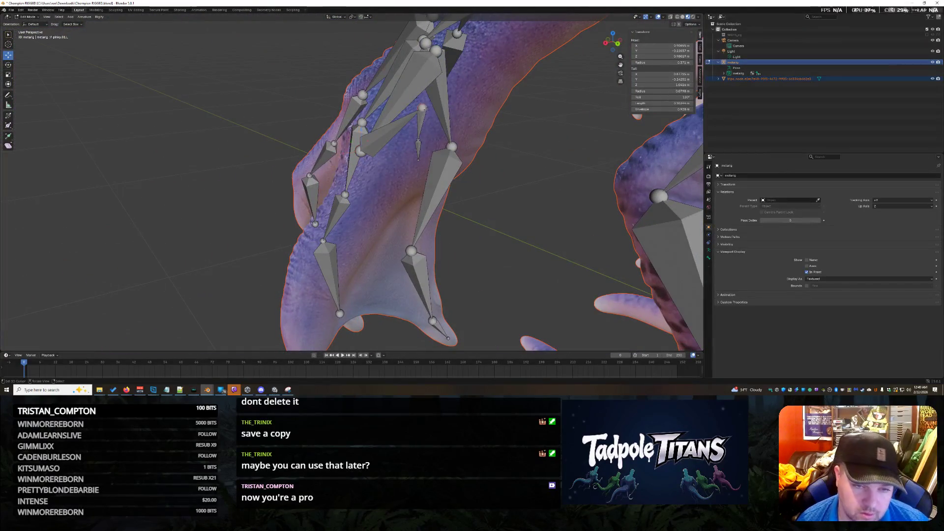
pyautogui.click(316, 235)
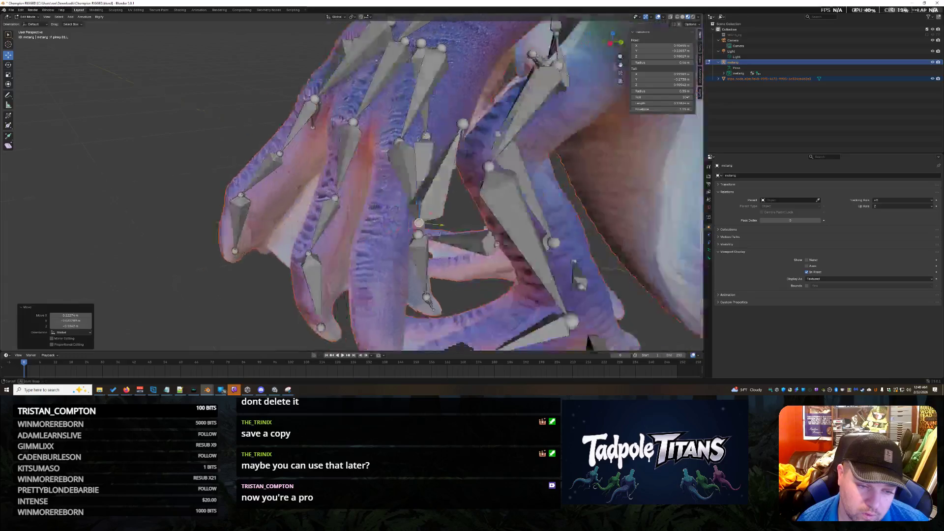
pyautogui.moveTo(316, 236); pyautogui.dragTo(475, 234, button='middle')
pyautogui.moveTo(542, 229)
pyautogui.mouseDown(button='middle')
pyautogui.moveTo(390, 218)
pyautogui.moveTo(367, 264)
pyautogui.mouseUp(button='middle')
pyautogui.hotkey('ctrl', 'z')
pyautogui.hotkey('ctrl', 'z')
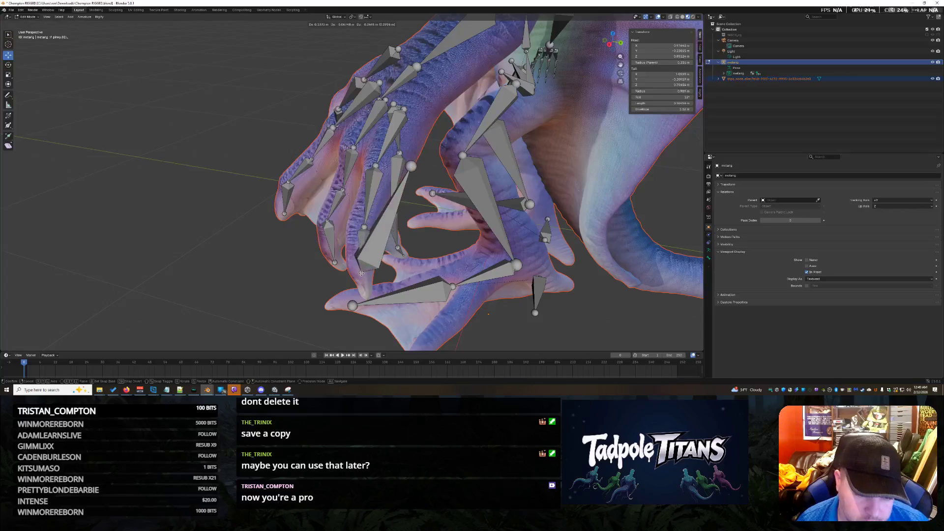
# Grab and set the remaining finger bones into the fingertips, cancelling one stray move
pyautogui.click(356, 268)
pyautogui.press('g')
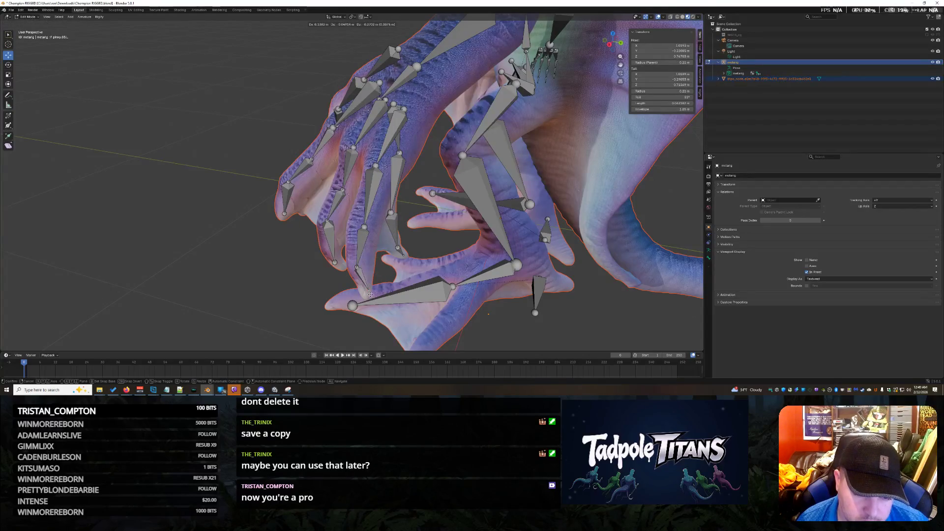
pyautogui.click(371, 294)
pyautogui.moveTo(371, 294)
pyautogui.mouseDown(button='middle')
pyautogui.moveTo(510, 304)
pyautogui.moveTo(465, 244)
pyautogui.moveTo(489, 268)
pyautogui.mouseUp(button='middle')
pyautogui.press('g')
pyautogui.click(465, 244)
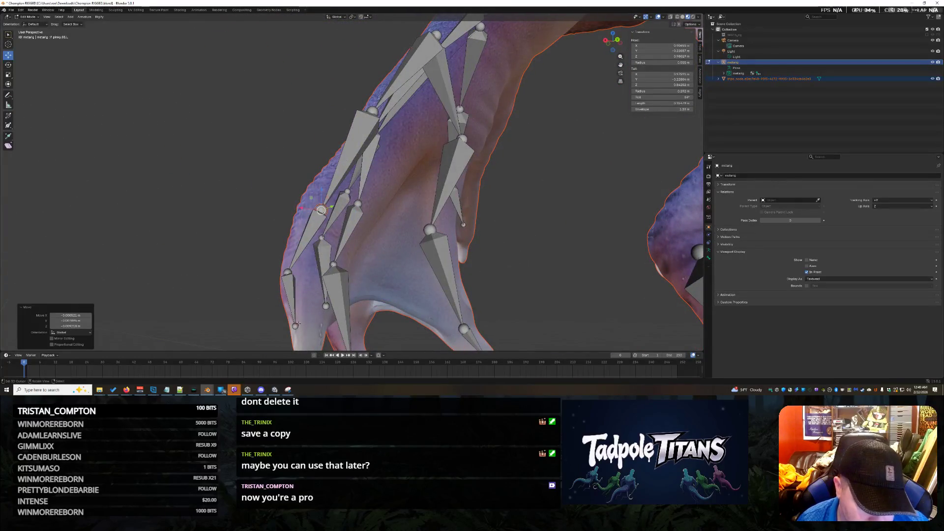
pyautogui.moveTo(295, 317); pyautogui.dragTo(353, 200, button='middle')
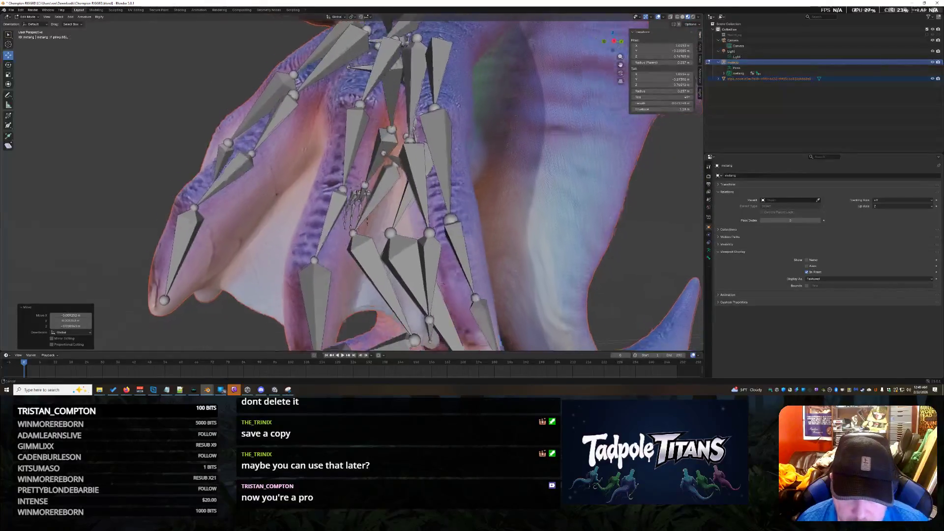
pyautogui.moveTo(442, 285); pyautogui.dragTo(493, 253, button='middle')
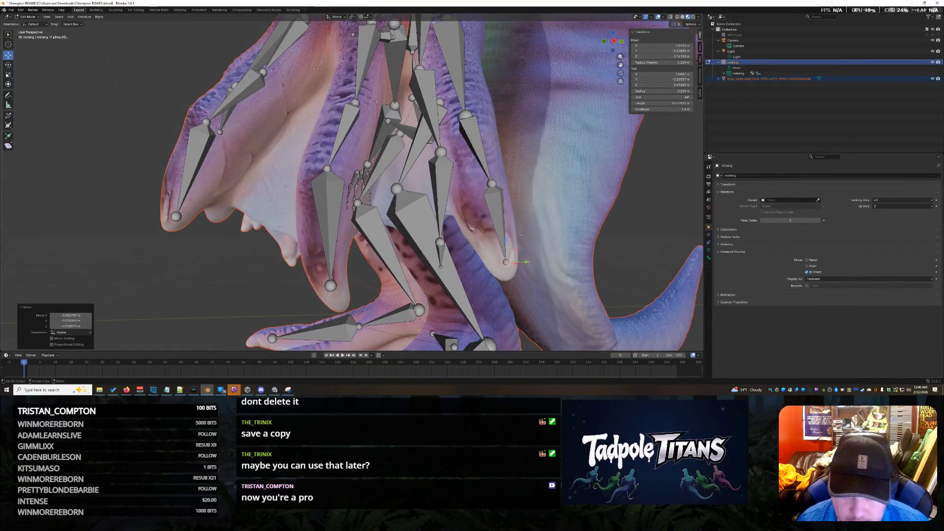
pyautogui.moveTo(488, 186)
pyautogui.mouseDown(button='middle')
pyautogui.moveTo(502, 213)
pyautogui.moveTo(394, 254)
pyautogui.mouseUp(button='middle')
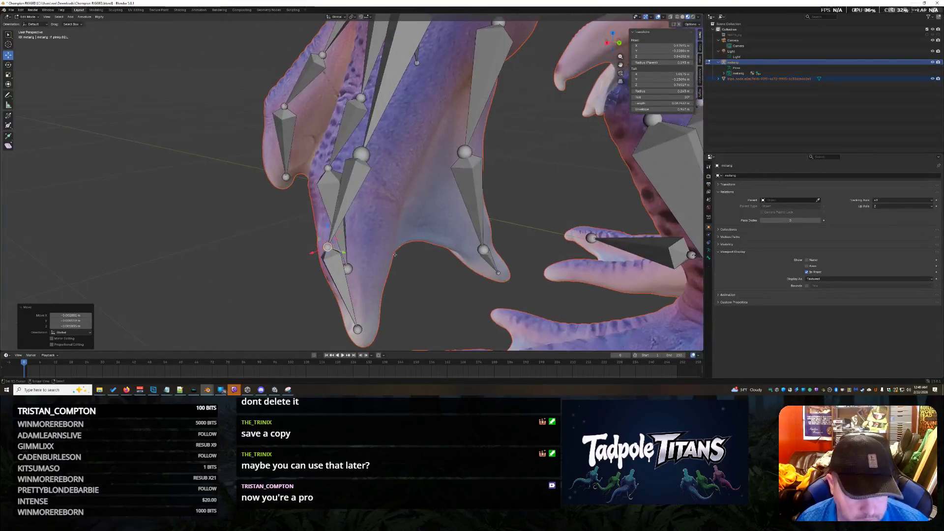
pyautogui.press('Escape')
# Confirm the hand fit and start moving the upper arm bone's tail joint
pyautogui.moveTo(326, 250)
pyautogui.mouseDown(button='middle')
pyautogui.moveTo(531, 255)
pyautogui.moveTo(342, 259)
pyautogui.moveTo(347, 235)
pyautogui.moveTo(413, 207)
pyautogui.mouseUp(button='middle')
pyautogui.scroll(-5, 531, 254)
pyautogui.moveTo(488, 191)
pyautogui.mouseDown(button='middle')
pyautogui.moveTo(472, 213)
pyautogui.moveTo(543, 235)
pyautogui.moveTo(459, 198)
pyautogui.moveTo(560, 201)
pyautogui.moveTo(374, 254)
pyautogui.moveTo(609, 143)
pyautogui.mouseUp(button='middle')
pyautogui.scroll(2, 472, 212)
pyautogui.scroll(3, 472, 212)
pyautogui.press('g')
pyautogui.click(516, 202)
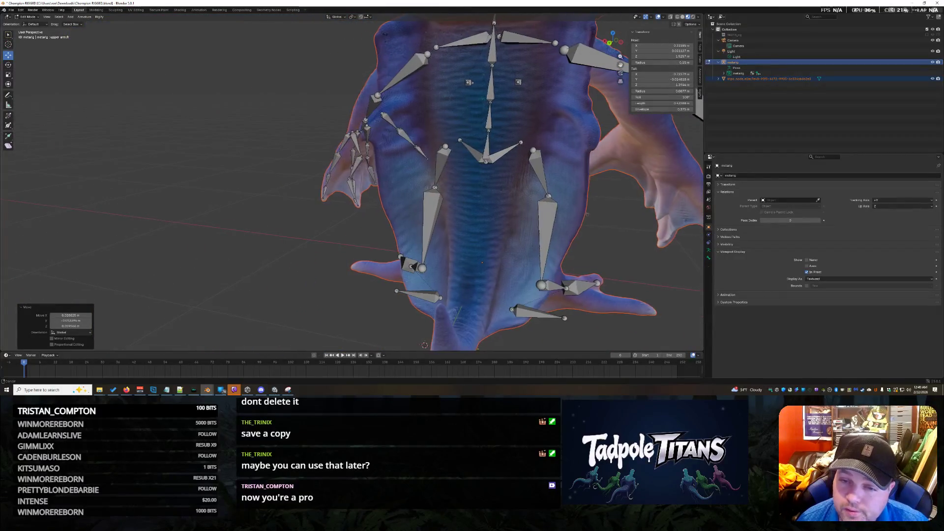
pyautogui.press('g')
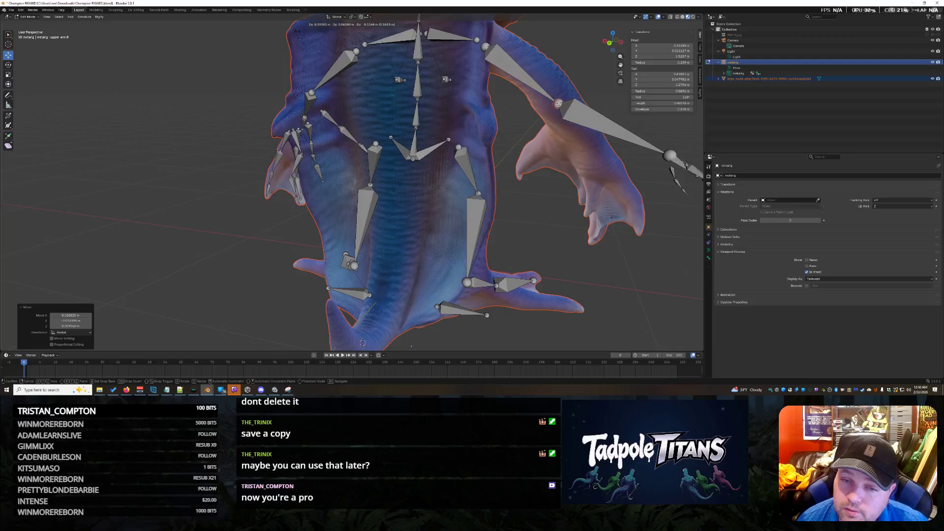
pyautogui.press('g')
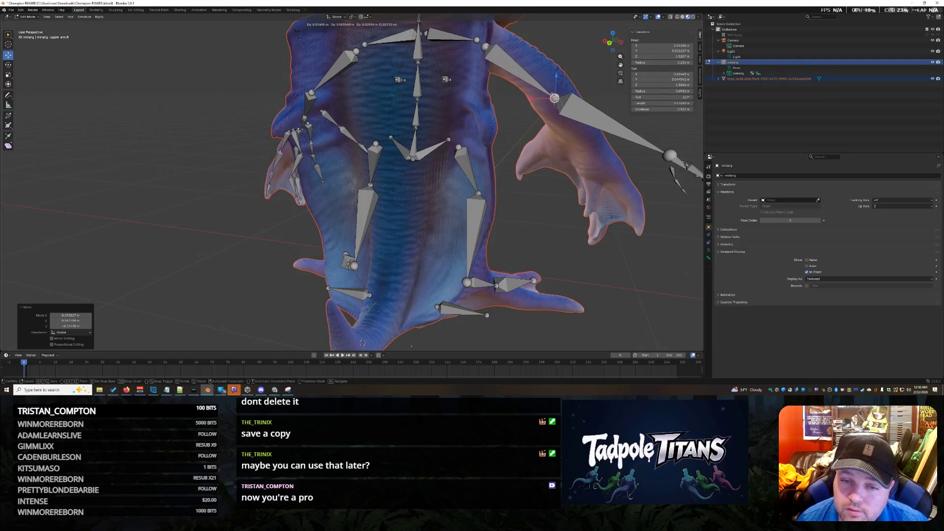
pyautogui.moveTo(590, 89); pyautogui.dragTo(542, 103, button='middle')
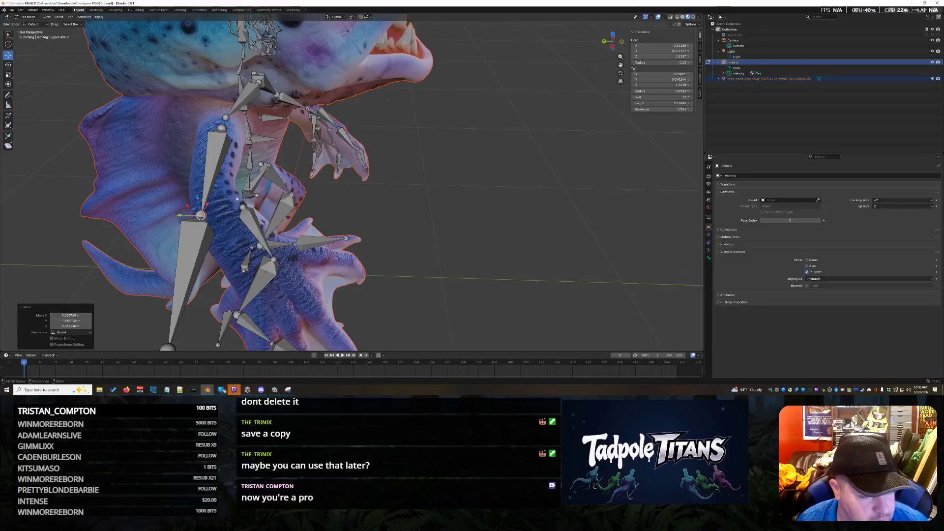
# Shift the upper arm joint to the right and confirm its new position
pyautogui.moveTo(200, 214); pyautogui.dragTo(207, 215)
pyautogui.moveTo(386, 219)
pyautogui.mouseDown(button='middle')
pyautogui.moveTo(431, 214)
pyautogui.moveTo(248, 216)
pyautogui.mouseUp(button='middle')
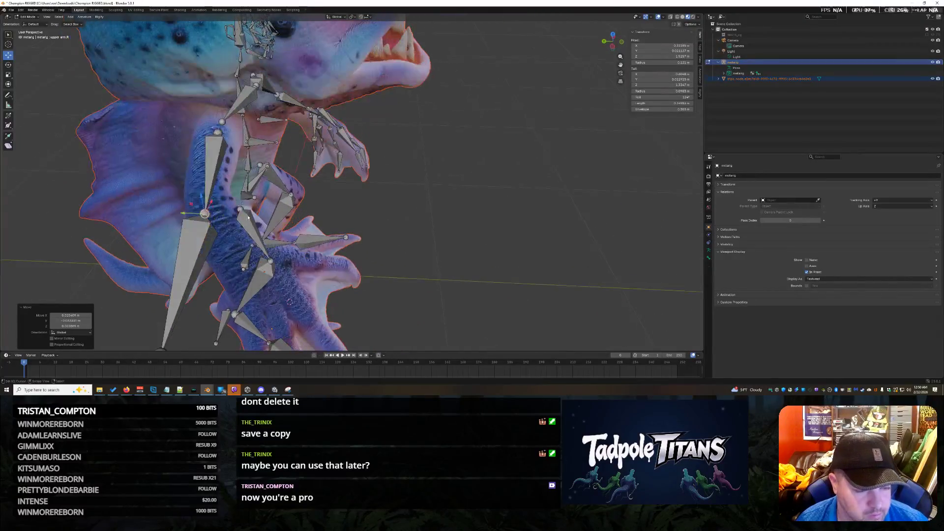
pyautogui.click(187, 213)
pyautogui.moveTo(187, 212)
pyautogui.mouseDown(button='middle')
pyautogui.moveTo(336, 238)
pyautogui.moveTo(213, 208)
pyautogui.mouseUp(button='middle')
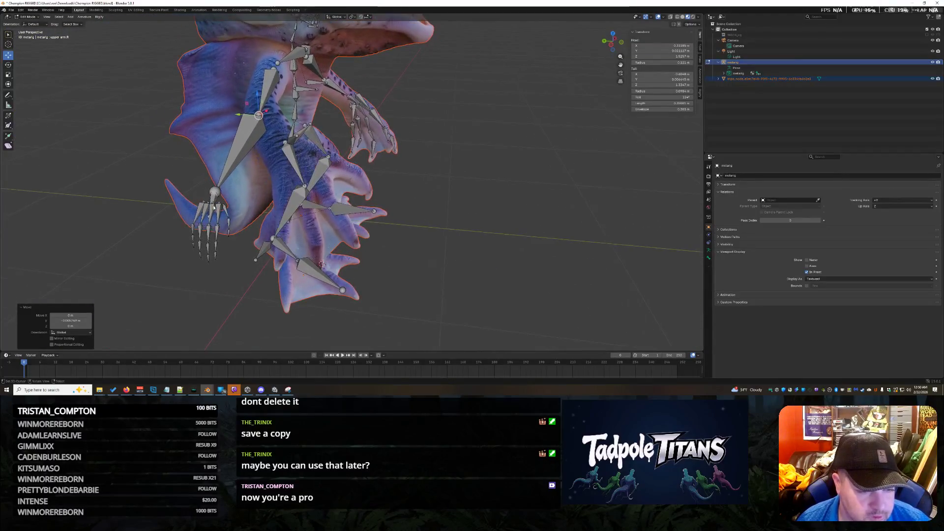
# Box-select all the hand bones and move them over to the end of the other arm
pyautogui.moveTo(159, 194); pyautogui.dragTo(267, 260)
pyautogui.moveTo(419, 218); pyautogui.dragTo(419, 227, button='middle')
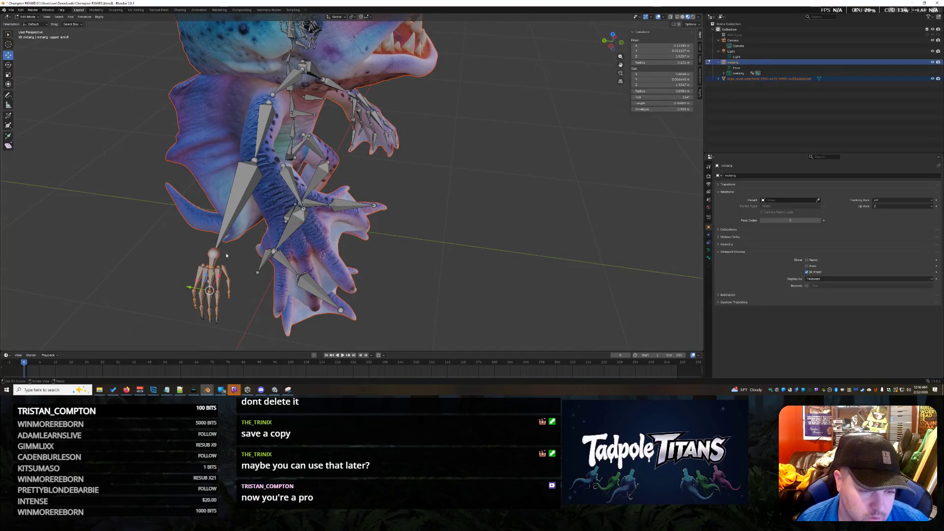
pyautogui.press('g')
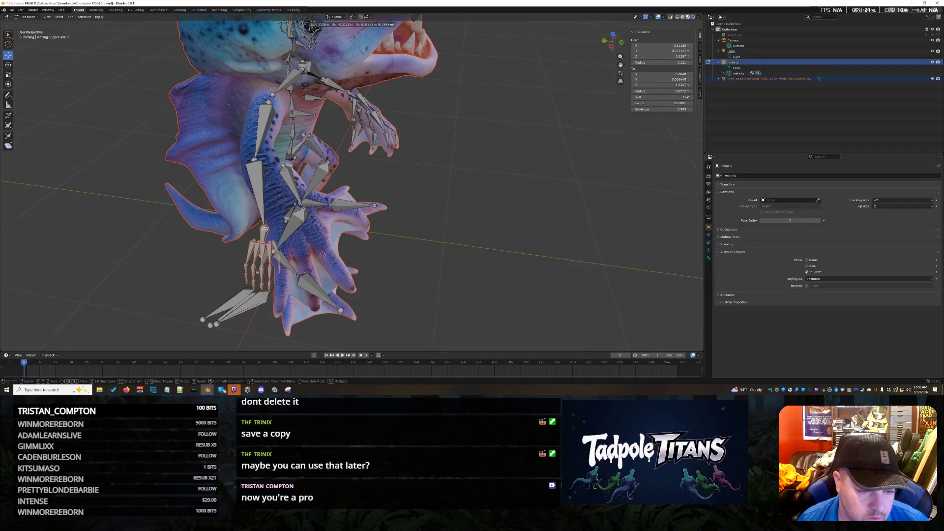
pyautogui.click(197, 288)
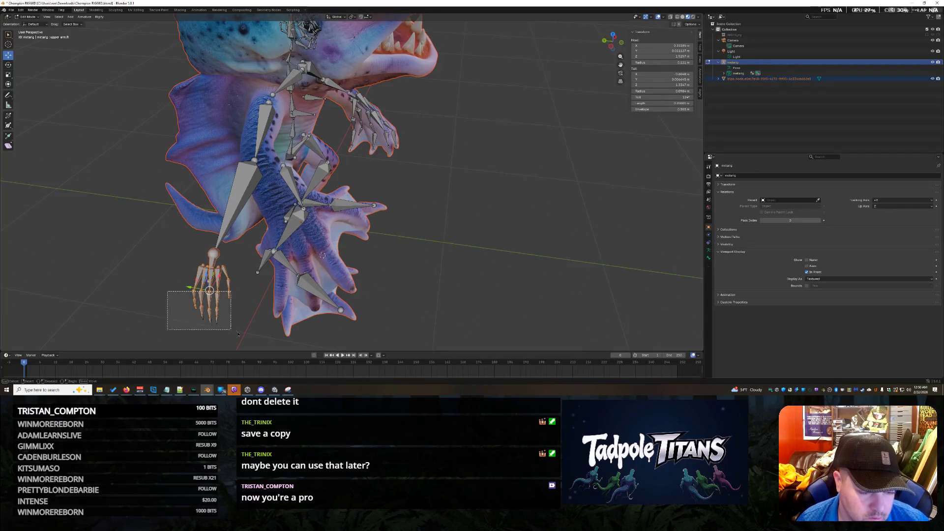
pyautogui.press('g')
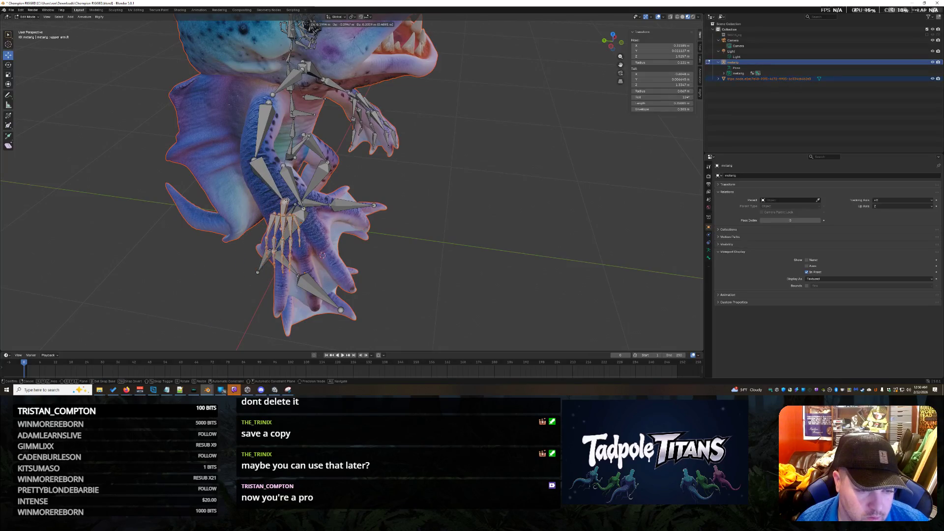
pyautogui.click(408, 247)
pyautogui.moveTo(408, 246); pyautogui.dragTo(542, 181, button='middle')
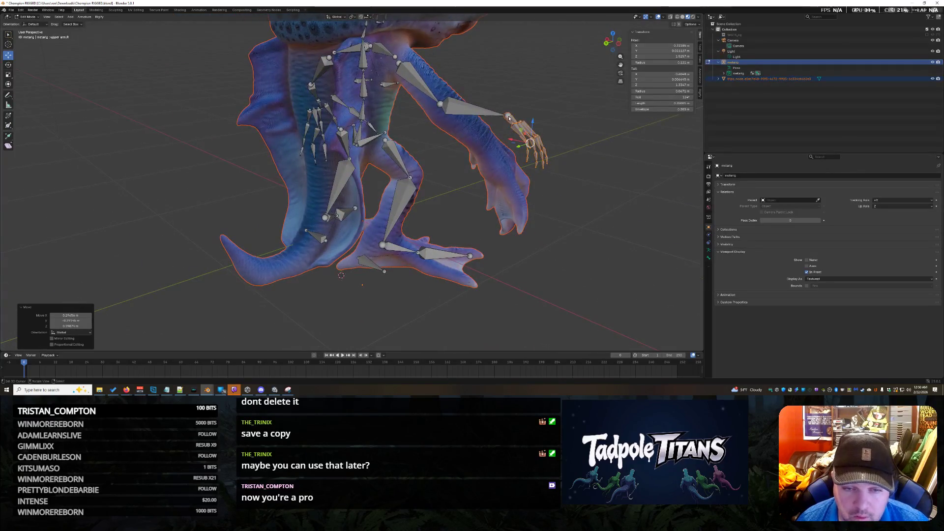
# Grab the relocated hand bones again to settle them at the other wrist and inspect the fit
pyautogui.press('g')
pyautogui.press('Return')
pyautogui.moveTo(493, 148)
pyautogui.mouseDown(button='middle')
pyautogui.moveTo(218, 196)
pyautogui.moveTo(369, 208)
pyautogui.mouseUp(button='middle')
pyautogui.press('g')
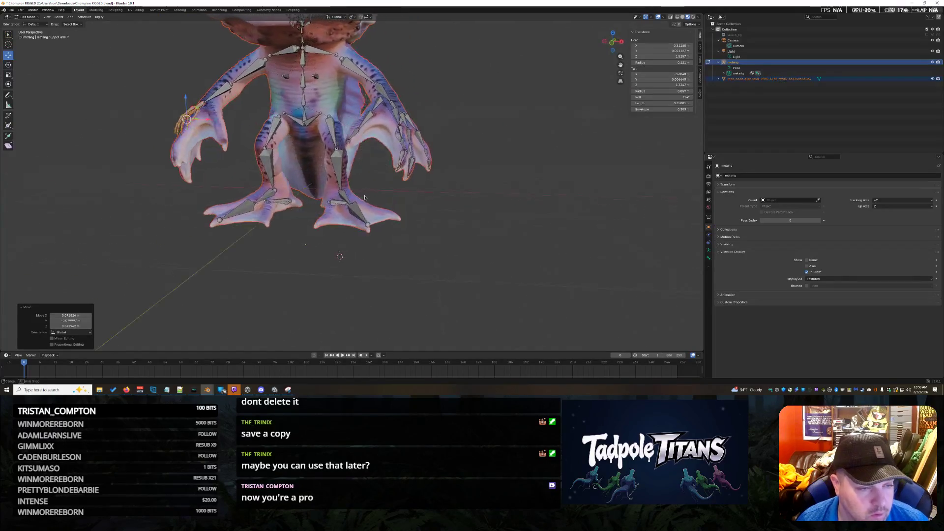
pyautogui.scroll(4, 369, 206)
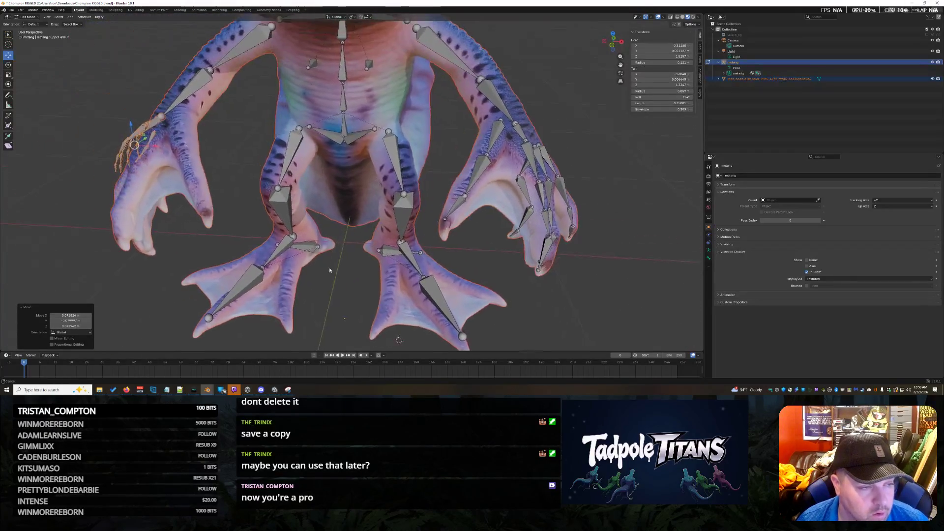
pyautogui.moveTo(310, 221)
pyautogui.mouseDown(button='middle')
pyautogui.moveTo(343, 228)
pyautogui.moveTo(288, 210)
pyautogui.mouseUp(button='middle')
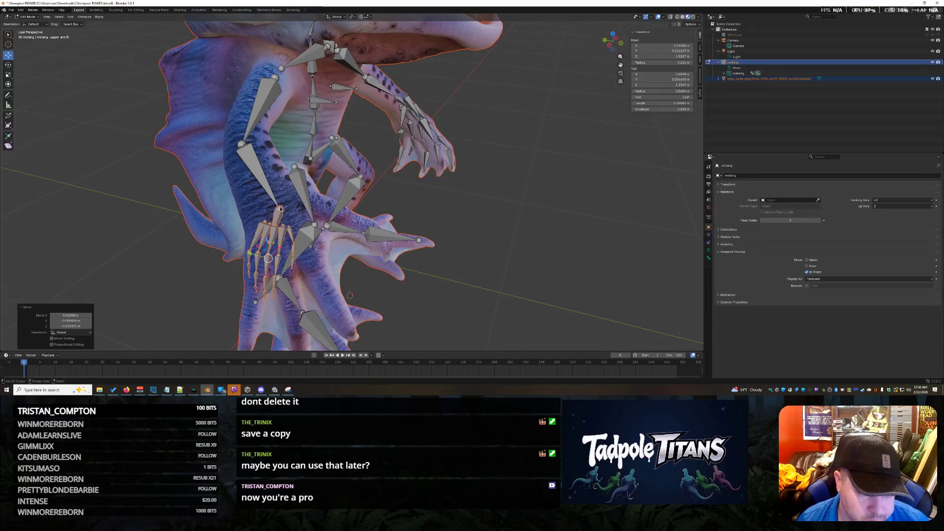
pyautogui.moveTo(426, 264); pyautogui.dragTo(413, 257, button='middle')
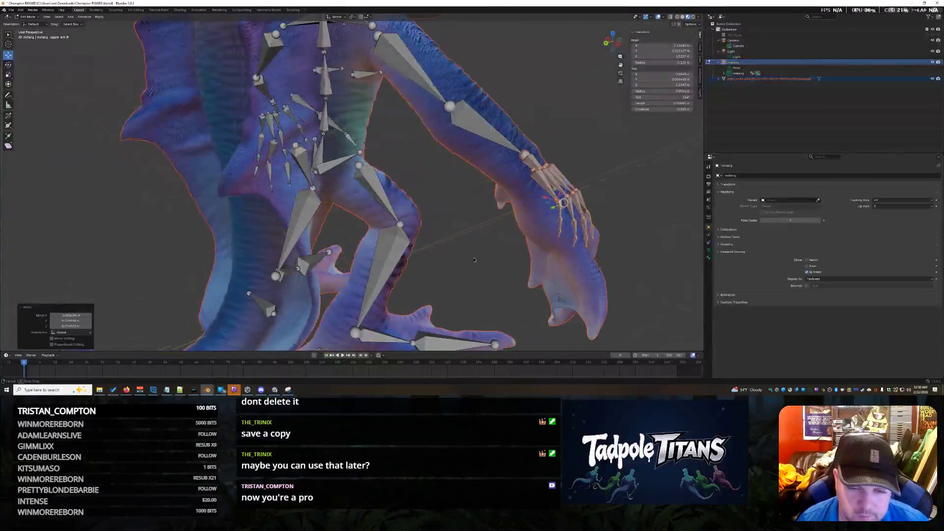
pyautogui.scroll(-3, 322, 283)
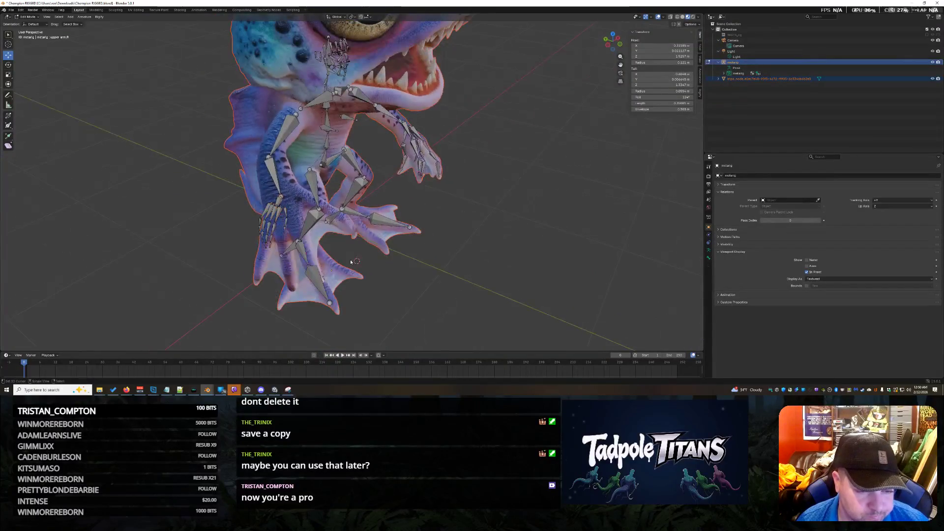
pyautogui.scroll(3, 322, 283)
pyautogui.moveTo(322, 283); pyautogui.dragTo(308, 216, button='middle')
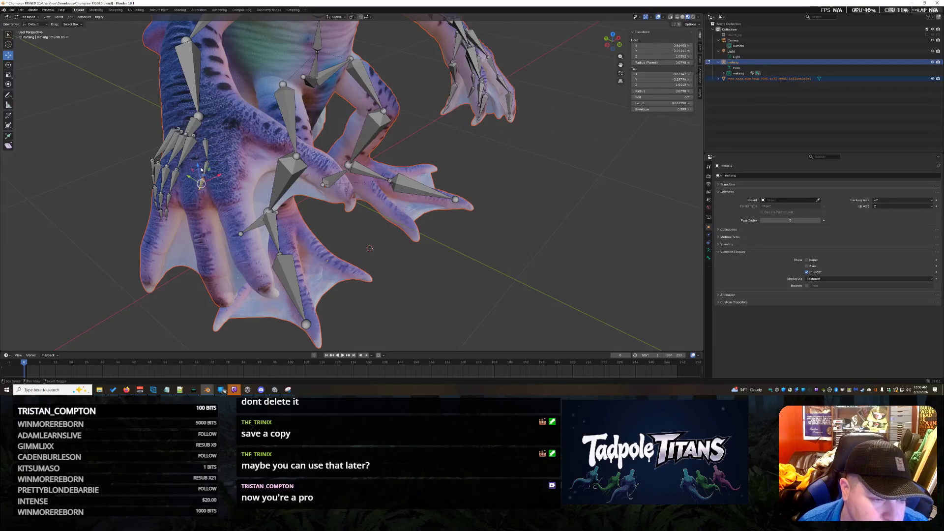
# Slide the hand bone along X, pull a toe bone tip toward the toe's end, and undo an accidental extrude
pyautogui.moveTo(203, 167); pyautogui.dragTo(255, 152)
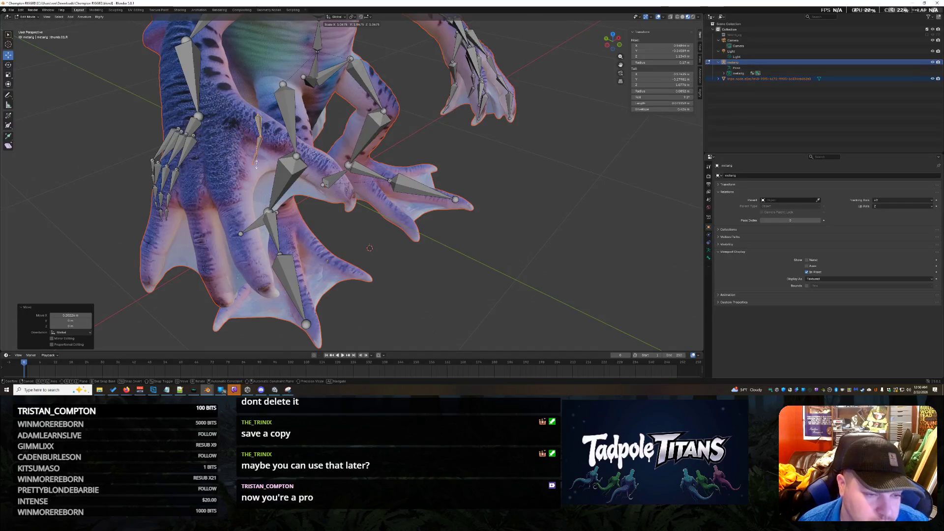
pyautogui.scroll(2, 255, 158)
pyautogui.scroll(2, 313, 204)
pyautogui.scroll(2, 314, 204)
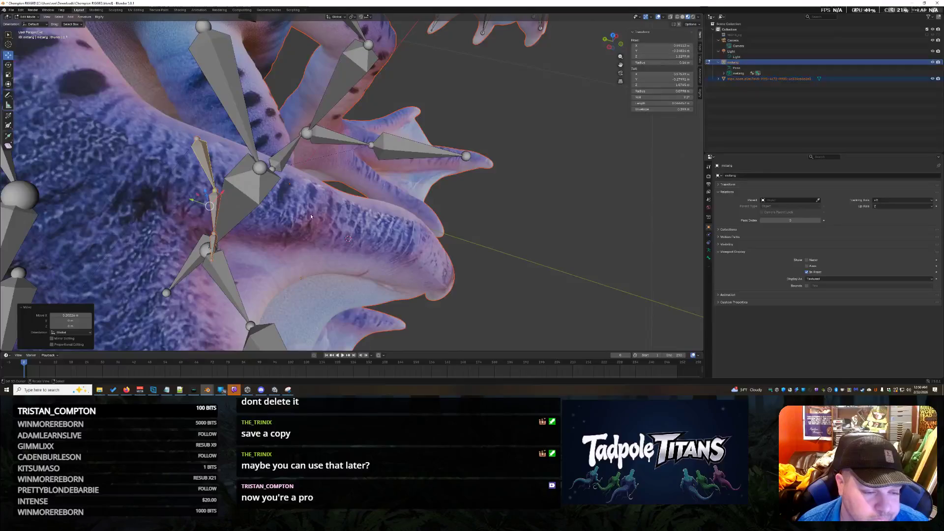
pyautogui.click(280, 231)
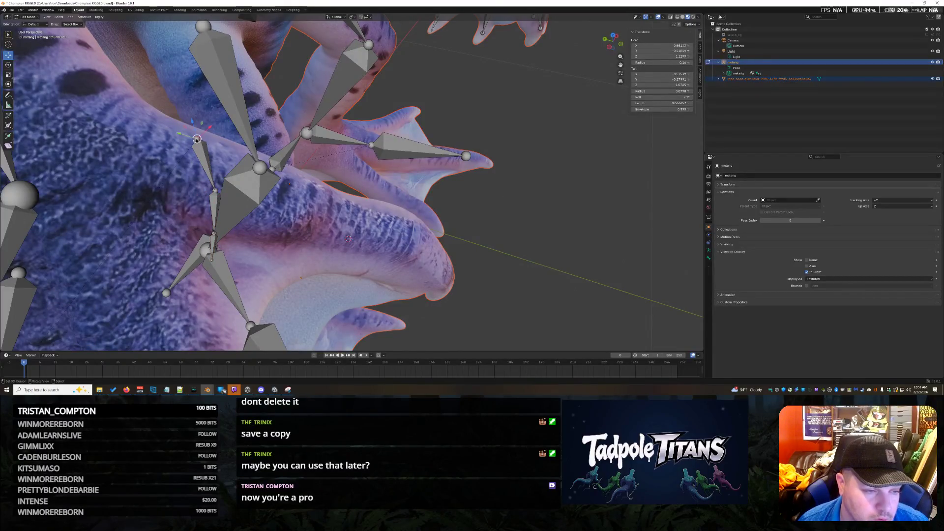
pyautogui.moveTo(197, 139); pyautogui.dragTo(301, 212)
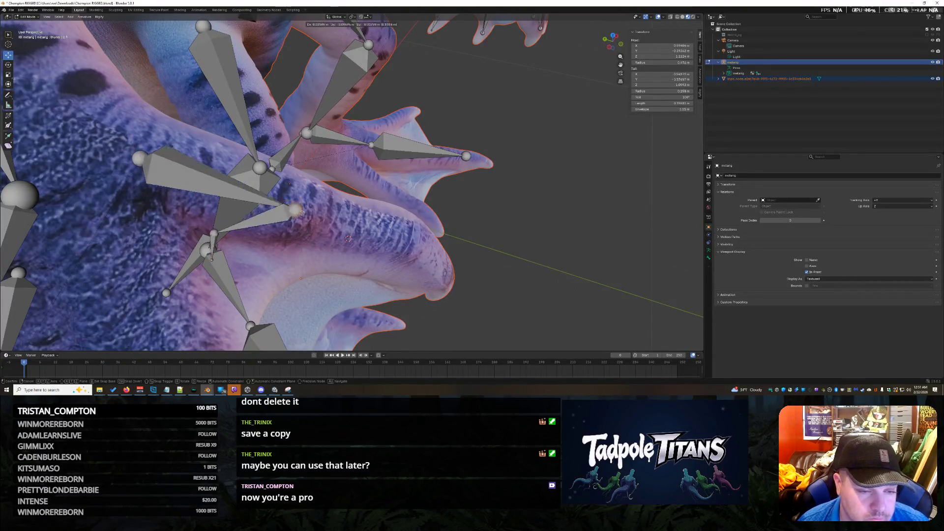
pyautogui.click(316, 210)
pyautogui.press('e')
pyautogui.hotkey('ctrl', 'z')
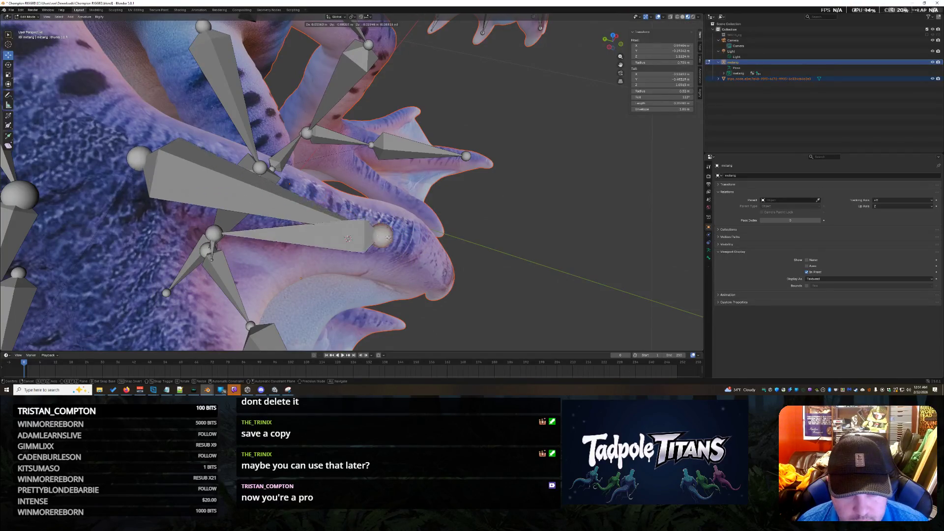
# Extend the toe bone tip and move the toe's base joint out along the long toe
pyautogui.moveTo(316, 210); pyautogui.dragTo(358, 249)
pyautogui.moveTo(313, 294); pyautogui.dragTo(398, 251, button='middle')
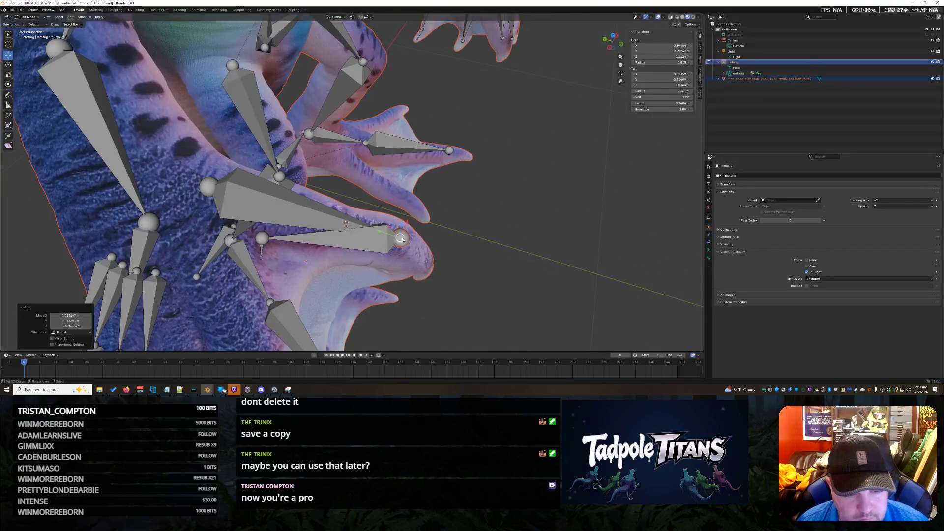
pyautogui.moveTo(400, 237); pyautogui.dragTo(343, 222)
pyautogui.click(262, 240)
pyautogui.moveTo(262, 238)
pyautogui.mouseDown()
pyautogui.moveTo(405, 241)
pyautogui.moveTo(399, 275)
pyautogui.mouseUp()
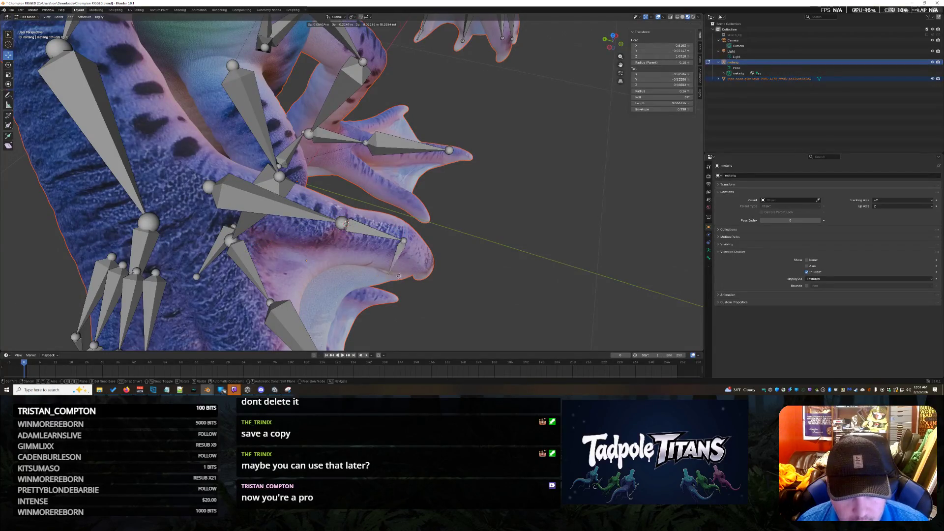
pyautogui.click(426, 271)
pyautogui.moveTo(426, 271)
pyautogui.mouseDown(button='middle')
pyautogui.moveTo(186, 158)
pyautogui.moveTo(424, 329)
pyautogui.mouseUp(button='middle')
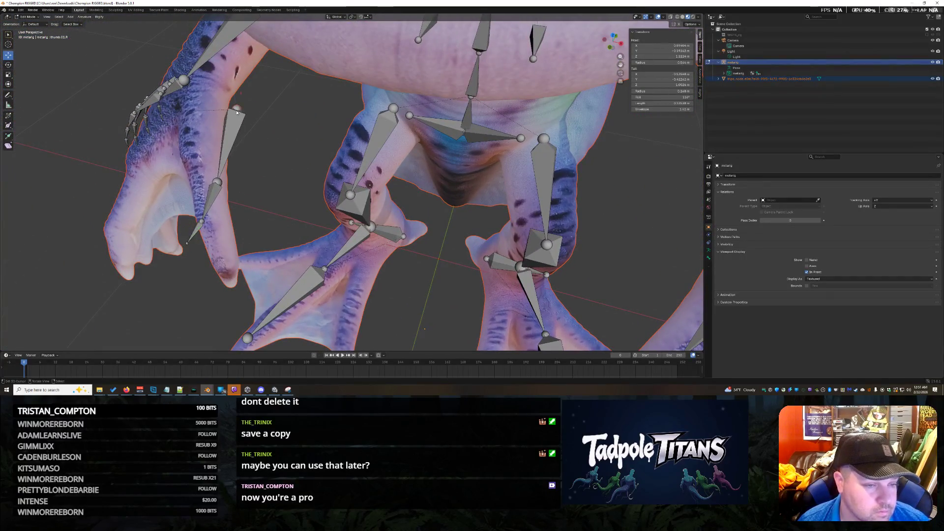
# Drag a toe bone joint on the other foot down into its toe and confirm
pyautogui.moveTo(236, 110); pyautogui.dragTo(203, 113)
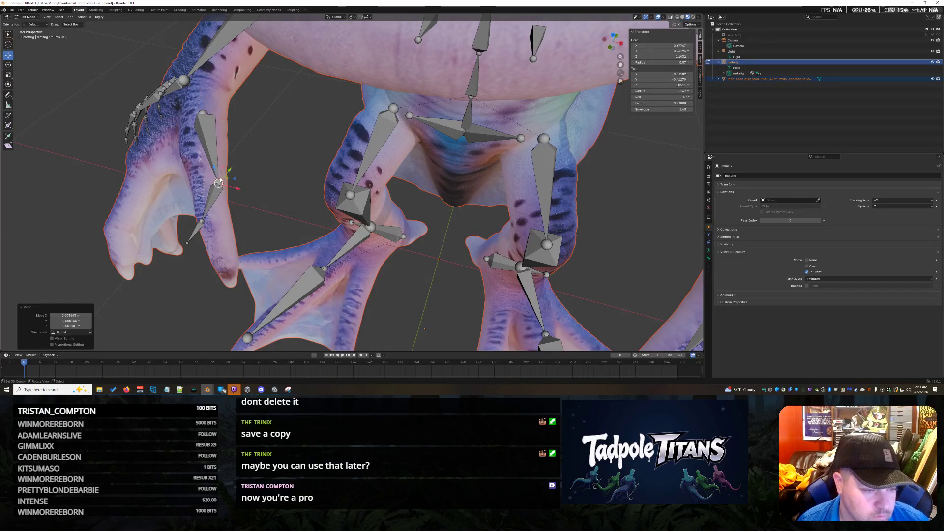
pyautogui.moveTo(217, 182); pyautogui.dragTo(216, 179)
pyautogui.click(206, 224)
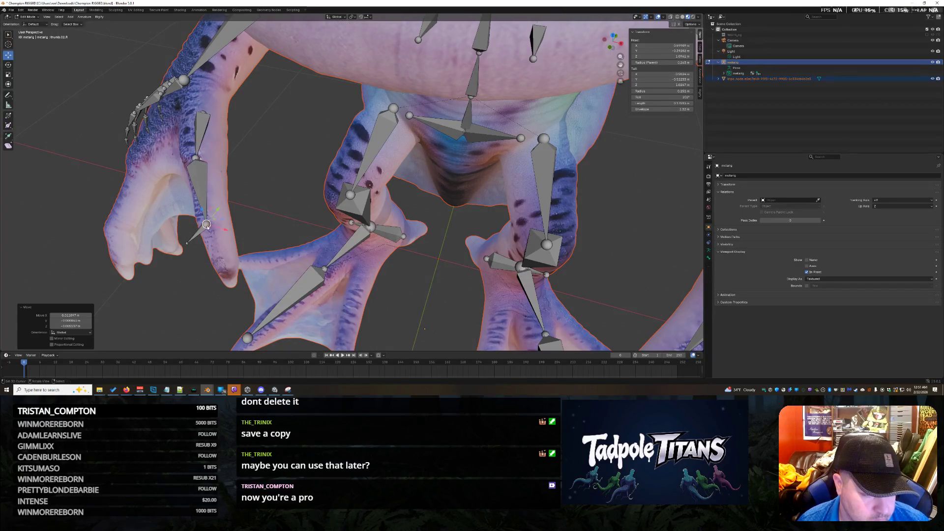
pyautogui.moveTo(188, 243)
pyautogui.mouseDown(button='middle')
pyautogui.moveTo(333, 289)
pyautogui.moveTo(329, 144)
pyautogui.mouseUp(button='middle')
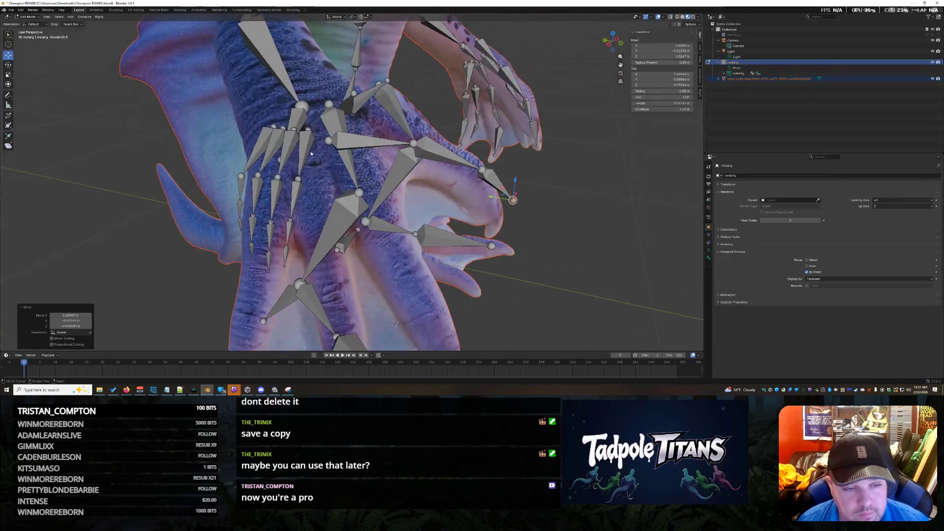
# Raise the next toe joint along the Z axis only
pyautogui.press('g')
pyautogui.press('z')
pyautogui.click(340, 109)
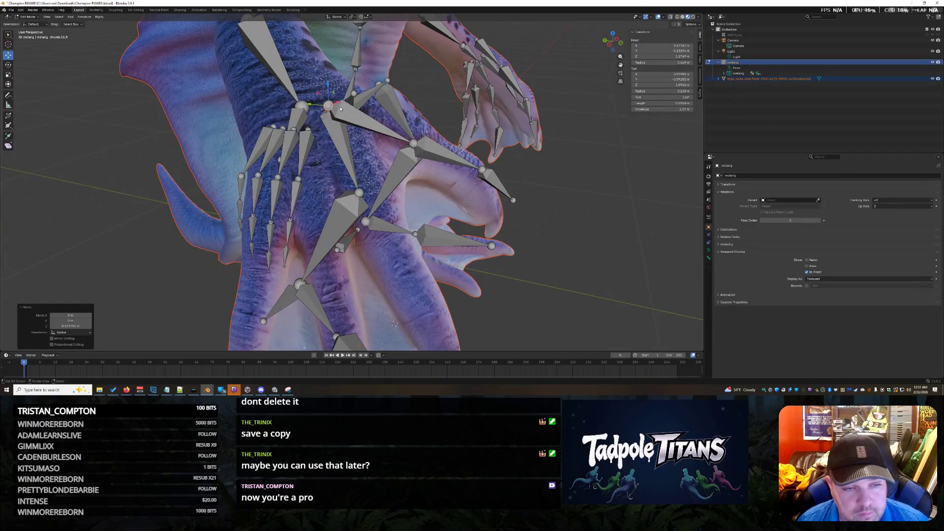
pyautogui.moveTo(330, 105)
pyautogui.mouseDown(button='middle')
pyautogui.moveTo(447, 188)
pyautogui.moveTo(472, 192)
pyautogui.mouseUp(button='middle')
# Shift another toe joint along the X axis only into its toe
pyautogui.press('g')
pyautogui.press('x')
pyautogui.click(259, 174)
pyautogui.moveTo(322, 231)
pyautogui.mouseDown(button='middle')
pyautogui.moveTo(315, 209)
pyautogui.moveTo(369, 158)
pyautogui.mouseUp(button='middle')
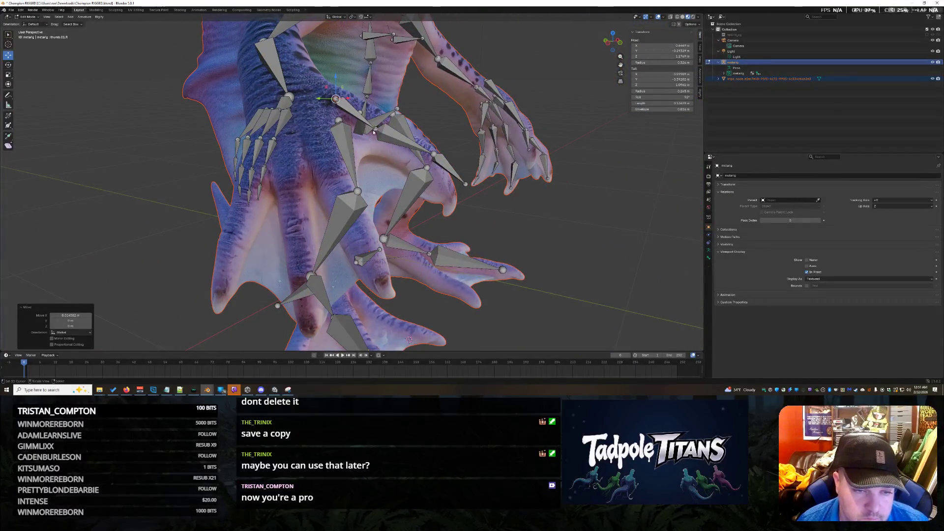
# Move a hand bone joint into place within the creature's hand
pyautogui.keyDown('shift'); pyautogui.rightClick(375, 130); pyautogui.keyUp('shift')
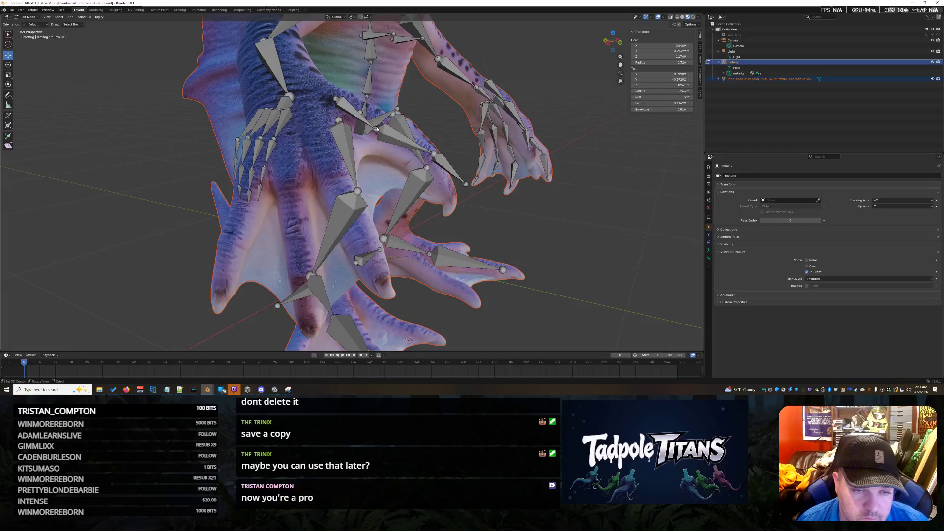
pyautogui.scroll(5, 374, 130)
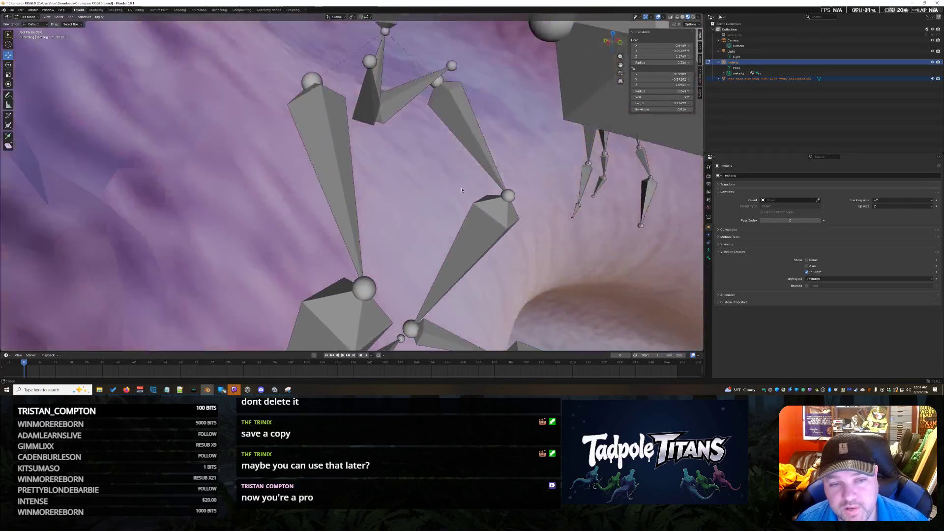
pyautogui.moveTo(374, 130)
pyautogui.mouseDown(button='middle')
pyautogui.moveTo(479, 147)
pyautogui.moveTo(451, 157)
pyautogui.mouseUp(button='middle')
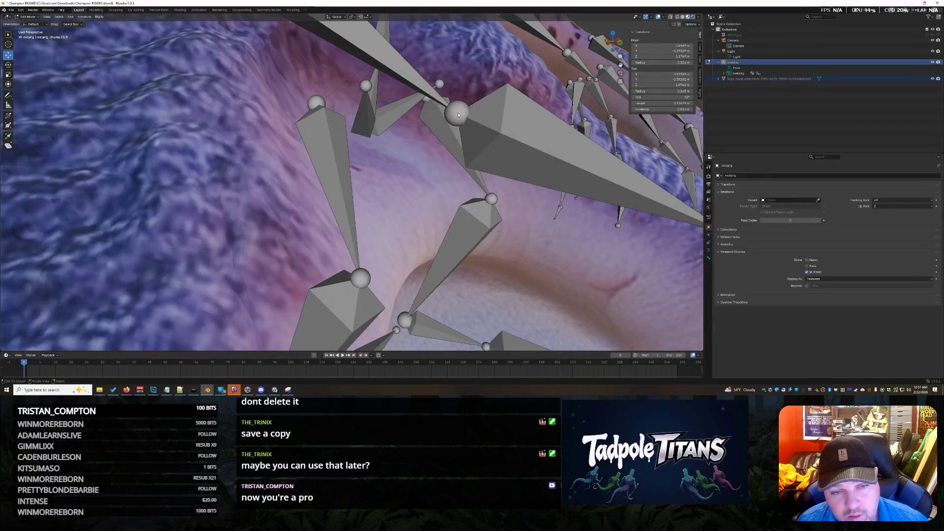
pyautogui.scroll(-2, 457, 114)
pyautogui.scroll(-2, 456, 118)
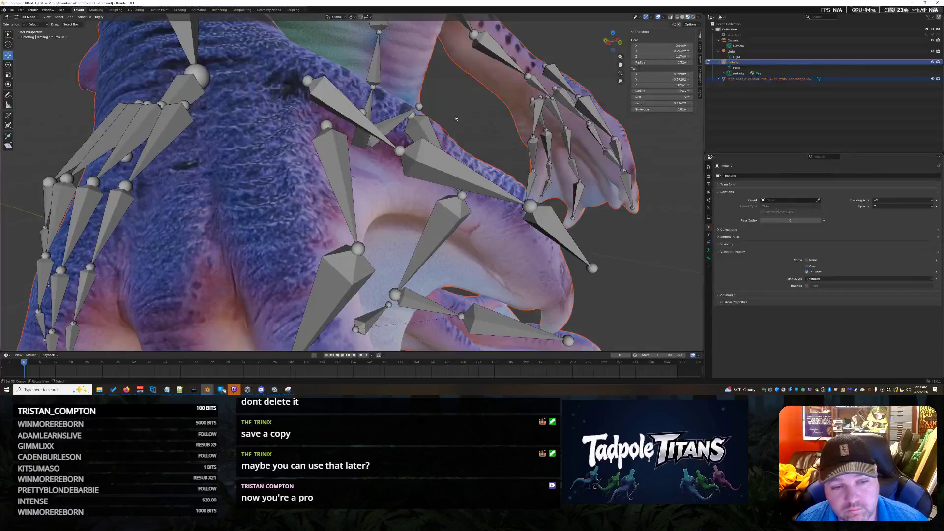
pyautogui.press('g')
pyautogui.click(505, 163)
pyautogui.moveTo(505, 164)
pyautogui.mouseDown(button='middle')
pyautogui.moveTo(469, 172)
pyautogui.moveTo(501, 163)
pyautogui.mouseUp(button='middle')
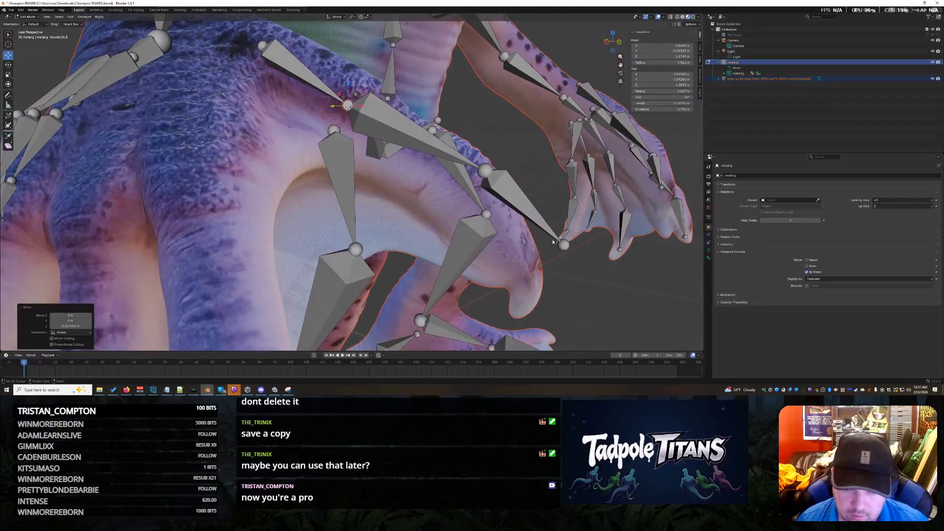
# Reposition the joint at the hand so it sits on the wrist
pyautogui.click(562, 244)
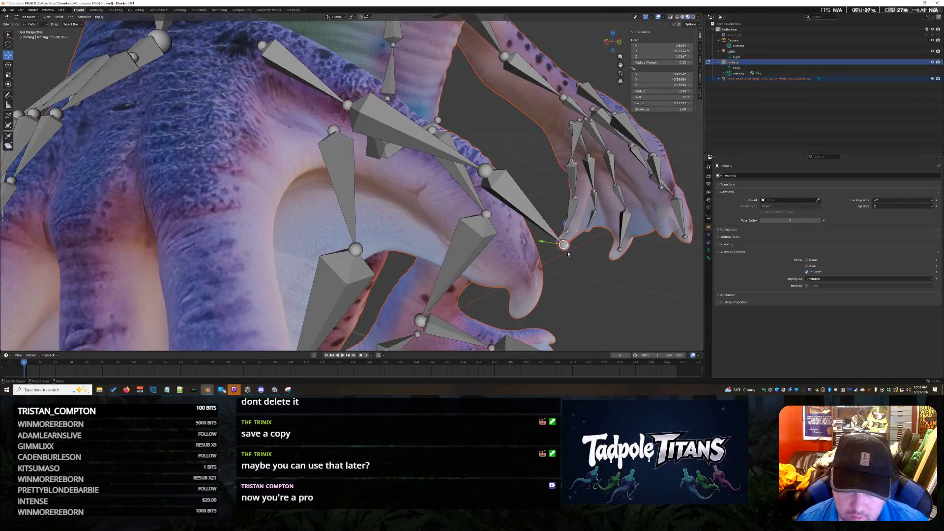
pyautogui.press('g')
pyautogui.click(550, 240)
pyautogui.moveTo(550, 240)
pyautogui.mouseDown(button='middle')
pyautogui.moveTo(531, 274)
pyautogui.moveTo(580, 276)
pyautogui.moveTo(508, 147)
pyautogui.mouseUp(button='middle')
# Nudge an upper arm bone joint slightly down
pyautogui.click(508, 147)
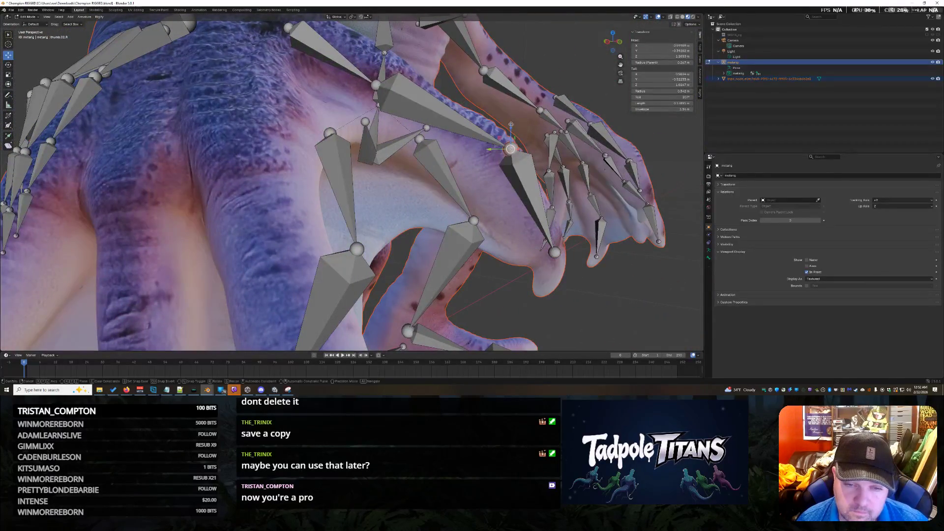
pyautogui.click(502, 156)
pyautogui.moveTo(509, 163)
pyautogui.mouseDown(button='middle')
pyautogui.moveTo(538, 229)
pyautogui.moveTo(603, 227)
pyautogui.moveTo(508, 251)
pyautogui.mouseUp(button='middle')
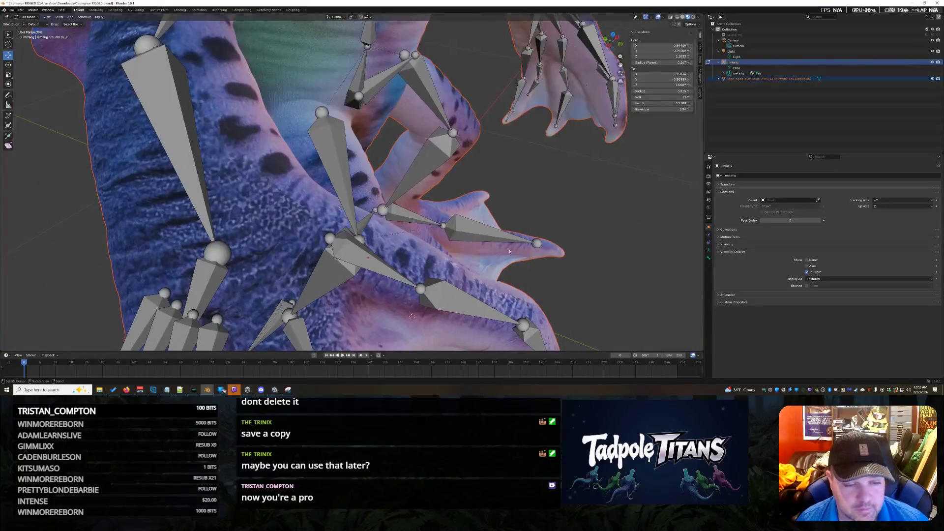
# Move another arm bone joint into position and select the next one
pyautogui.press('g')
pyautogui.click(369, 250)
pyautogui.moveTo(369, 250); pyautogui.dragTo(563, 253, button='middle')
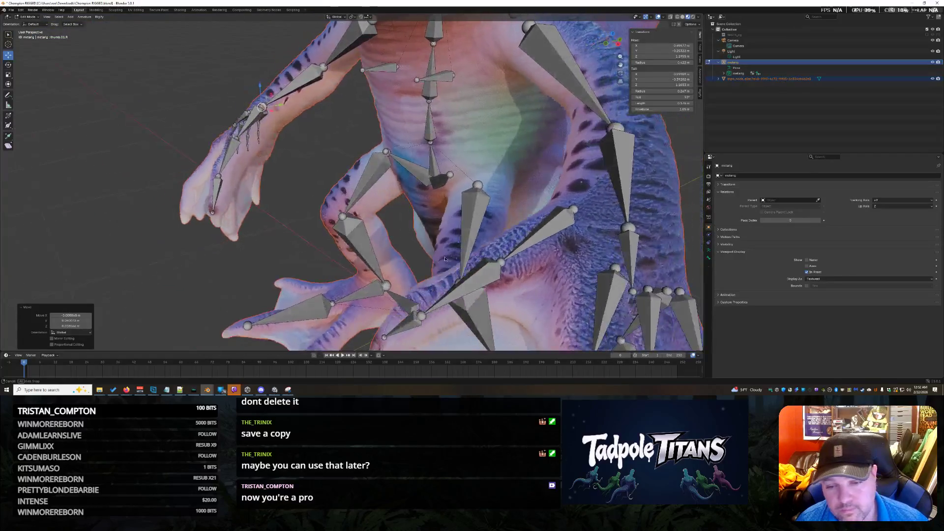
pyautogui.click(556, 238)
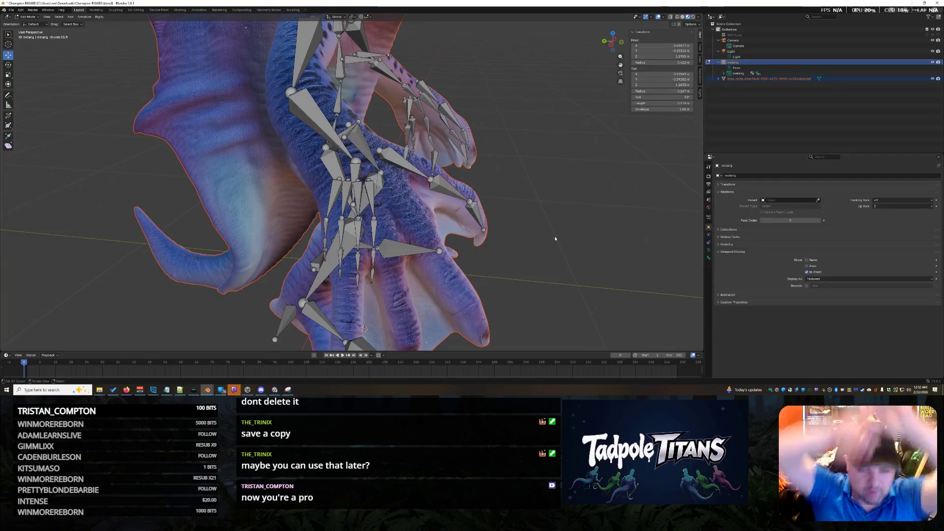
# Box-select the foot's toe bones and Shift-add the outer toe bones to the selection
pyautogui.moveTo(572, 257)
pyautogui.mouseDown(button='middle')
pyautogui.moveTo(461, 237)
pyautogui.moveTo(403, 250)
pyautogui.moveTo(563, 222)
pyautogui.mouseUp(button='middle')
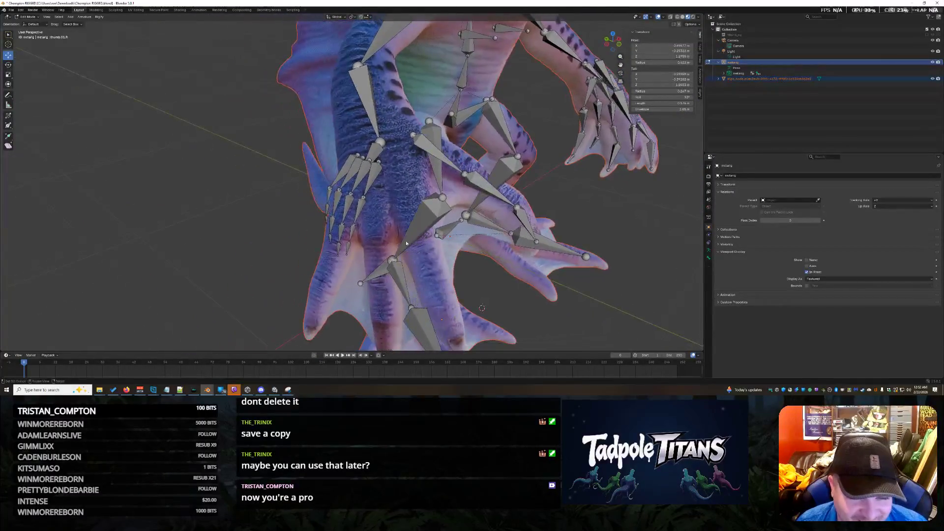
pyautogui.scroll(3, 516, 230)
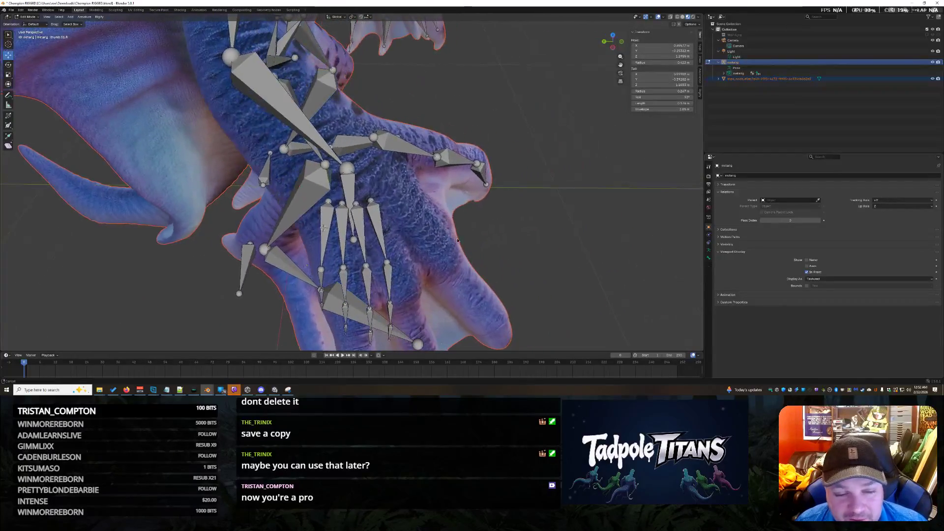
pyautogui.moveTo(476, 221)
pyautogui.mouseDown(button='middle')
pyautogui.moveTo(454, 236)
pyautogui.moveTo(401, 223)
pyautogui.mouseUp(button='middle')
pyautogui.moveTo(401, 223); pyautogui.dragTo(377, 302)
pyautogui.click(369, 214)
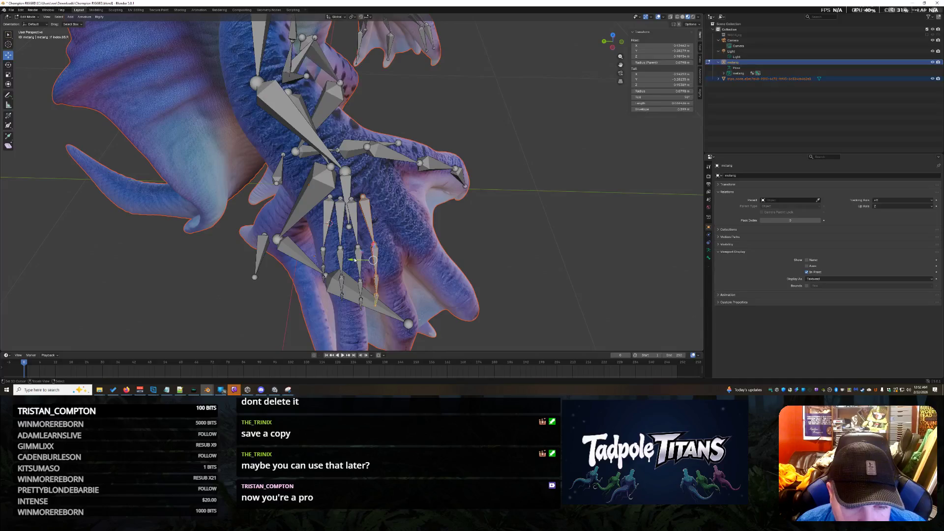
pyautogui.keyDown('shift'); pyautogui.click(354, 224); pyautogui.keyUp('shift')
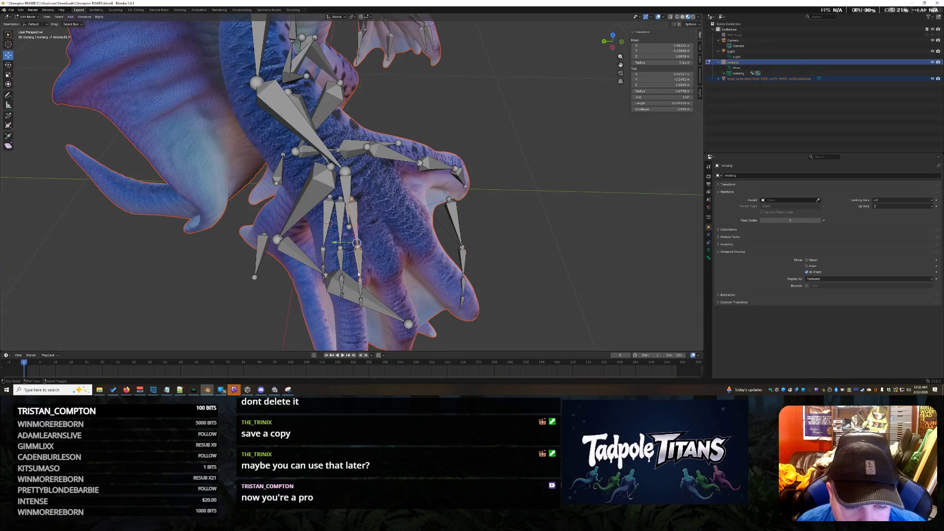
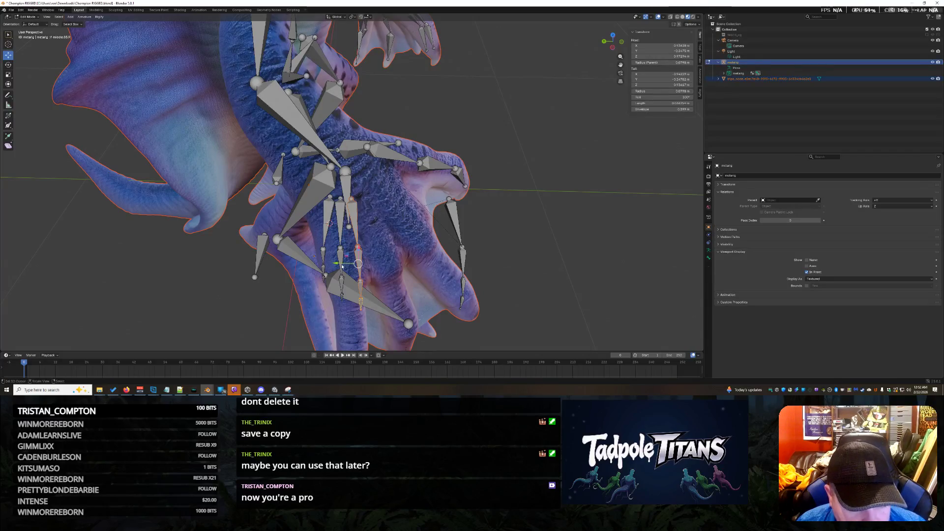
# Shift a finger bone sideways, then lower the next bone into its claw along a constrained axis
pyautogui.moveTo(337, 264); pyautogui.dragTo(399, 264)
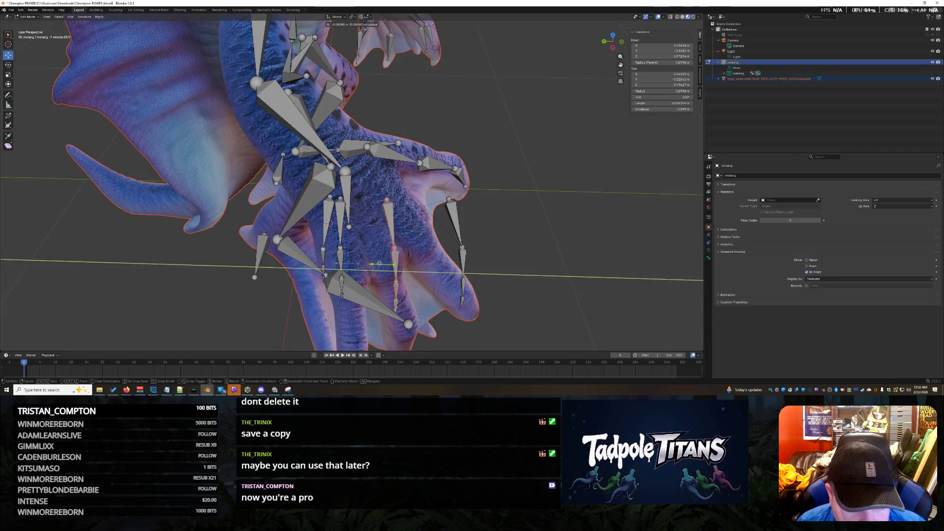
pyautogui.click(335, 219)
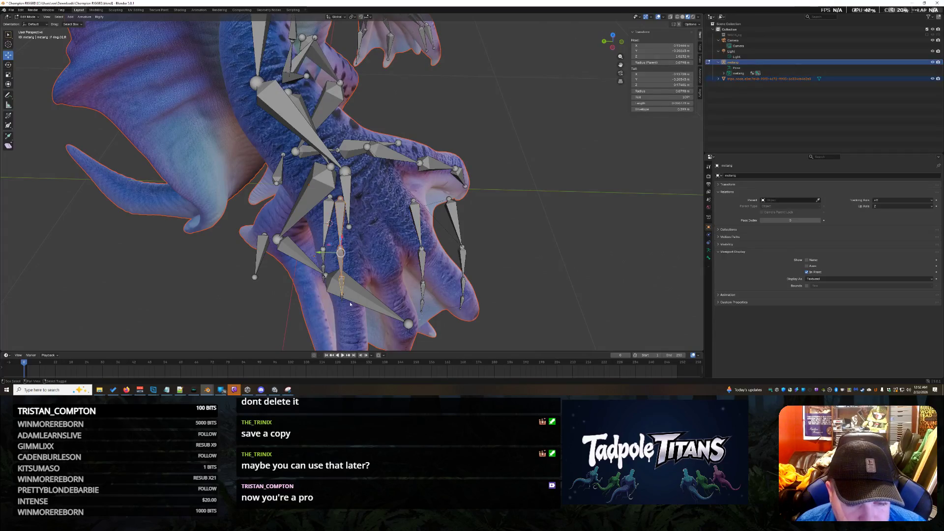
pyautogui.moveTo(342, 299); pyautogui.dragTo(498, 205, button='middle')
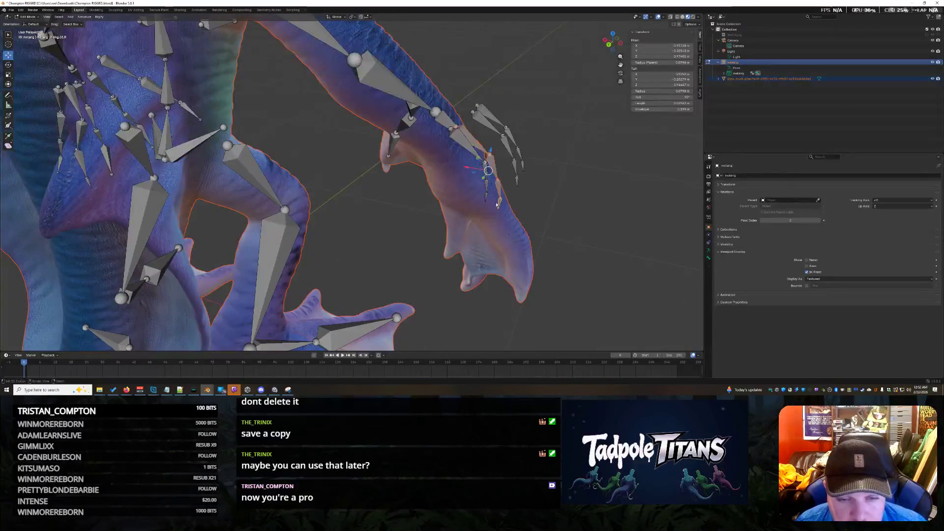
pyautogui.moveTo(487, 170); pyautogui.dragTo(481, 221)
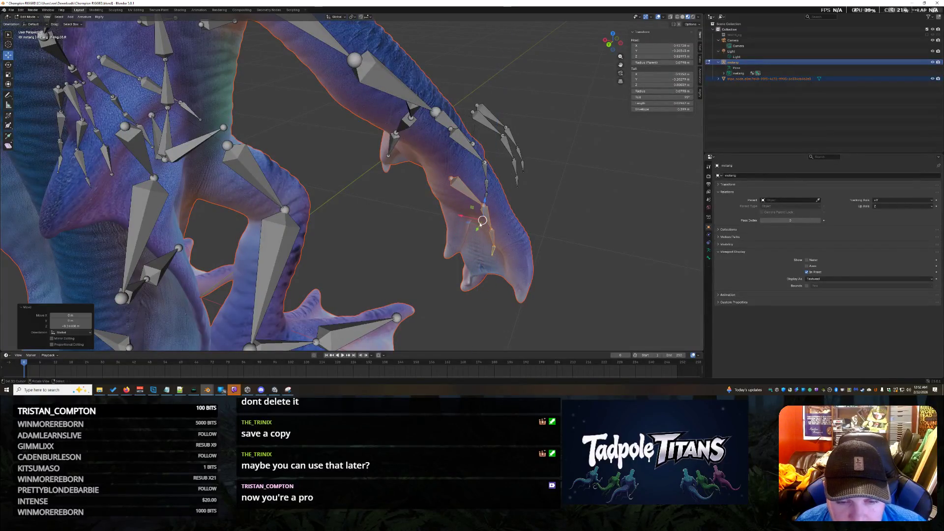
pyautogui.moveTo(481, 220); pyautogui.dragTo(573, 244, button='middle')
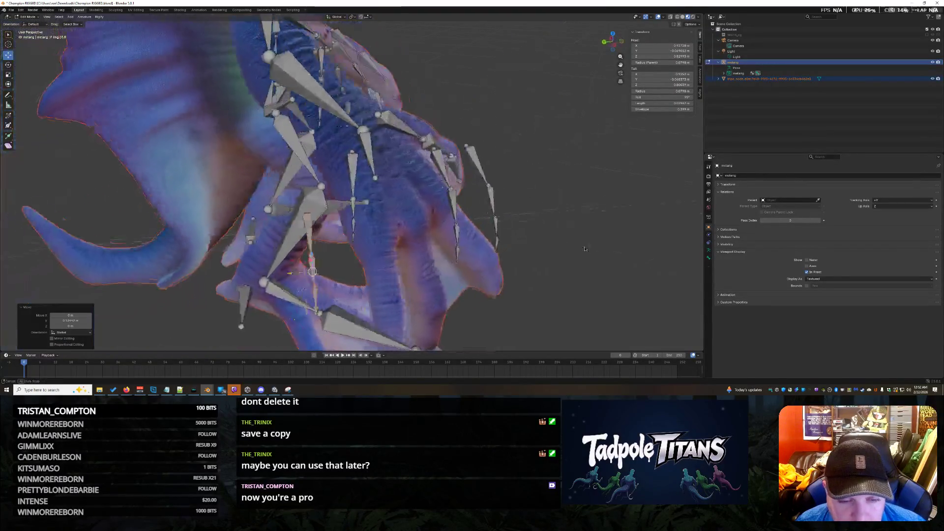
pyautogui.moveTo(238, 239); pyautogui.dragTo(344, 218)
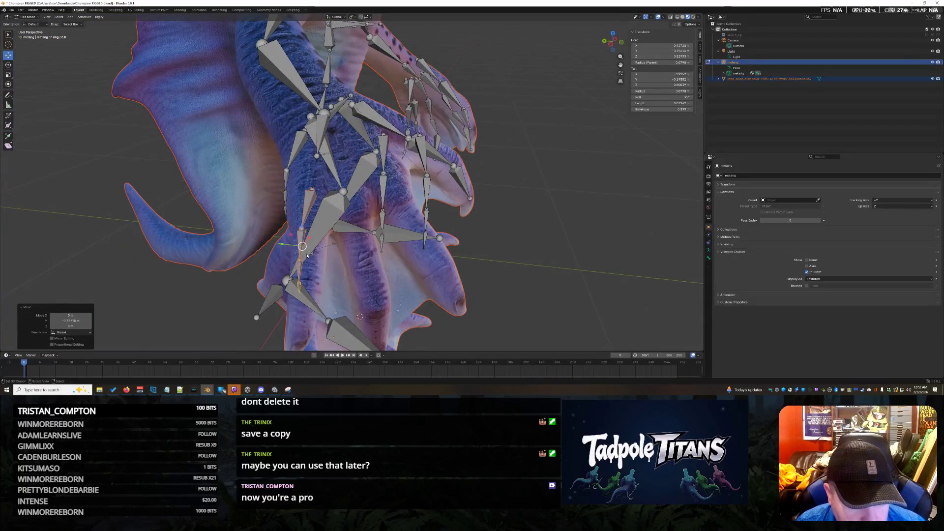
pyautogui.press('x')
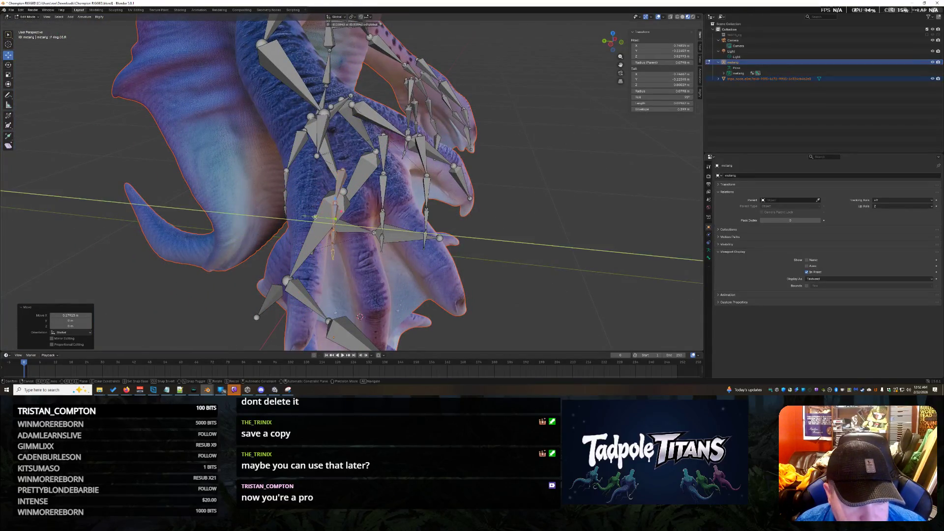
pyautogui.press('z')
pyautogui.click(360, 316)
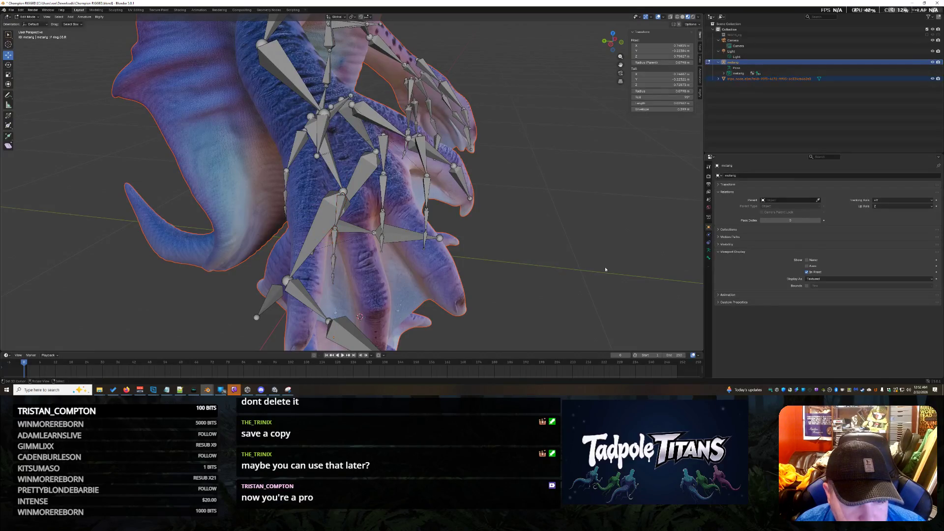
# Move two more finger bones of the other hand into their claws, checking from several angles
pyautogui.moveTo(360, 316); pyautogui.dragTo(651, 272, button='middle')
pyautogui.scroll(3, 652, 272)
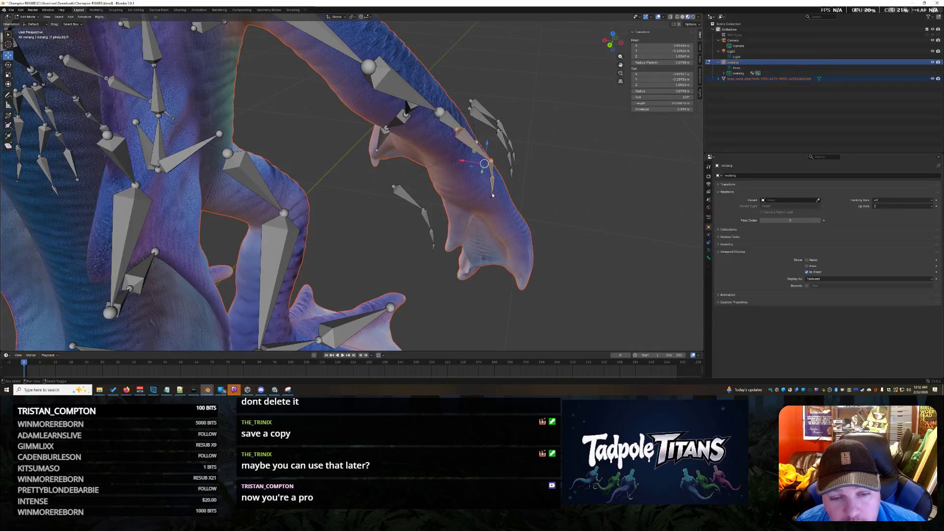
pyautogui.moveTo(589, 228); pyautogui.dragTo(421, 218, button='middle')
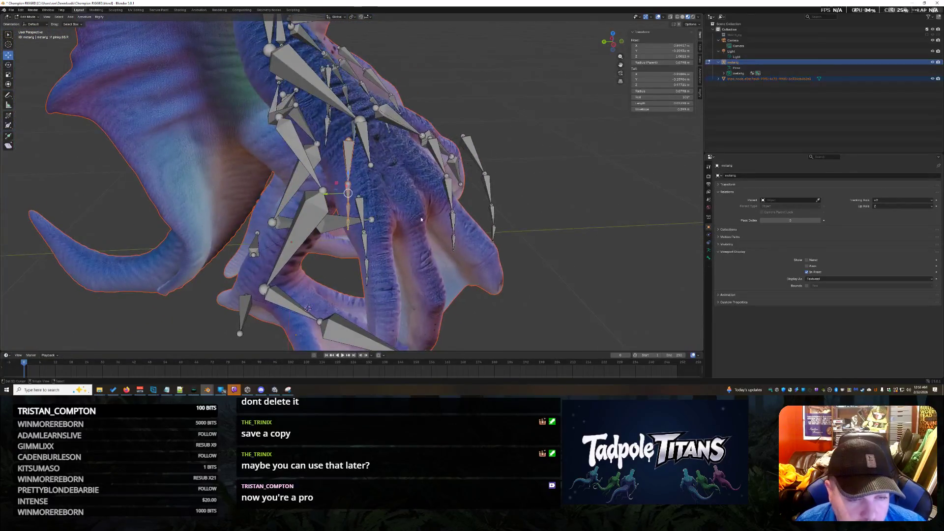
pyautogui.moveTo(429, 264); pyautogui.dragTo(216, 172, button='middle')
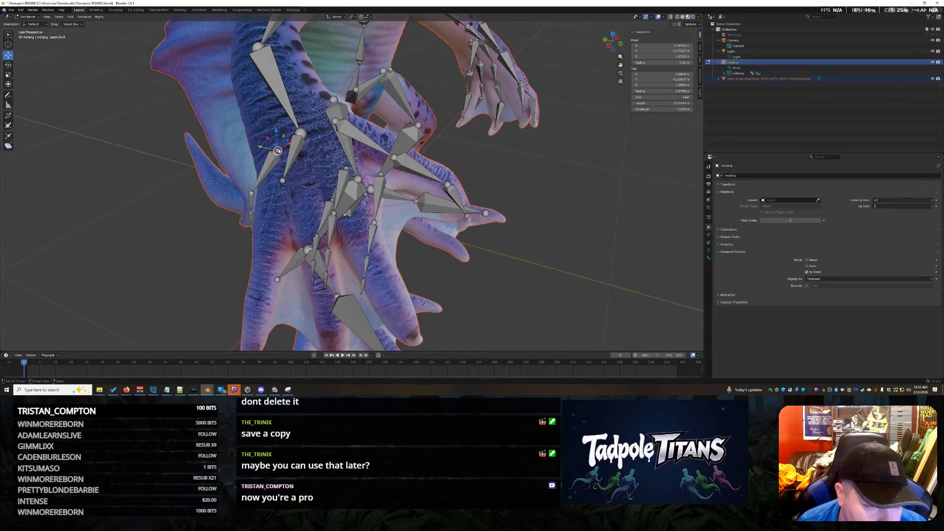
pyautogui.press('g')
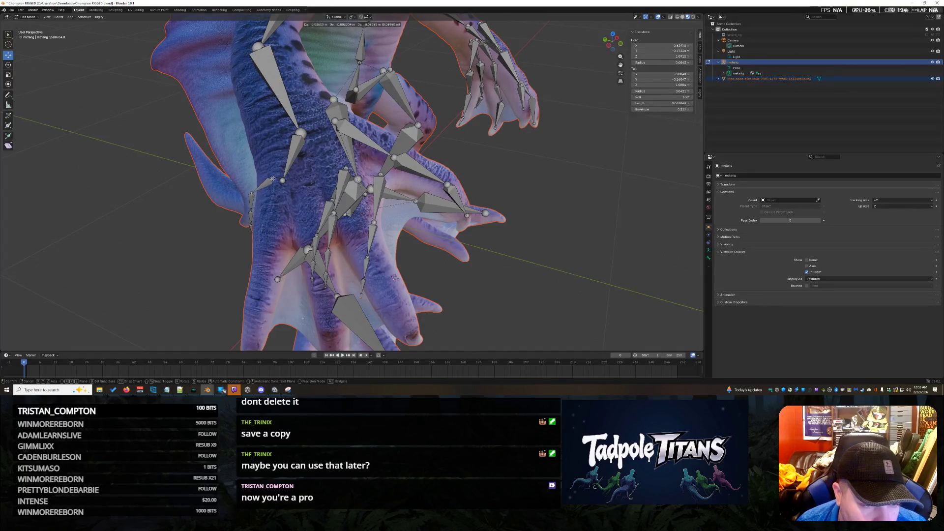
pyautogui.click(275, 179)
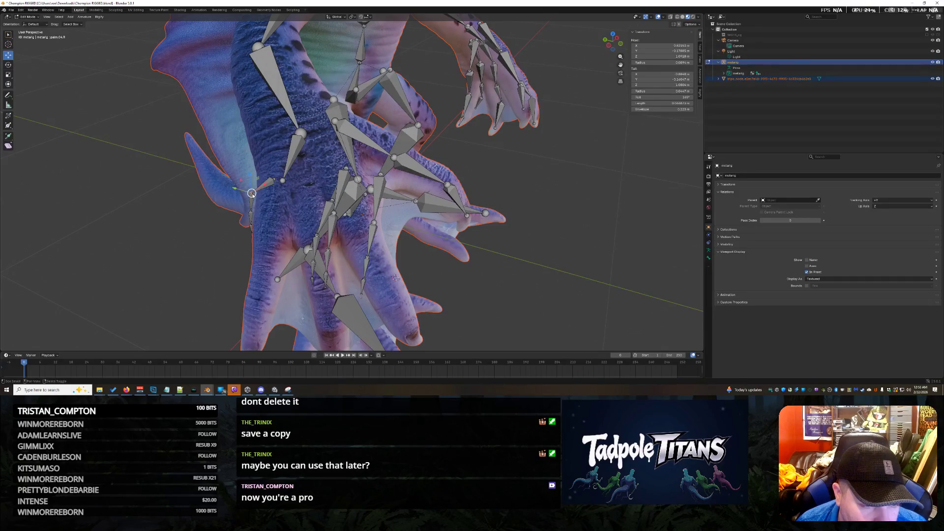
pyautogui.press('g')
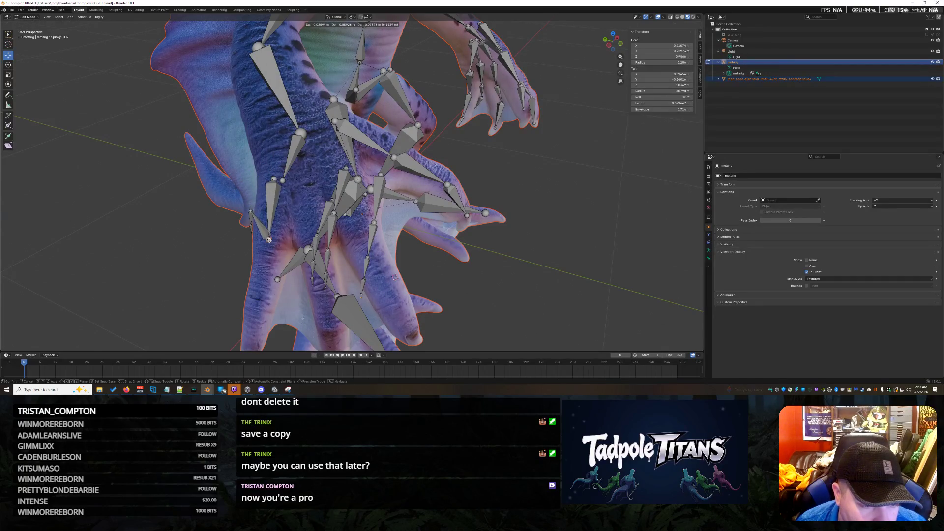
pyautogui.click(270, 240)
pyautogui.moveTo(269, 240); pyautogui.dragTo(309, 252, button='middle')
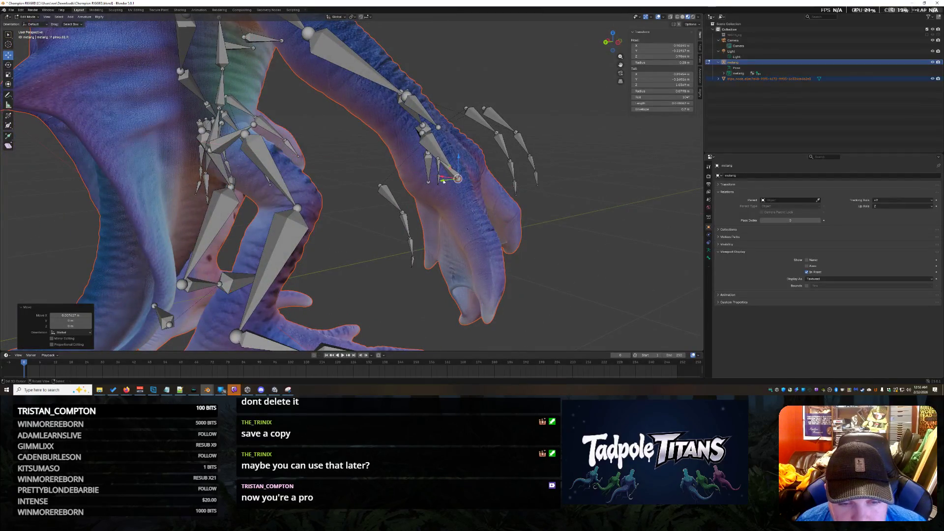
pyautogui.moveTo(459, 179); pyautogui.dragTo(433, 224, button='middle')
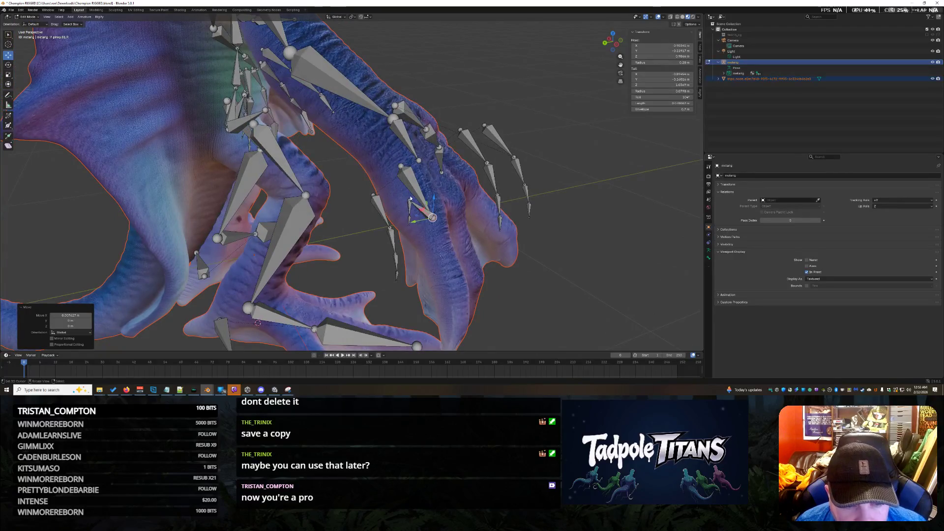
# Drop the next finger bone and its tip further down inside the claw
pyautogui.keyDown('shift'); pyautogui.rightClick(411, 199); pyautogui.keyUp('shift')
pyautogui.press('g')
pyautogui.click(451, 284)
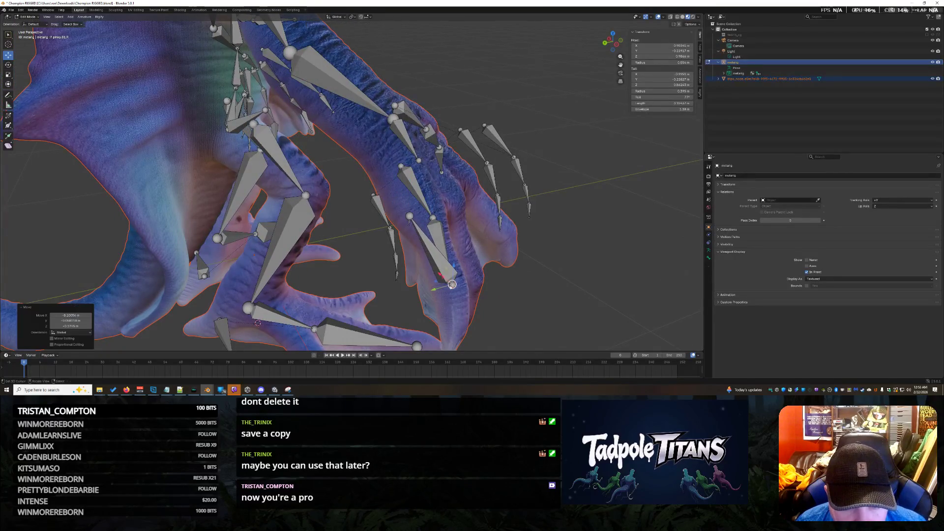
pyautogui.press('g')
pyautogui.click(457, 325)
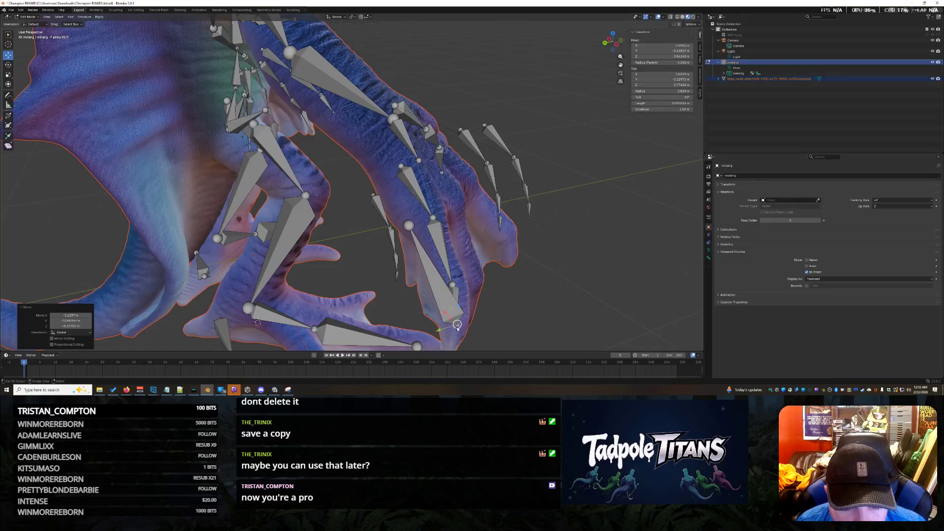
pyautogui.moveTo(458, 324)
pyautogui.mouseDown(button='middle')
pyautogui.moveTo(560, 301)
pyautogui.moveTo(531, 290)
pyautogui.mouseUp(button='middle')
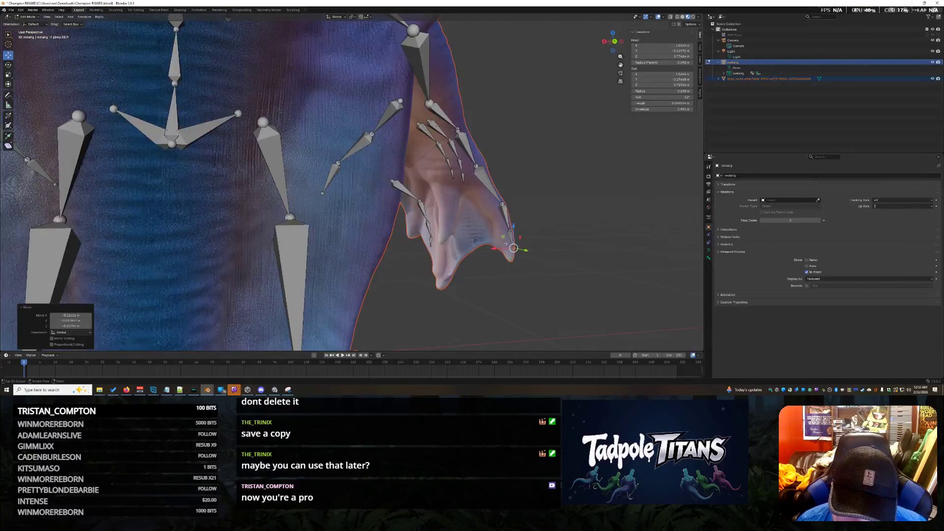
# Slide one bone along X and nudge a second hand bone along Y into its finger
pyautogui.press('g')
pyautogui.press('x')
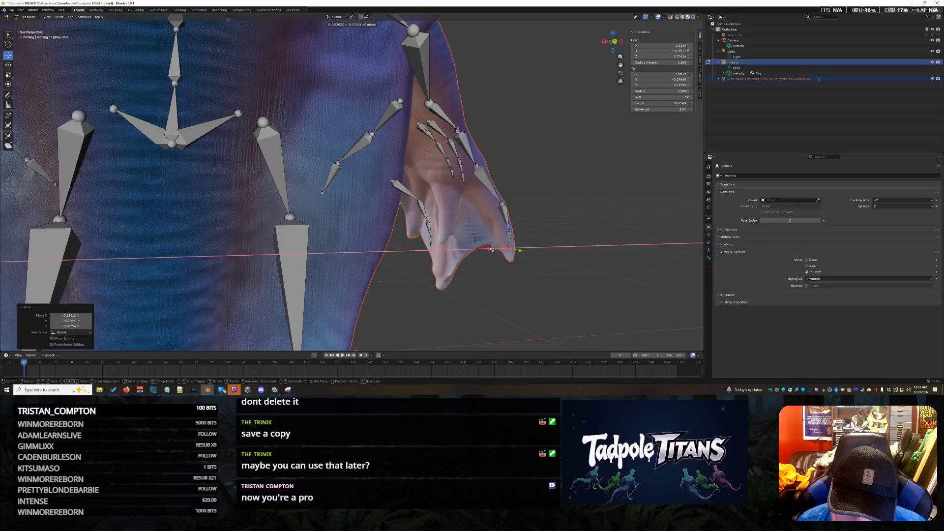
pyautogui.click(519, 251)
pyautogui.moveTo(519, 251)
pyautogui.mouseDown(button='middle')
pyautogui.moveTo(534, 261)
pyautogui.moveTo(517, 273)
pyautogui.mouseUp(button='middle')
pyautogui.click(502, 238)
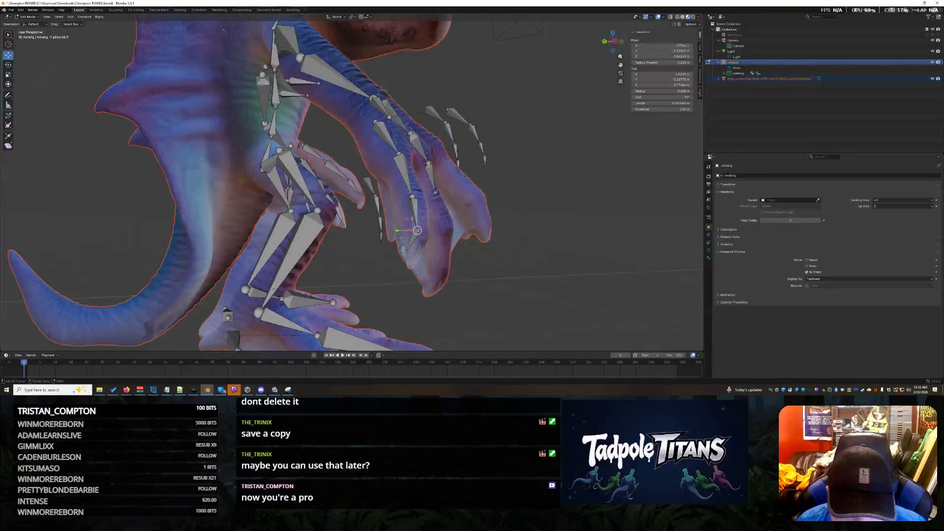
pyautogui.press('g')
pyautogui.press('y')
pyautogui.click(410, 214)
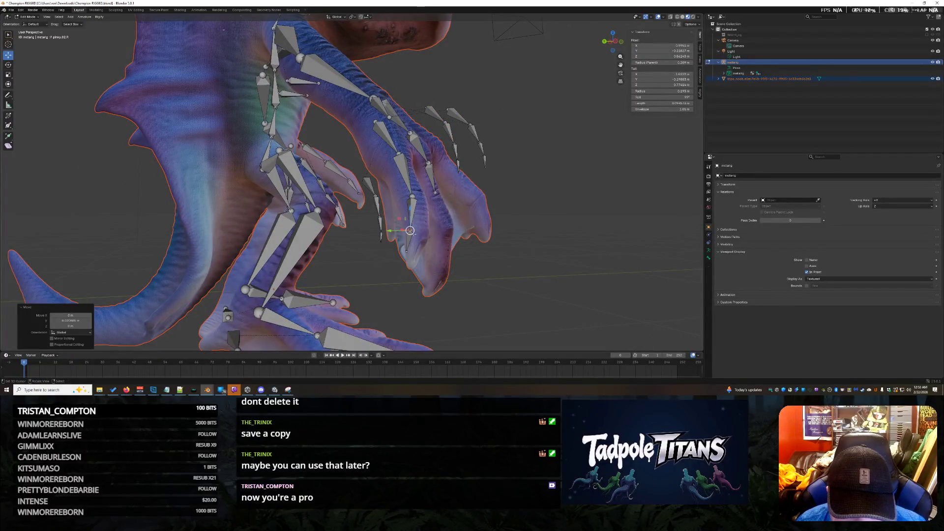
pyautogui.press('g')
pyautogui.click(424, 238)
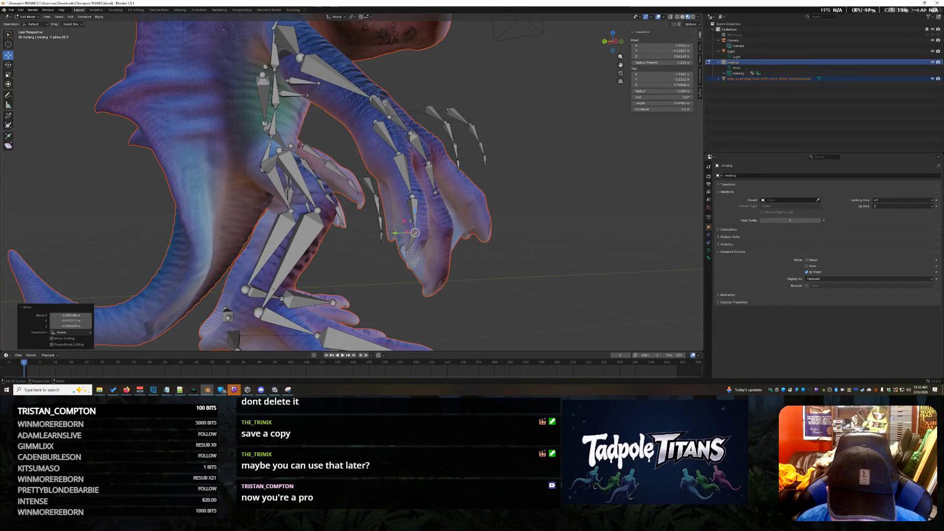
pyautogui.press('g')
pyautogui.click(411, 257)
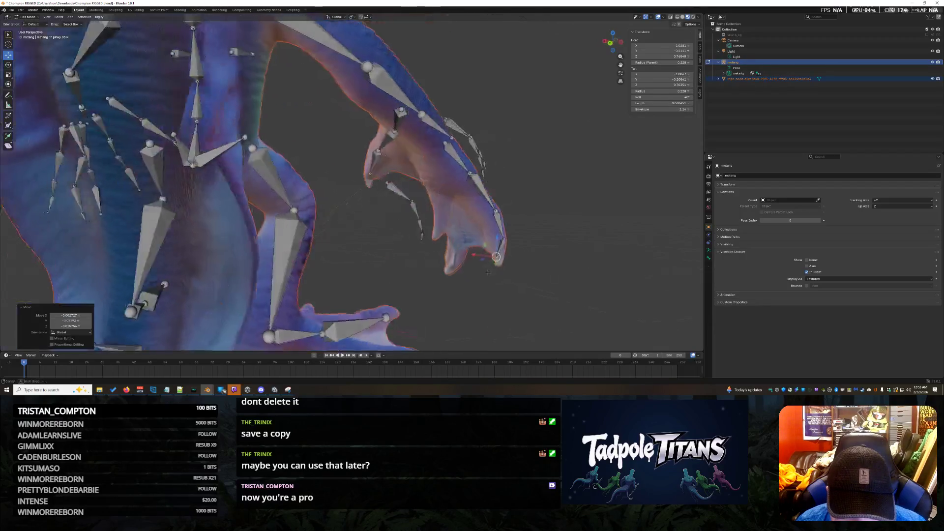
# Raise the hand bone and settle its position, zooming in on the hand bones
pyautogui.moveTo(410, 257); pyautogui.dragTo(487, 260, button='middle')
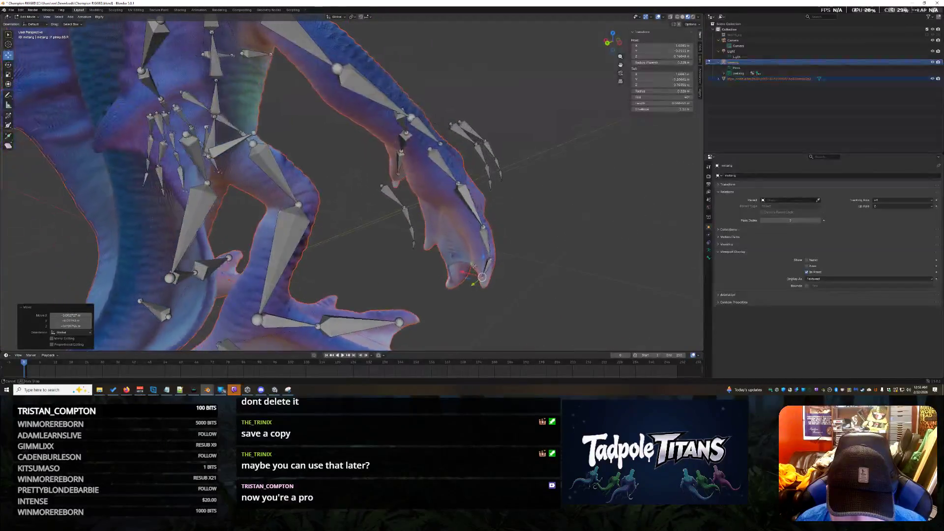
pyautogui.click(481, 260)
pyautogui.press('g')
pyautogui.click(475, 228)
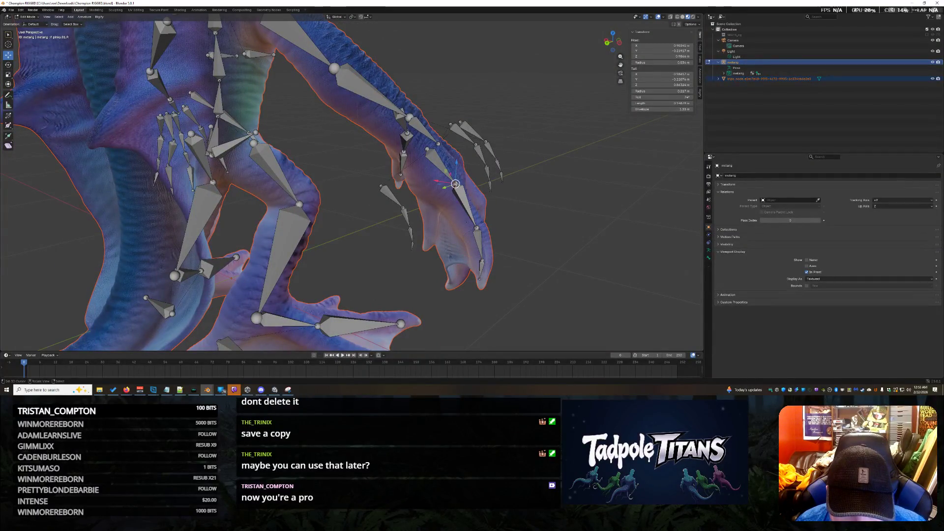
pyautogui.moveTo(476, 227); pyautogui.dragTo(527, 211, button='middle')
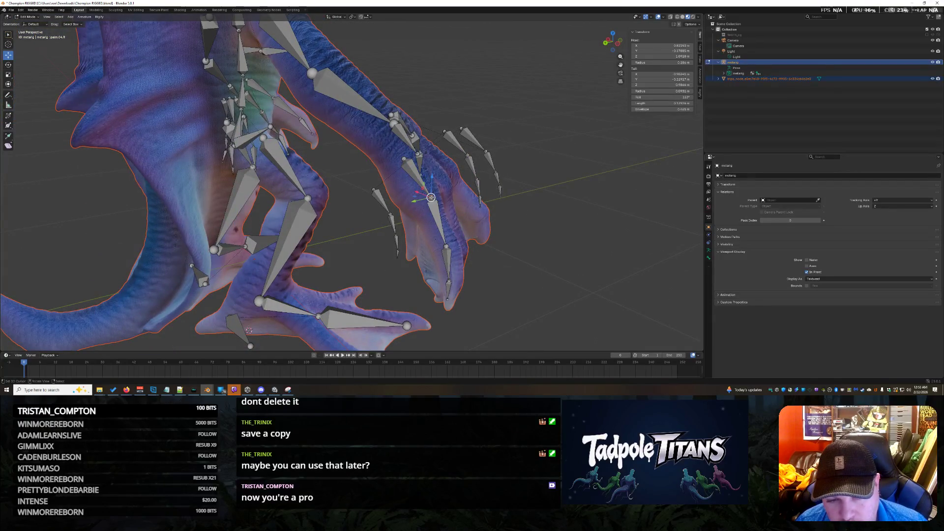
pyautogui.click(546, 259)
pyautogui.moveTo(546, 258); pyautogui.dragTo(542, 262, button='middle')
pyautogui.moveTo(469, 295); pyautogui.dragTo(354, 207, button='middle')
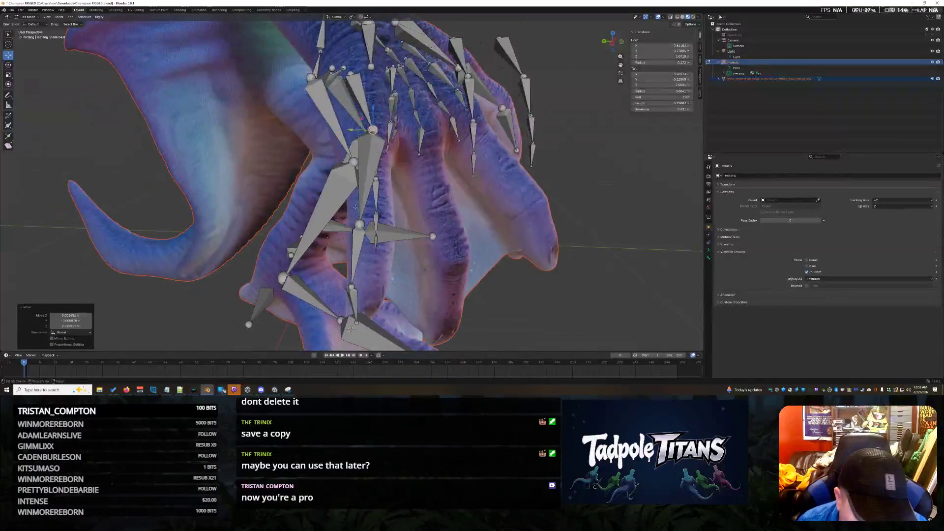
# Move another bone tip rightward and reposition a finger bone higher inside its finger
pyautogui.rightClick(351, 287)
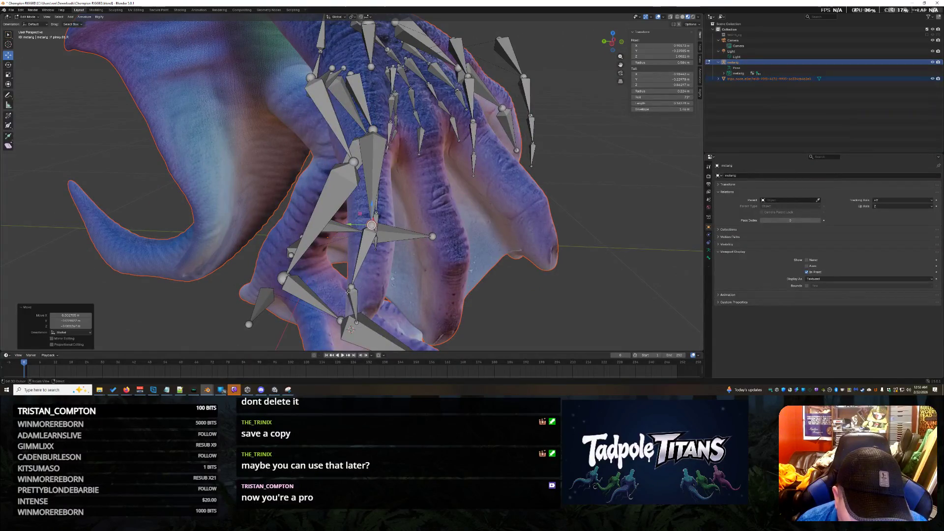
pyautogui.press('g')
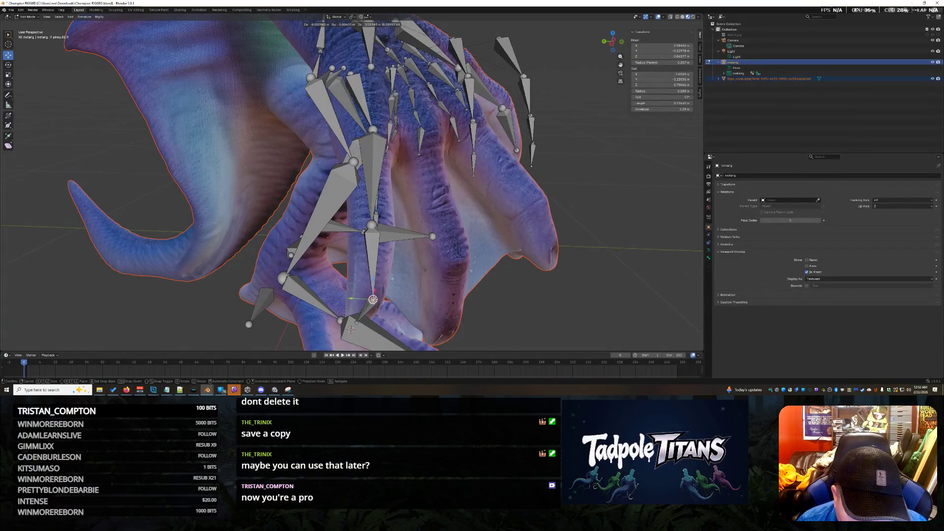
pyautogui.click(373, 286)
pyautogui.moveTo(374, 286)
pyautogui.mouseDown(button='middle')
pyautogui.moveTo(486, 295)
pyautogui.moveTo(476, 307)
pyautogui.moveTo(504, 318)
pyautogui.mouseUp(button='middle')
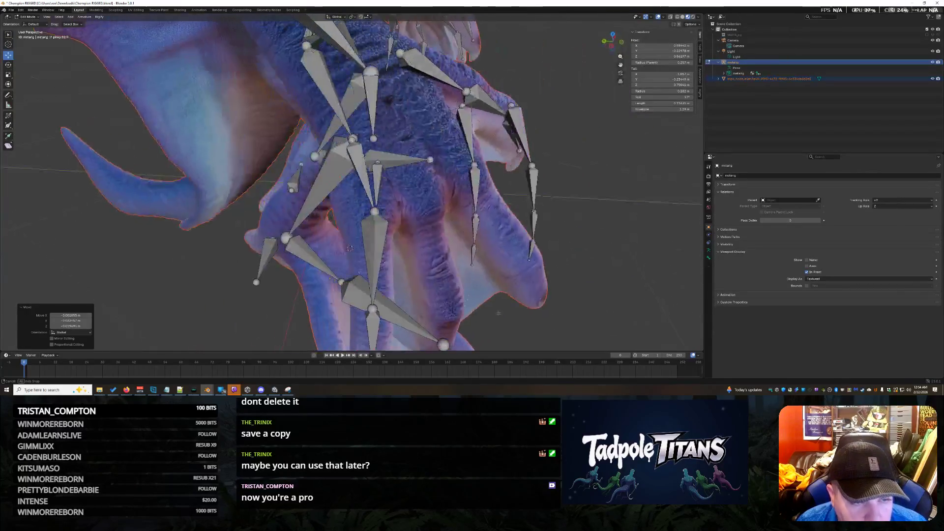
pyautogui.press('g')
pyautogui.click(425, 177)
pyautogui.press('g')
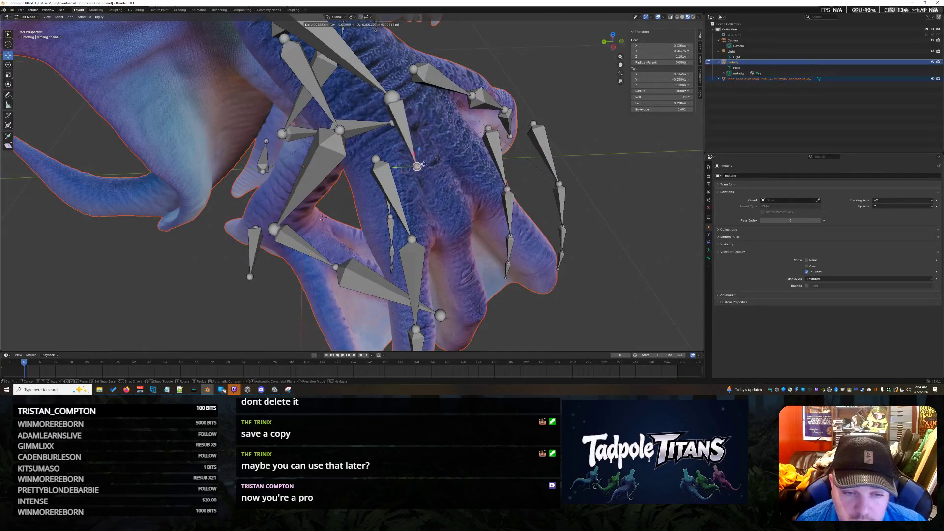
pyautogui.click(424, 162)
pyautogui.moveTo(424, 162)
pyautogui.mouseDown(button='middle')
pyautogui.moveTo(432, 246)
pyautogui.moveTo(413, 221)
pyautogui.moveTo(558, 274)
pyautogui.moveTo(560, 283)
pyautogui.mouseUp(button='middle')
pyautogui.scroll(3, 433, 246)
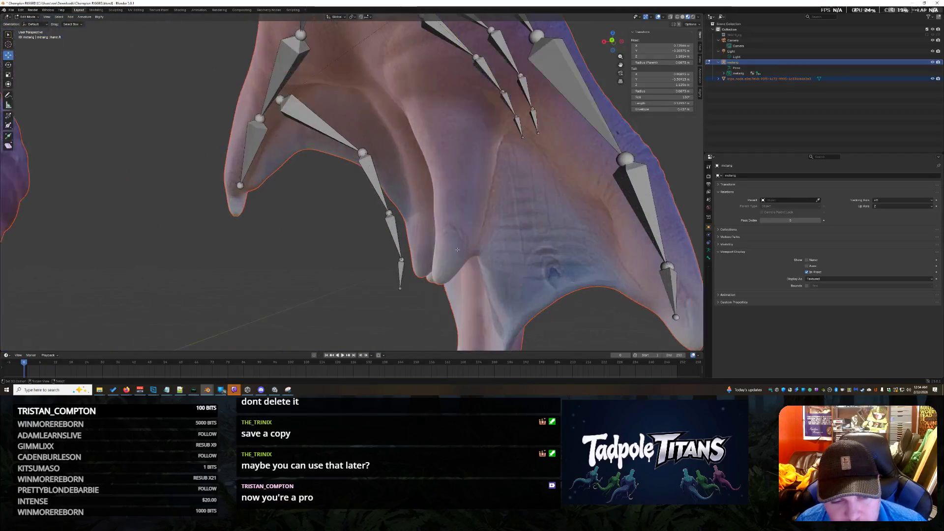
# Extrude a new bone from the tip and move the next two joints into the webbed digits
pyautogui.press('e')
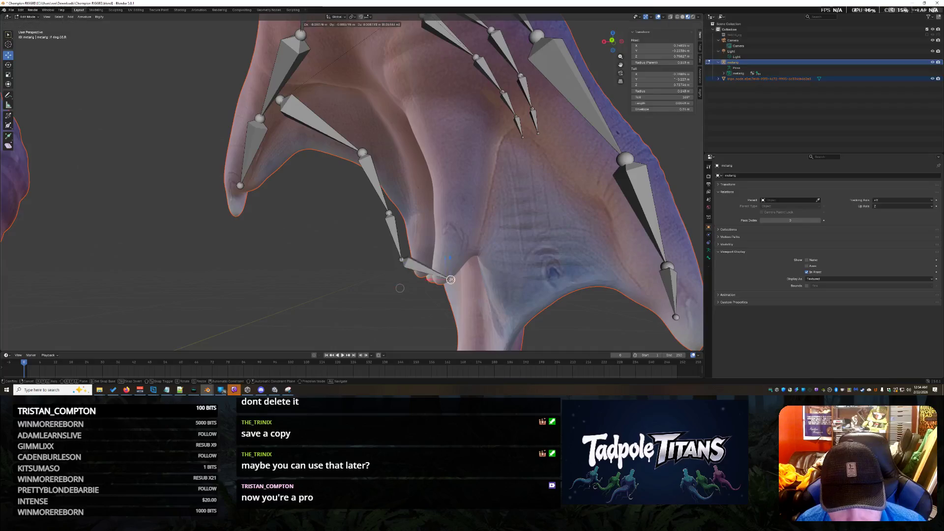
pyautogui.click(438, 276)
pyautogui.click(402, 260)
pyautogui.press('g')
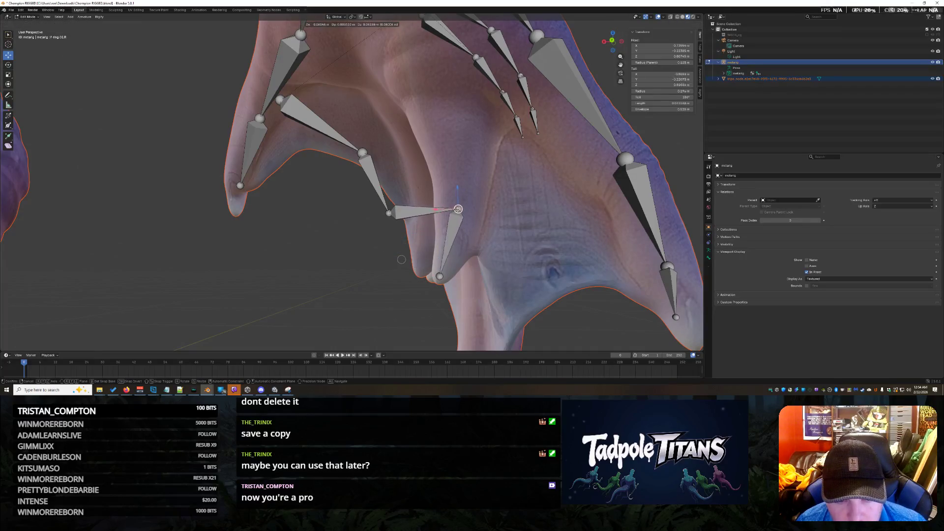
pyautogui.click(449, 209)
pyautogui.click(389, 212)
pyautogui.press('g')
pyautogui.click(455, 131)
# Stretch the upper joints of the chain upward so the bones follow the digit
pyautogui.click(362, 153)
pyautogui.press('g')
pyautogui.click(362, 153)
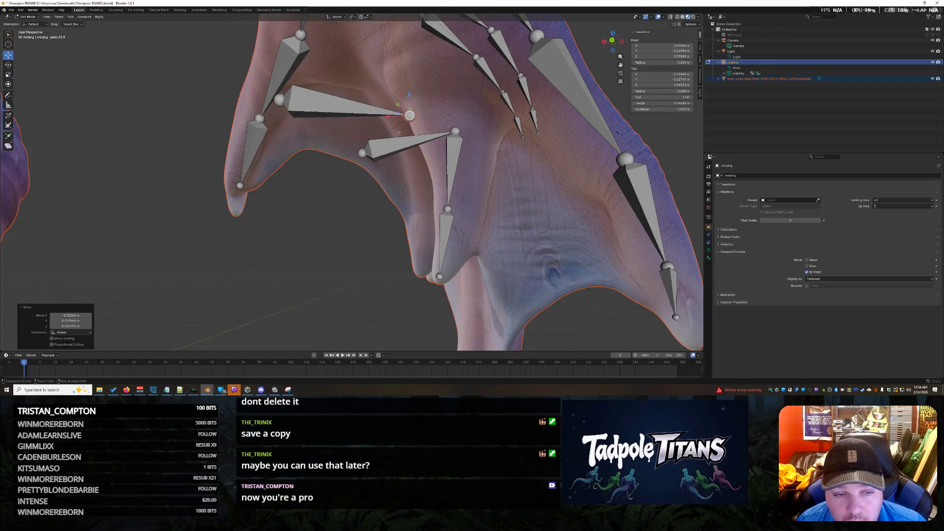
pyautogui.press('g')
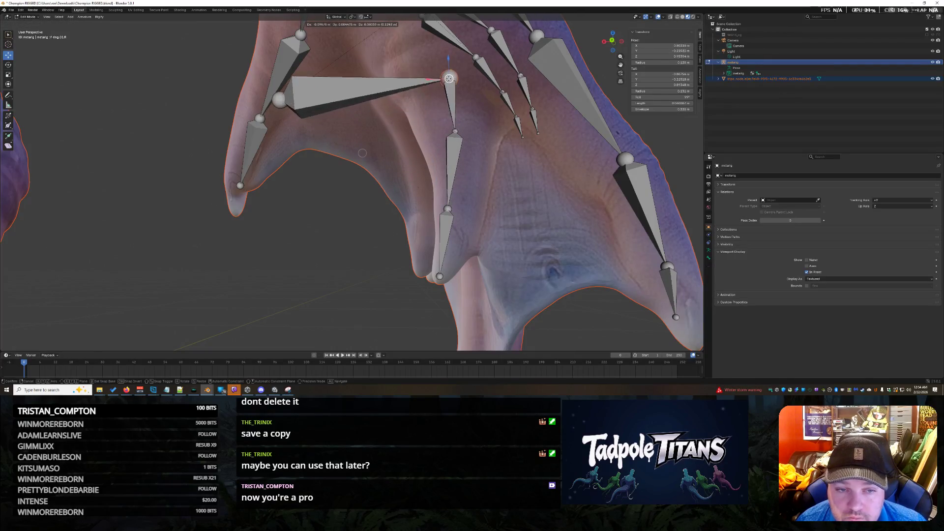
pyautogui.click(407, 87)
pyautogui.click(278, 100)
pyautogui.press('g')
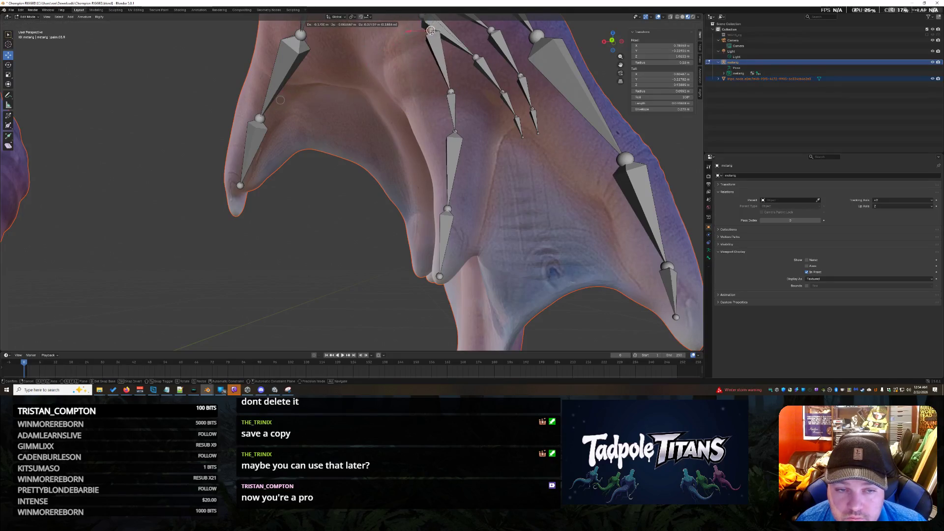
pyautogui.click(437, 44)
pyautogui.scroll(5, 391, 259)
pyautogui.scroll(-4, 391, 258)
# Move a further joint up and right, then inspect the lower webbing bones from several sides
pyautogui.click(342, 56)
pyautogui.press('g')
pyautogui.moveTo(405, 113); pyautogui.dragTo(447, 128, button='middle')
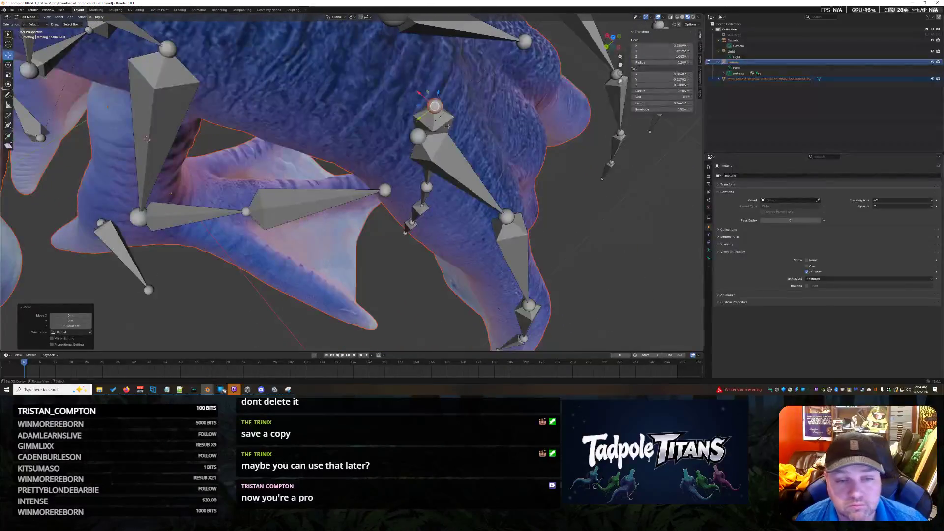
pyautogui.press('g')
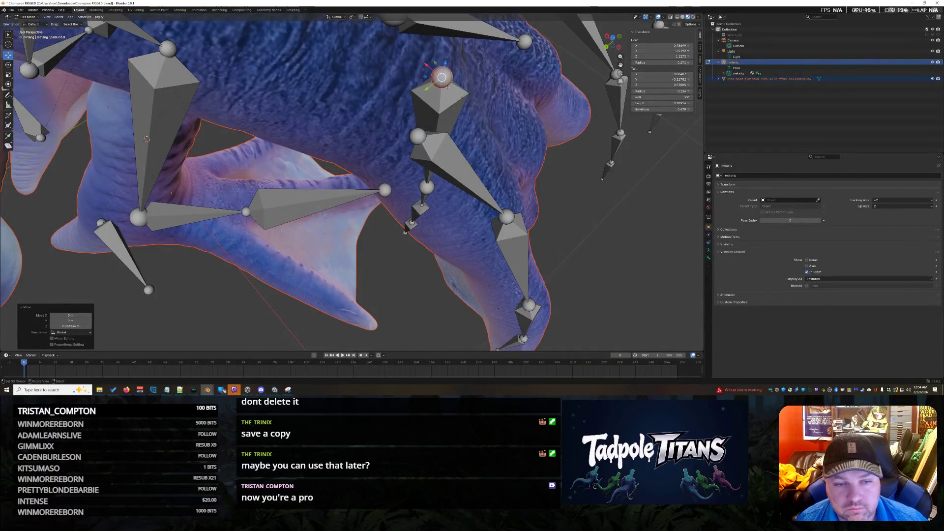
pyautogui.click(146, 138)
pyautogui.moveTo(147, 138); pyautogui.dragTo(366, 147, button='middle')
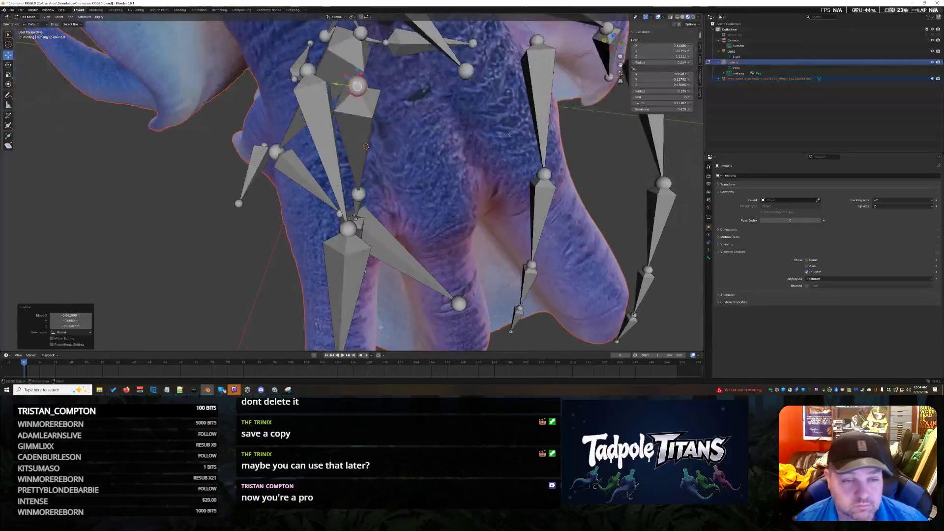
pyautogui.moveTo(364, 91); pyautogui.dragTo(457, 140, button='middle')
pyautogui.moveTo(529, 151); pyautogui.dragTo(465, 143, button='middle')
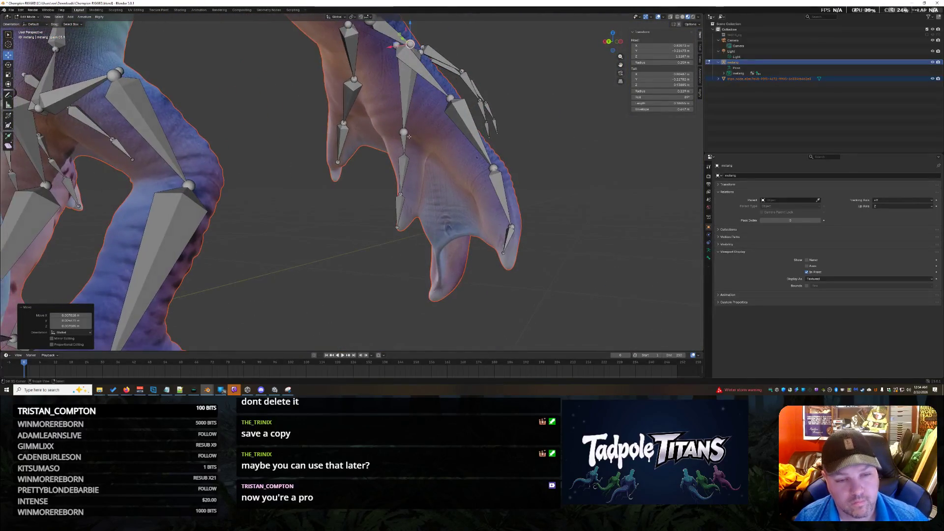
# Reposition the lower webbing bones, finishing with a Y-axis move of one bone
pyautogui.click(404, 141)
pyautogui.press('g')
pyautogui.click(405, 193)
pyautogui.press('g')
pyautogui.click(398, 190)
pyautogui.moveTo(398, 190); pyautogui.dragTo(391, 222, button='middle')
pyautogui.scroll(2, 389, 238)
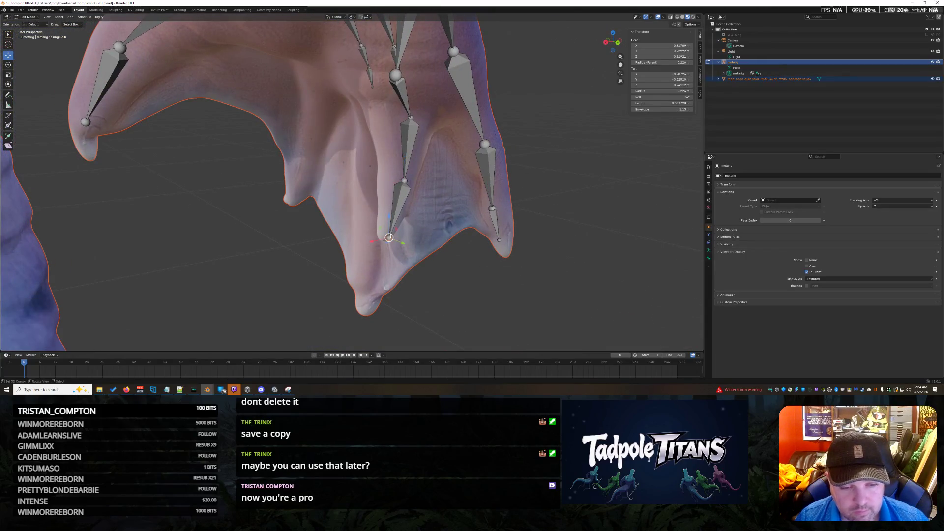
pyautogui.click(390, 226)
pyautogui.moveTo(389, 226); pyautogui.dragTo(437, 211, button='middle')
pyautogui.moveTo(361, 210)
pyautogui.mouseDown(button='middle')
pyautogui.moveTo(420, 253)
pyautogui.moveTo(456, 249)
pyautogui.moveTo(393, 130)
pyautogui.mouseUp(button='middle')
pyautogui.press('g')
pyautogui.press('y')
pyautogui.press('y')
pyautogui.press('y')
pyautogui.press('y')
pyautogui.click(376, 218)
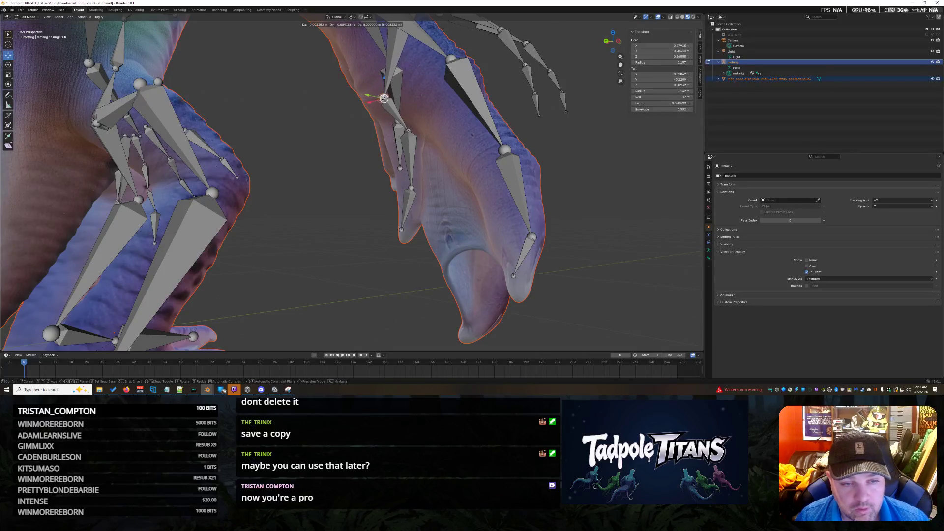
# Undo a few bad joint moves, then pull a bone tip down into the webbed digit
pyautogui.moveTo(380, 97)
pyautogui.mouseDown(button='middle')
pyautogui.moveTo(364, 322)
pyautogui.moveTo(516, 193)
pyautogui.moveTo(483, 200)
pyautogui.moveTo(483, 212)
pyautogui.mouseUp(button='middle')
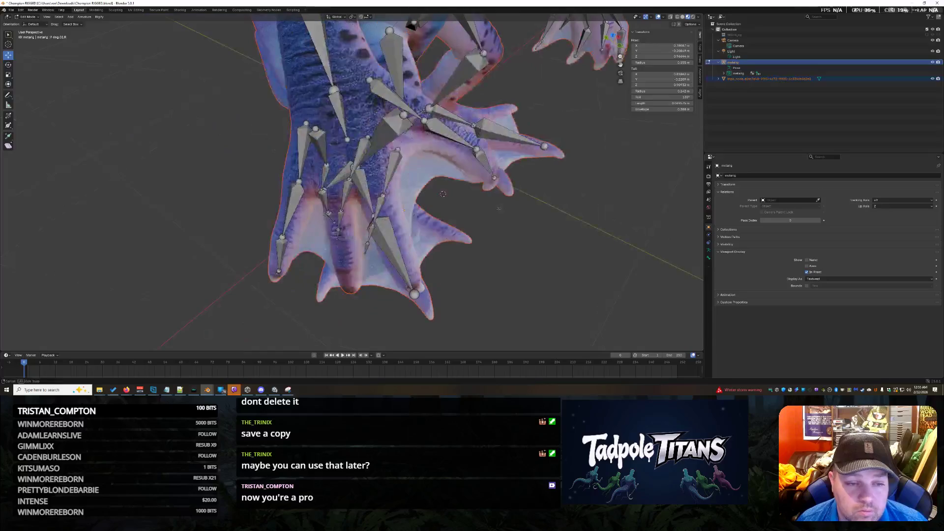
pyautogui.scroll(3, 483, 211)
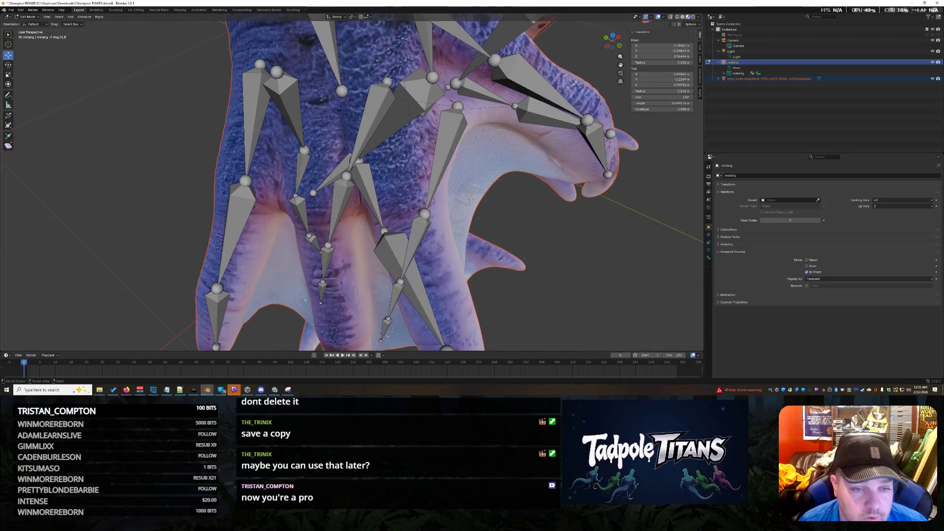
pyautogui.hotkey('ctrl', 'z')
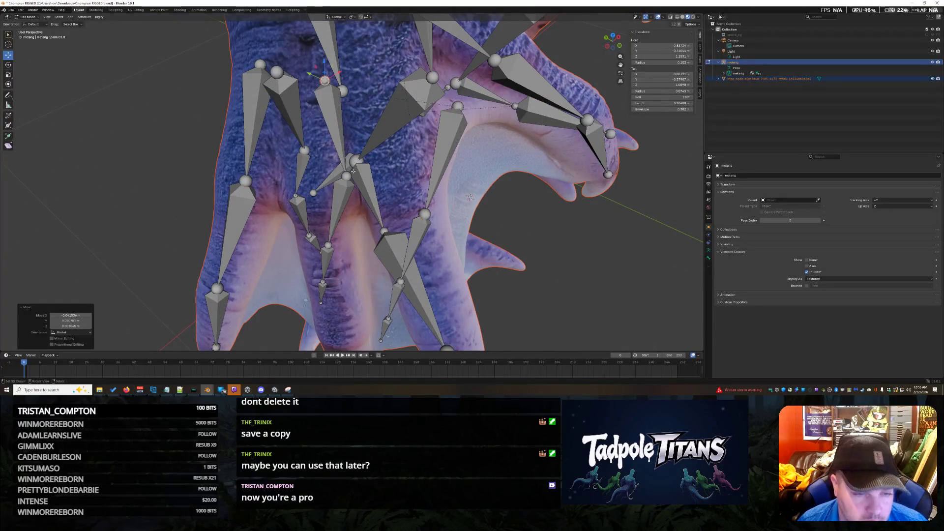
pyautogui.moveTo(346, 175); pyautogui.dragTo(315, 205)
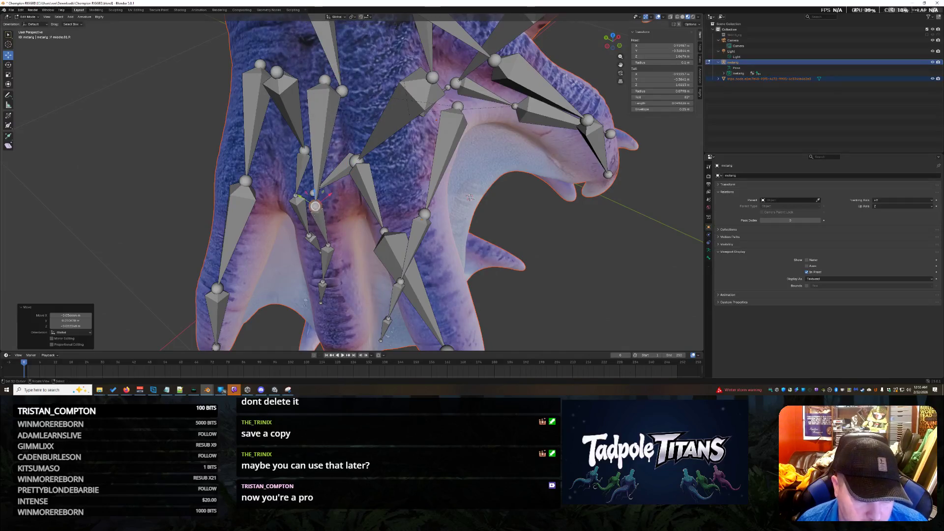
pyautogui.hotkey('ctrl', 'z')
pyautogui.hotkey('ctrl', 'shift', 'z')
pyautogui.hotkey('ctrl', 'z')
pyautogui.moveTo(336, 276); pyautogui.dragTo(345, 326)
pyautogui.click(353, 341)
# Seat another bone tip and move an upper finger bone of the hand into place
pyautogui.moveTo(352, 341); pyautogui.dragTo(394, 334, button='middle')
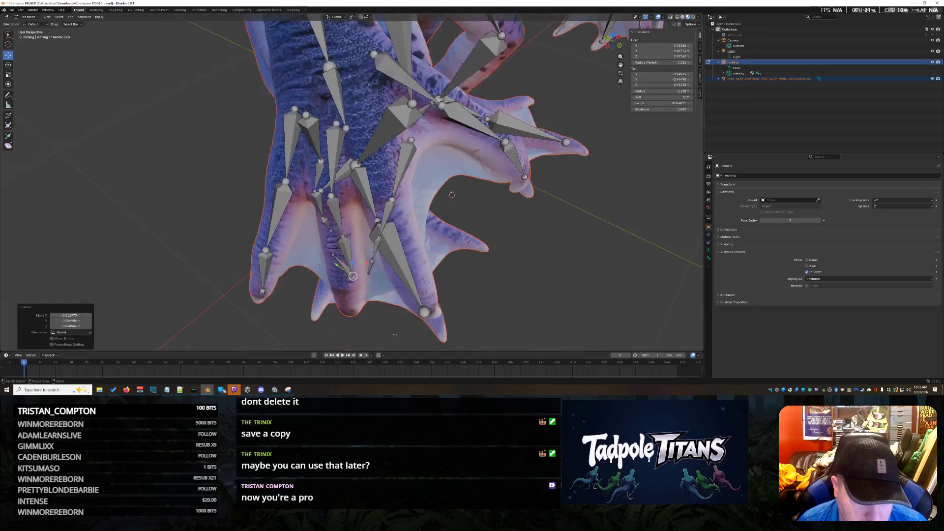
pyautogui.hotkey('ctrl', 'z')
pyautogui.moveTo(333, 254); pyautogui.dragTo(345, 317)
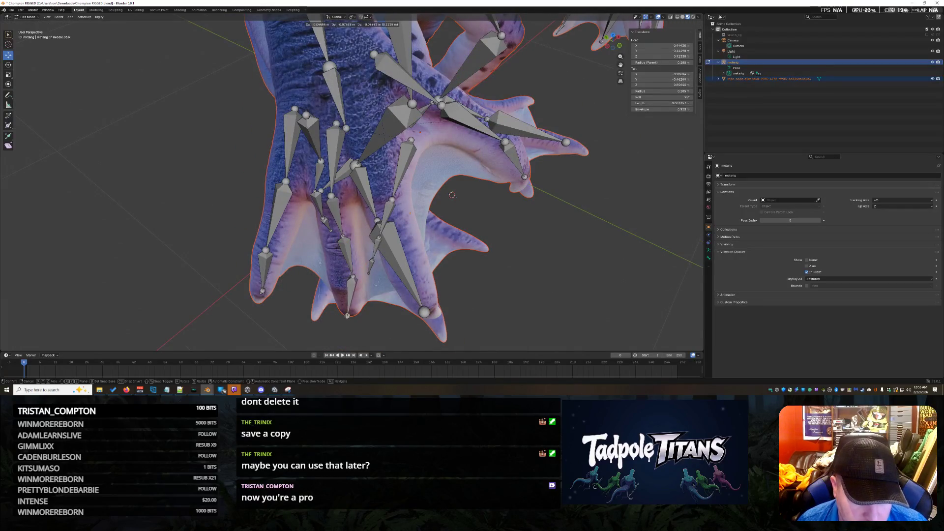
pyautogui.moveTo(345, 317); pyautogui.dragTo(504, 176, button='middle')
pyautogui.moveTo(423, 304); pyautogui.dragTo(482, 230, button='middle')
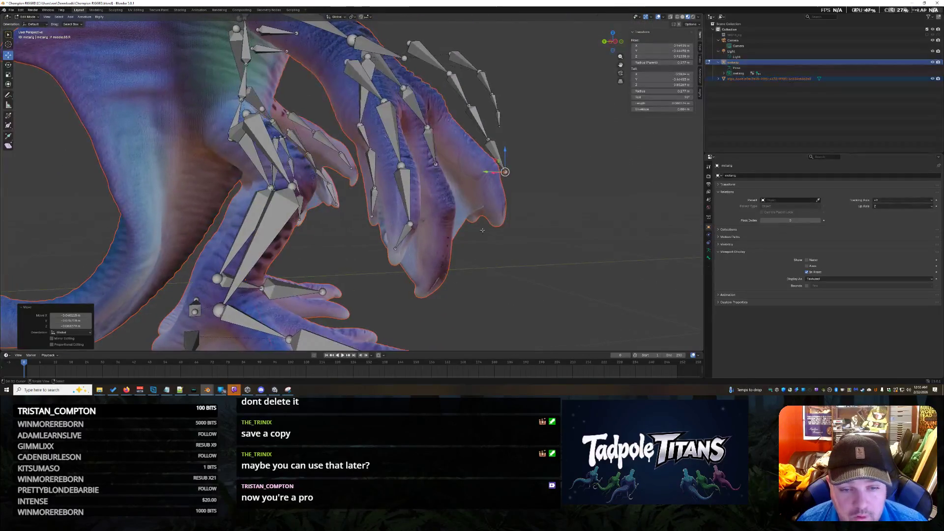
pyautogui.click(417, 50)
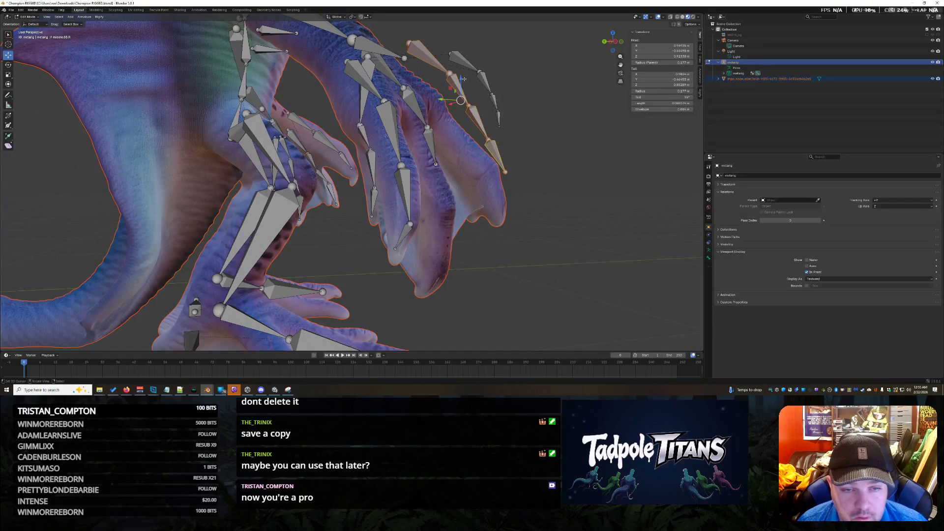
pyautogui.moveTo(460, 77); pyautogui.dragTo(479, 125)
pyautogui.moveTo(479, 125); pyautogui.dragTo(453, 248, button='middle')
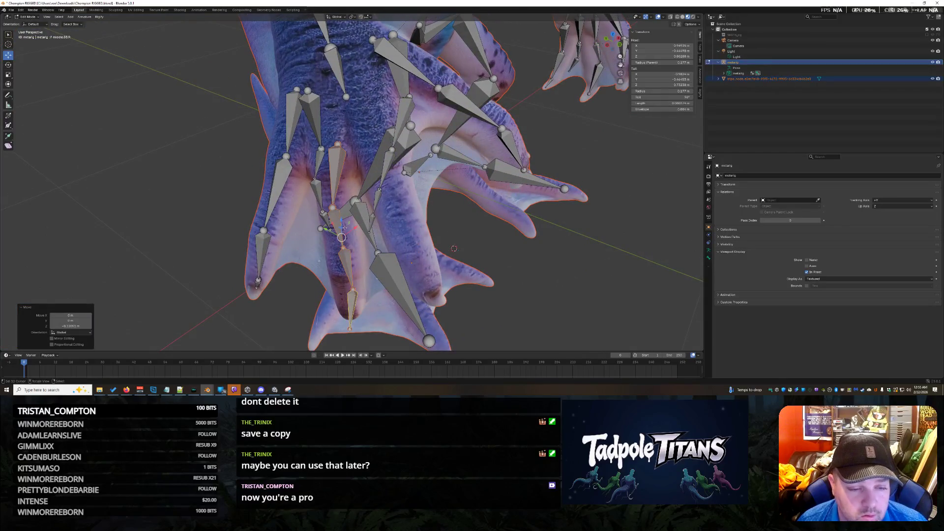
# Shift the selected bone chain right, up and then left until it sits along the digit
pyautogui.moveTo(333, 185); pyautogui.dragTo(416, 219)
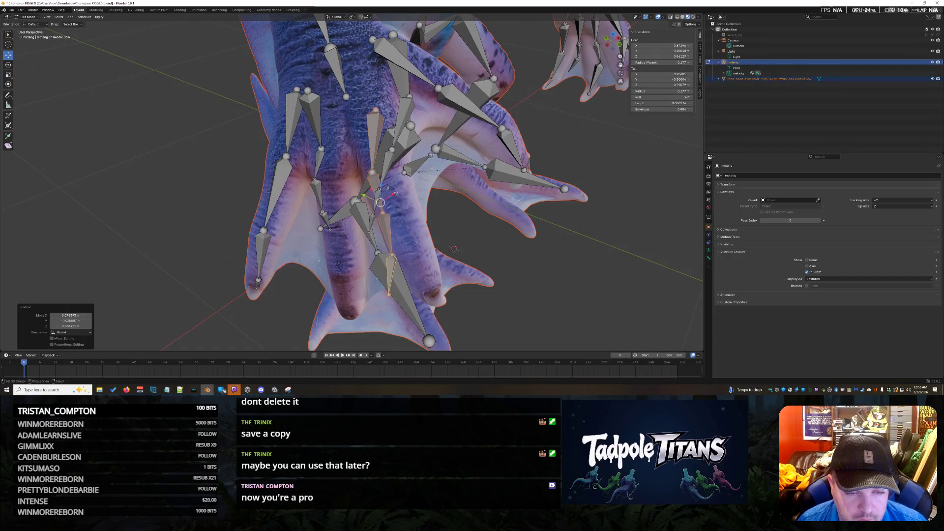
pyautogui.moveTo(380, 203); pyautogui.dragTo(392, 193)
pyautogui.moveTo(521, 231); pyautogui.dragTo(439, 171, button='middle')
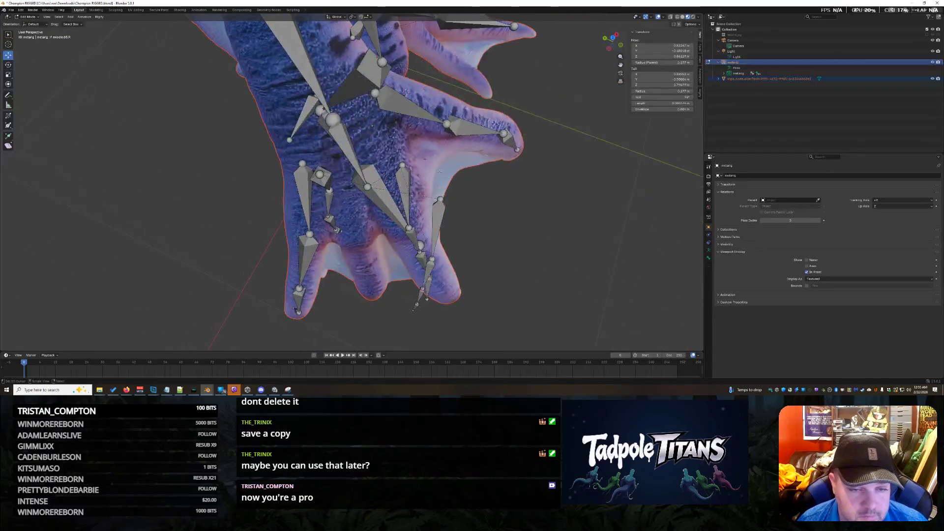
pyautogui.moveTo(402, 165); pyautogui.dragTo(382, 164)
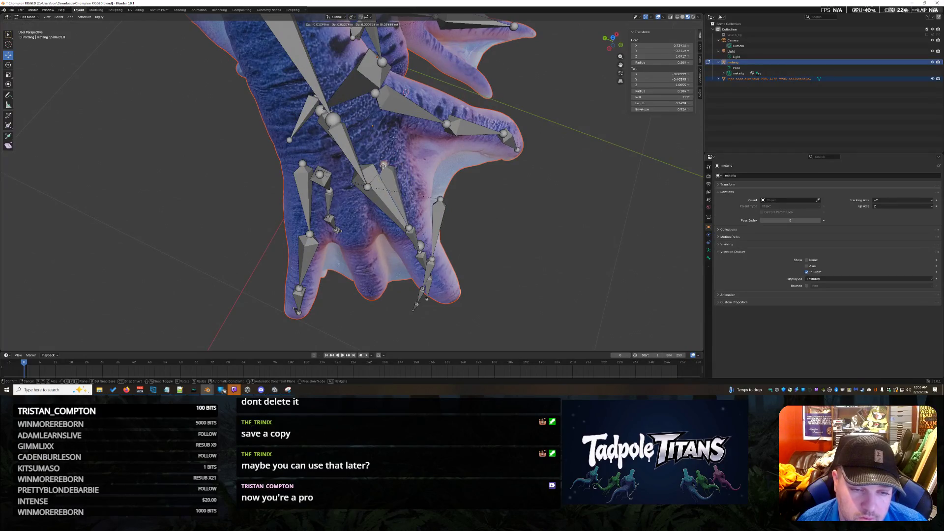
pyautogui.click(381, 161)
pyautogui.moveTo(380, 161); pyautogui.dragTo(505, 173, button='middle')
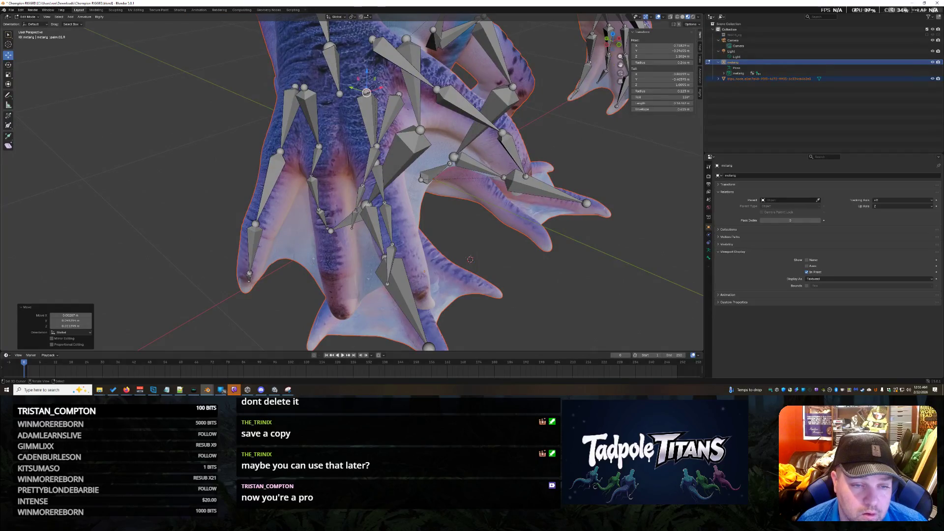
pyautogui.moveTo(470, 259)
pyautogui.mouseDown(button='middle')
pyautogui.moveTo(548, 216)
pyautogui.moveTo(535, 216)
pyautogui.mouseUp(button='middle')
# Cancel a bad move, slide the finger bones left along the foot, and deselect them
pyautogui.press('g')
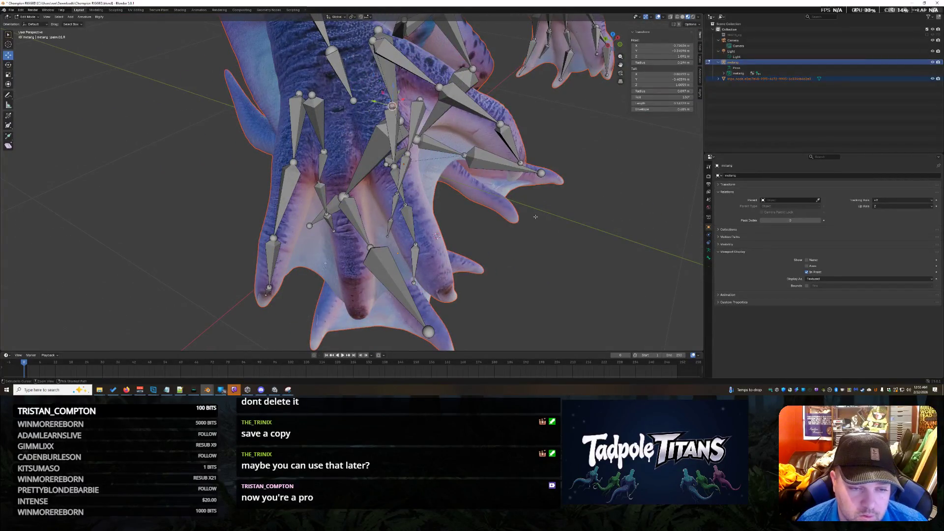
pyautogui.rightClick(542, 227)
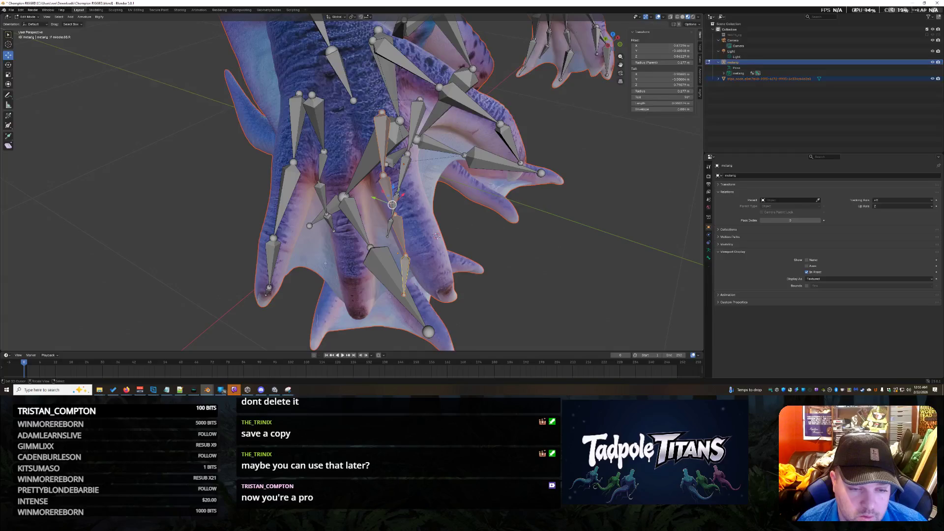
pyautogui.click(328, 200)
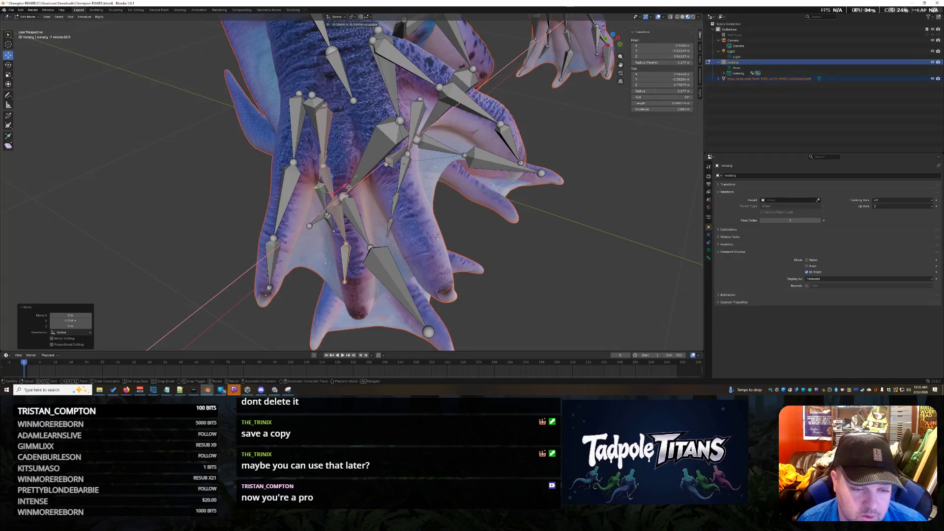
pyautogui.moveTo(322, 217); pyautogui.dragTo(622, 244, button='middle')
pyautogui.click(571, 215)
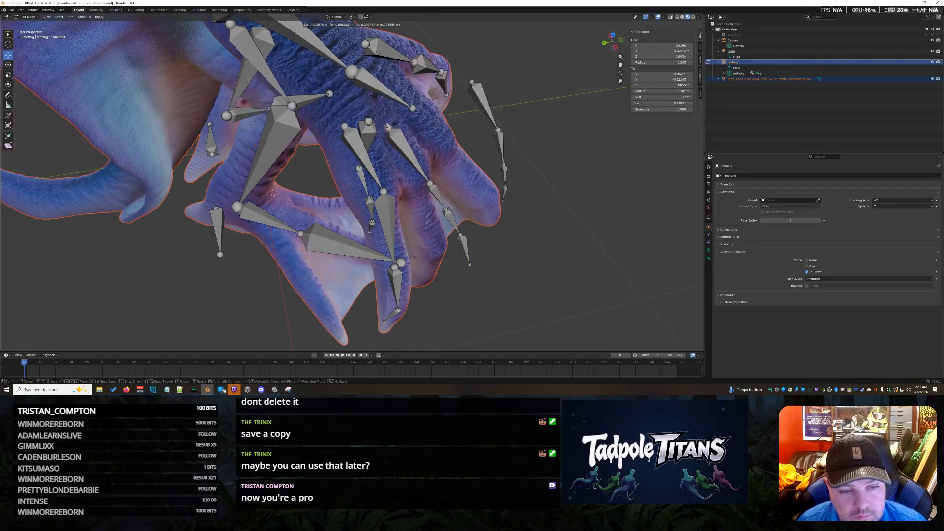
# Nudge three finger bones so each sits inside its finger
pyautogui.moveTo(369, 125); pyautogui.dragTo(384, 124)
pyautogui.click(429, 182)
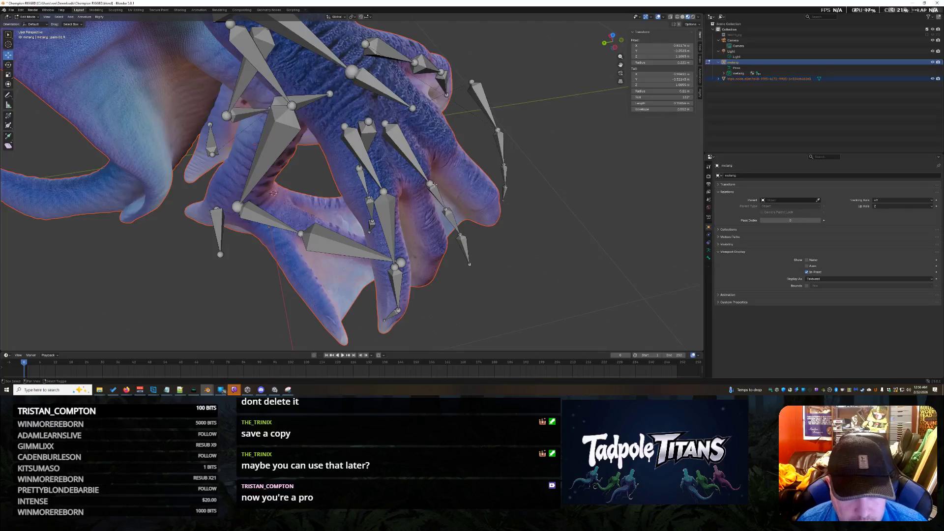
pyautogui.moveTo(430, 183); pyautogui.dragTo(426, 188)
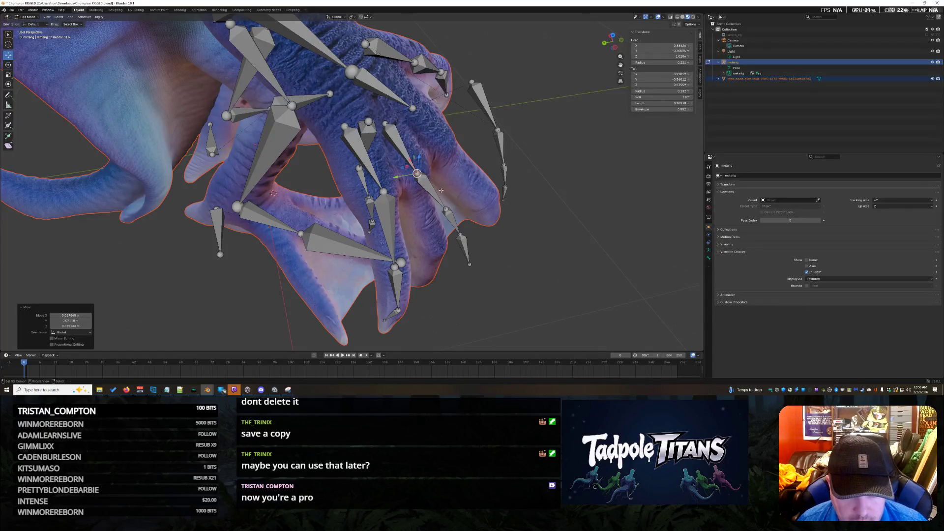
pyautogui.moveTo(428, 190); pyautogui.dragTo(493, 216, button='middle')
pyautogui.click(337, 124)
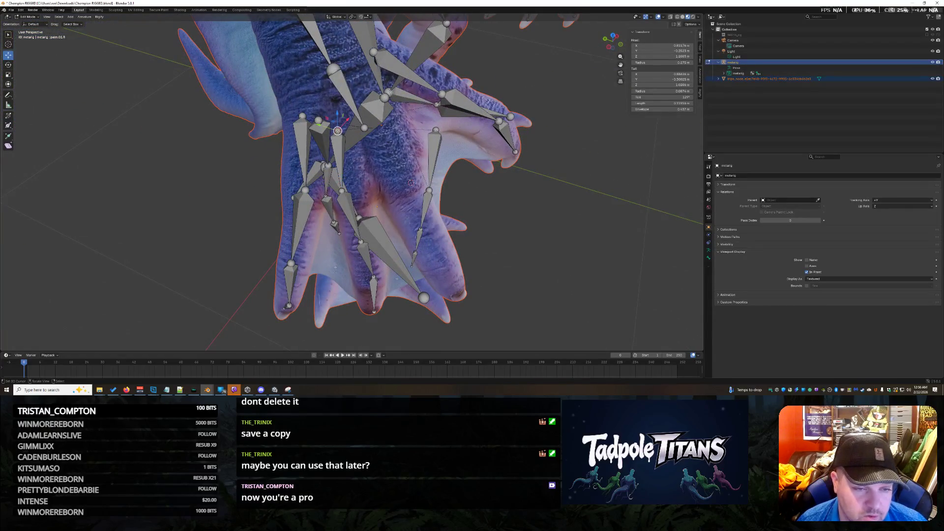
pyautogui.moveTo(337, 125); pyautogui.dragTo(339, 129)
pyautogui.moveTo(339, 129)
pyautogui.mouseDown(button='middle')
pyautogui.moveTo(414, 181)
pyautogui.moveTo(426, 104)
pyautogui.mouseUp(button='middle')
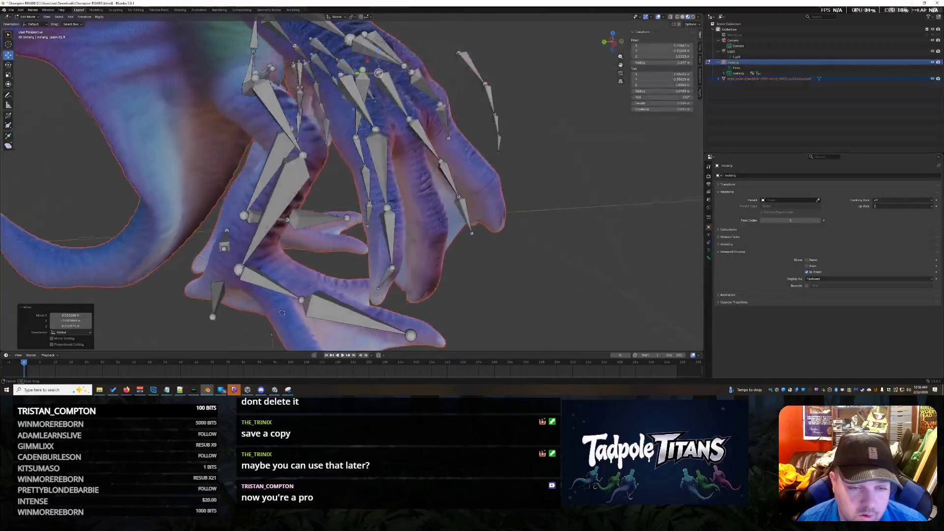
# Move a fourth finger bone along its finger and stretch another bone down into the finger
pyautogui.keyDown('shift'); pyautogui.click(431, 105); pyautogui.keyUp('shift')
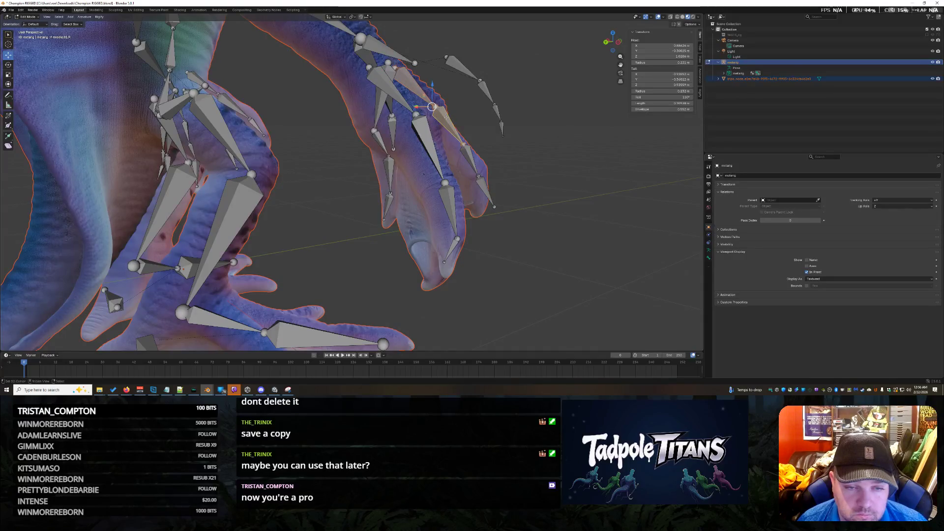
pyautogui.moveTo(433, 107); pyautogui.dragTo(528, 131, button='middle')
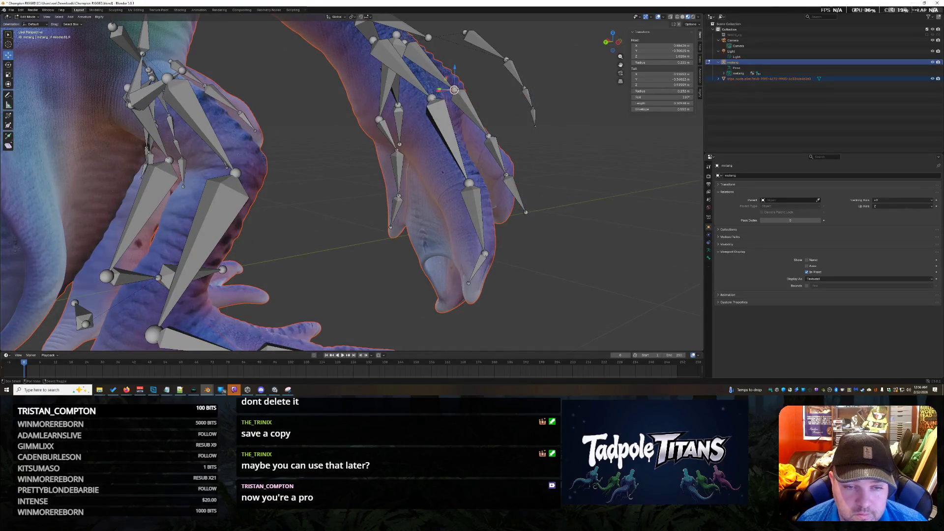
pyautogui.moveTo(454, 89); pyautogui.dragTo(486, 157)
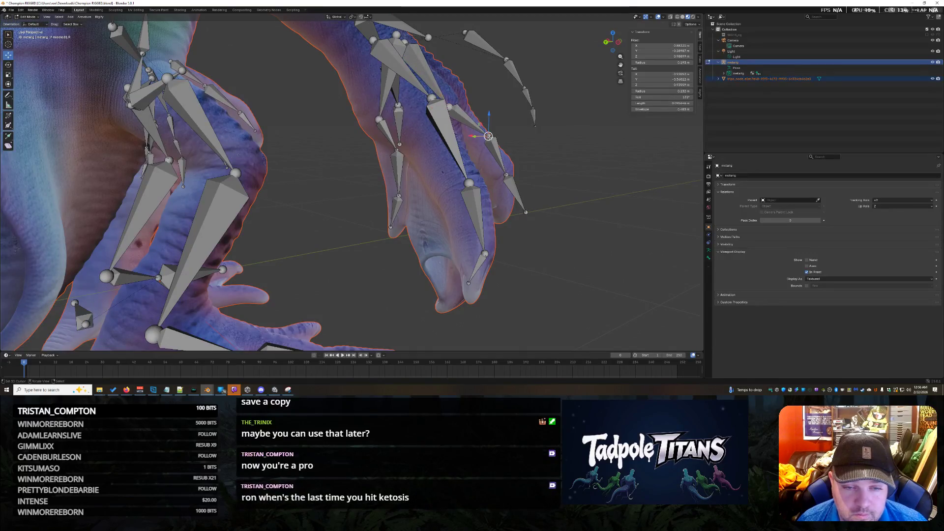
pyautogui.click(485, 157)
pyautogui.moveTo(485, 157); pyautogui.dragTo(413, 171, button='middle')
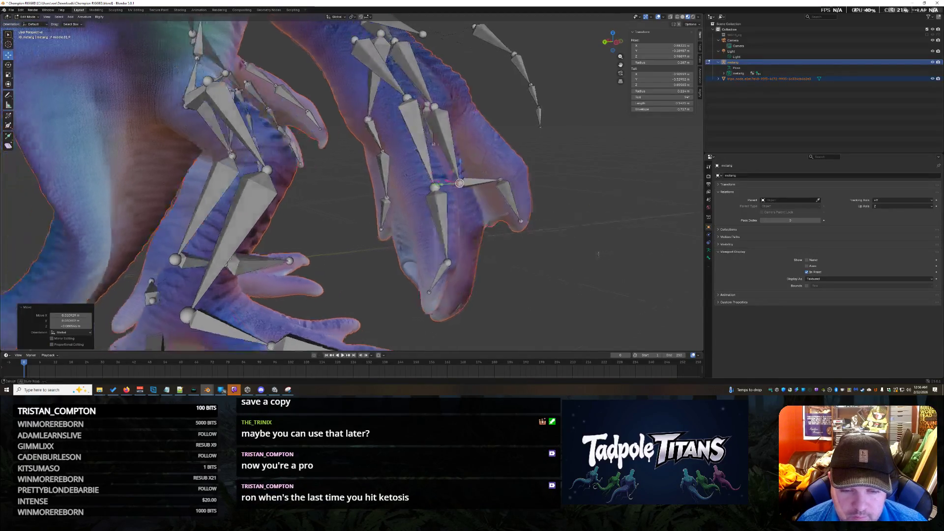
pyautogui.click(411, 171)
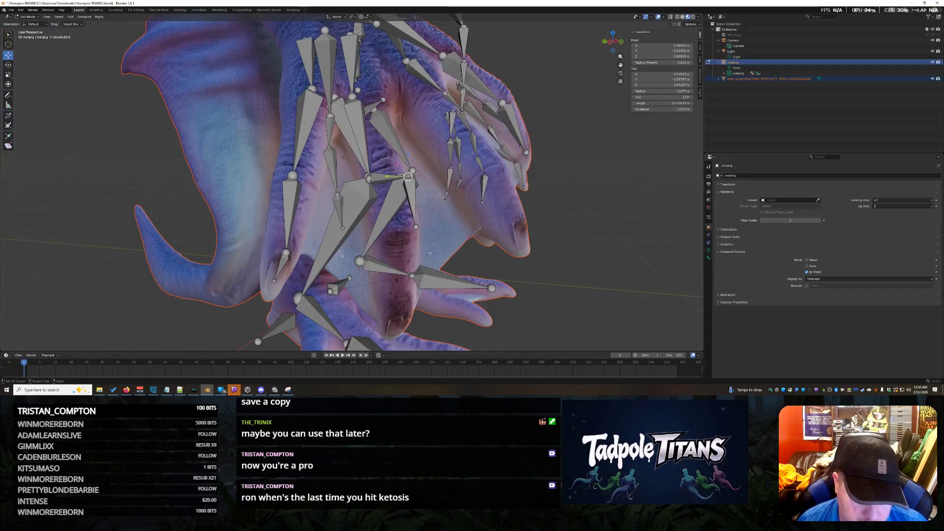
pyautogui.moveTo(408, 177); pyautogui.dragTo(399, 311)
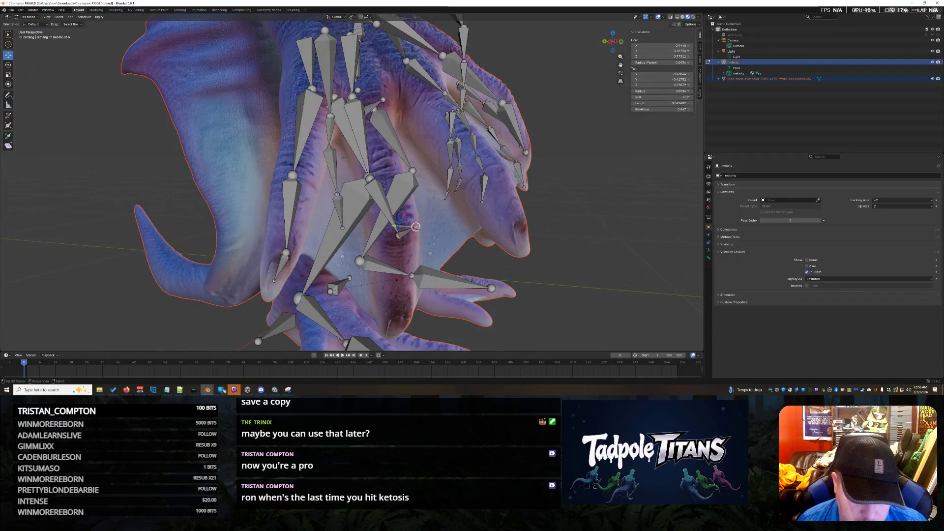
pyautogui.click(395, 329)
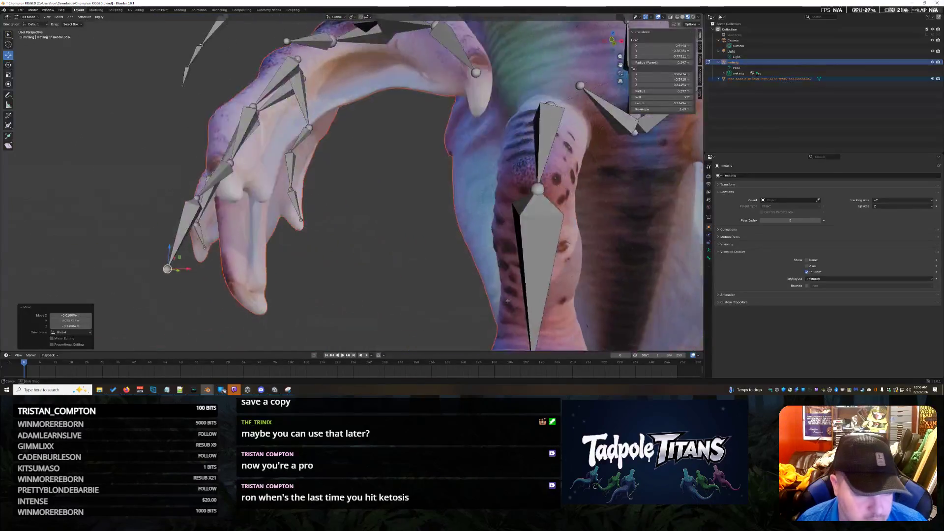
# Move a finger joint of the hand into place and view the hand from the front
pyautogui.moveTo(394, 328); pyautogui.dragTo(86, 254, button='middle')
pyautogui.press('g')
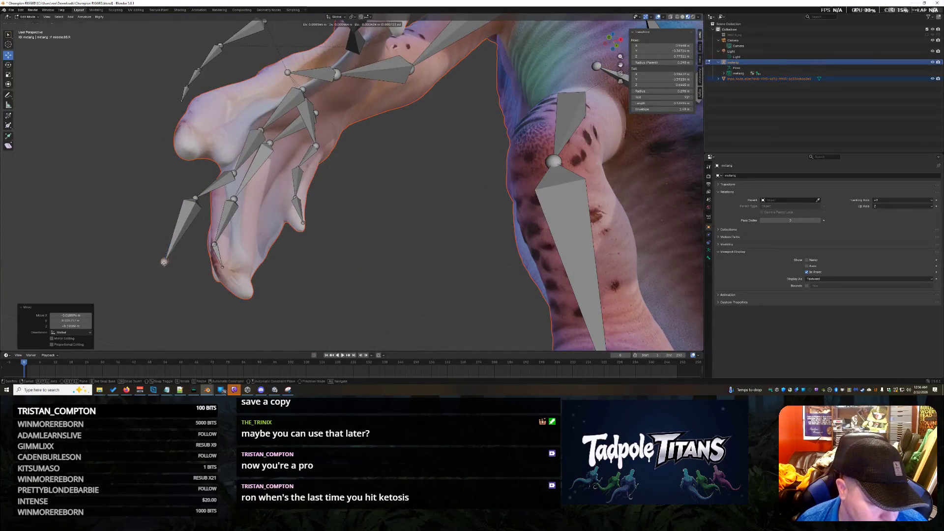
pyautogui.click(235, 278)
pyautogui.moveTo(236, 278); pyautogui.dragTo(354, 221, button='middle')
pyautogui.moveTo(394, 291)
pyautogui.mouseDown(button='middle')
pyautogui.moveTo(379, 291)
pyautogui.moveTo(438, 243)
pyautogui.mouseUp(button='middle')
# Slide the fingertip bones sideways with X-axis-locked moves to follow the claws
pyautogui.press('g')
pyautogui.press('x')
pyautogui.click(334, 291)
pyautogui.press('g')
pyautogui.press('x')
pyautogui.click(457, 324)
pyautogui.press('g')
pyautogui.press('x')
pyautogui.click(491, 310)
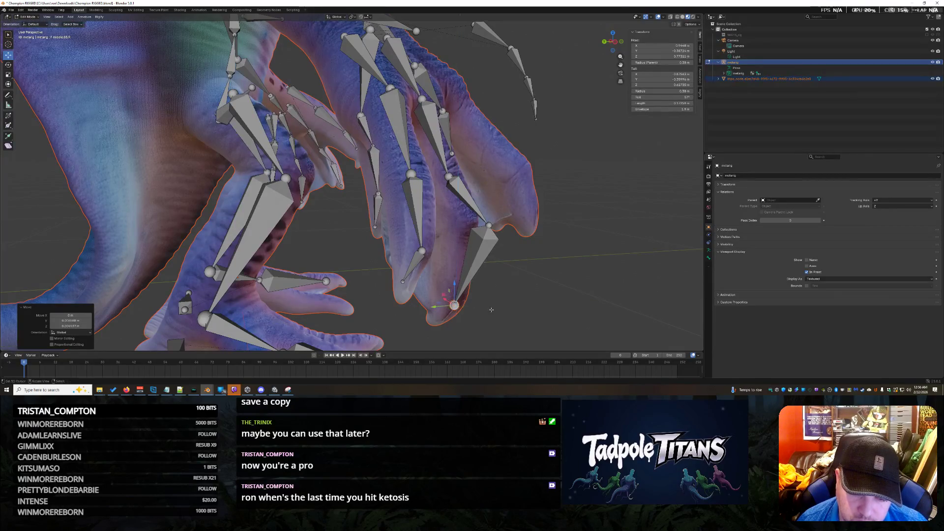
# Shift the finger bones, including a Y-axis move, and reposition another finger bone
pyautogui.moveTo(491, 310); pyautogui.dragTo(413, 280, button='middle')
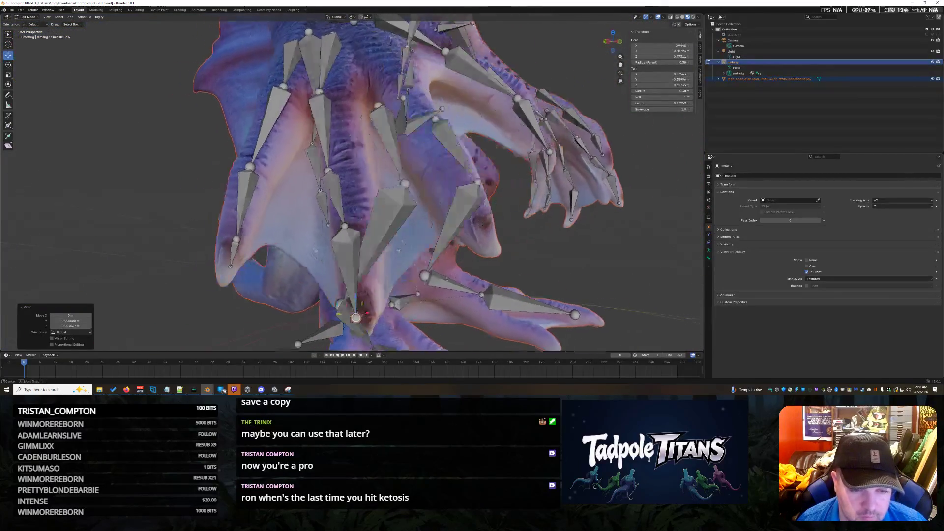
pyautogui.moveTo(362, 302); pyautogui.dragTo(250, 305, button='middle')
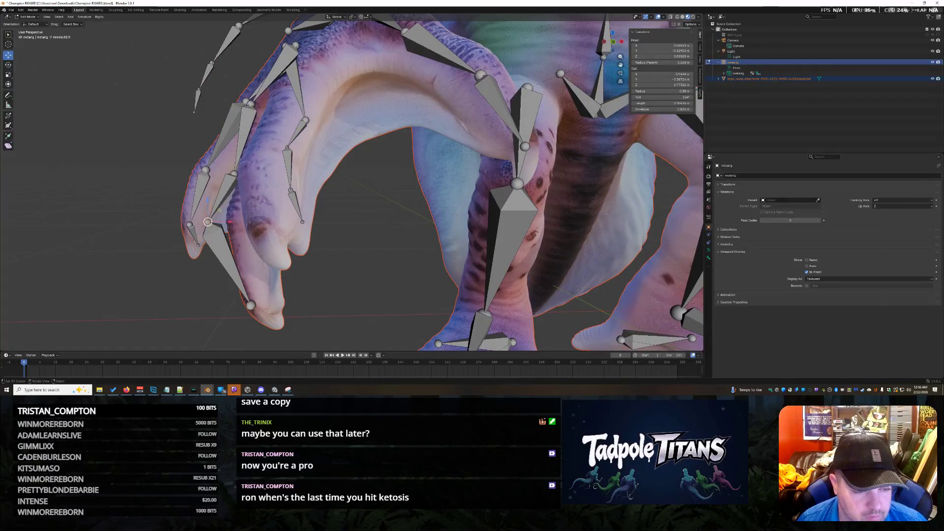
pyautogui.press('g')
pyautogui.click(244, 221)
pyautogui.moveTo(244, 222)
pyautogui.mouseDown(button='middle')
pyautogui.moveTo(328, 265)
pyautogui.moveTo(445, 220)
pyautogui.moveTo(476, 258)
pyautogui.mouseUp(button='middle')
pyautogui.press('g')
pyautogui.press('y')
pyautogui.click(435, 220)
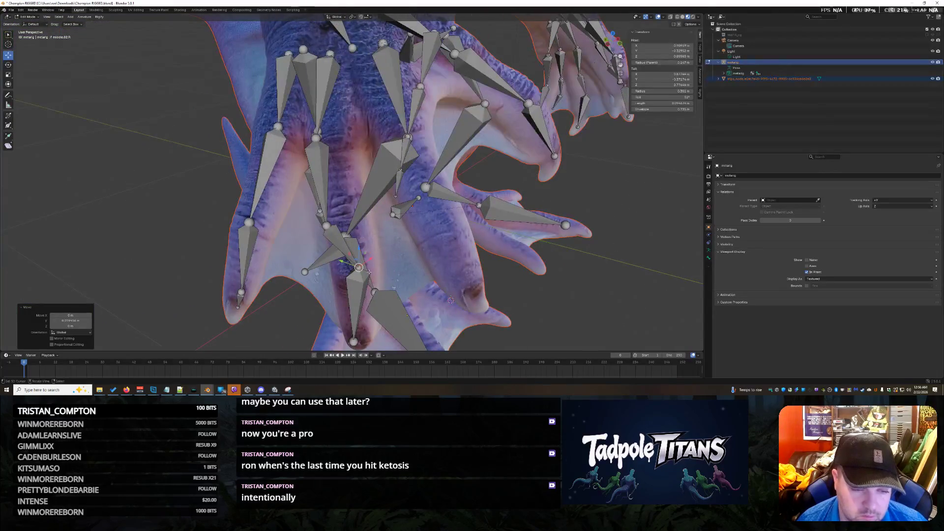
pyautogui.press('g')
pyautogui.click(326, 225)
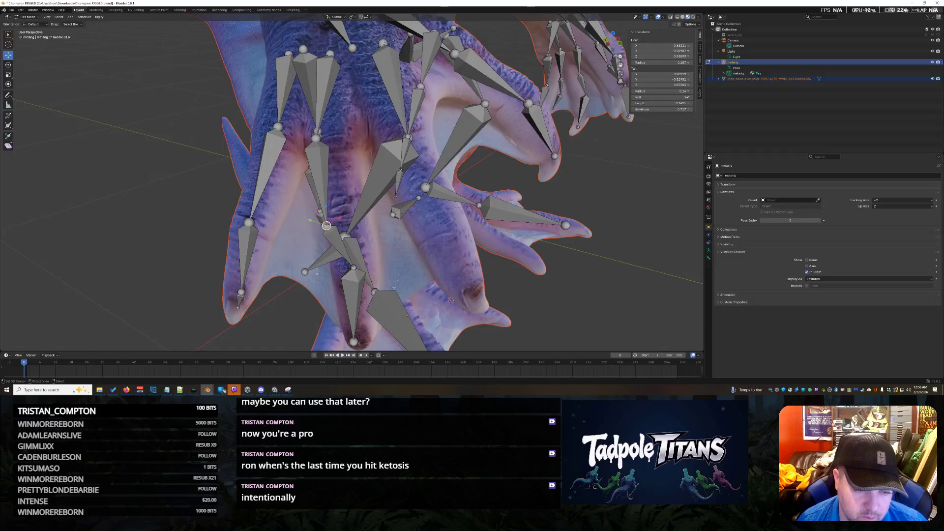
pyautogui.press('g')
pyautogui.click(326, 225)
# From a lower front view, move a hand bone and a bone near the palm into the claw
pyautogui.moveTo(326, 225); pyautogui.dragTo(384, 251, button='middle')
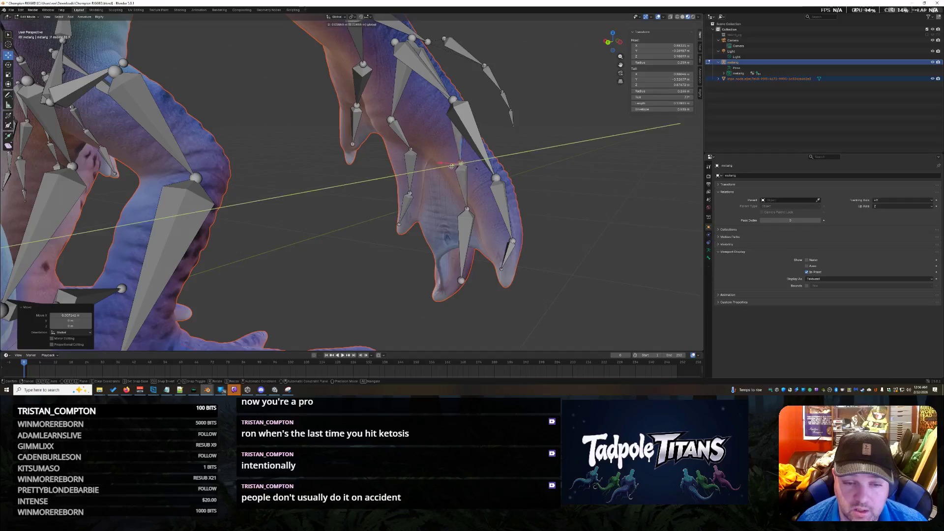
pyautogui.moveTo(448, 162); pyautogui.dragTo(372, 177, button='middle')
pyautogui.moveTo(515, 205); pyautogui.dragTo(495, 207, button='middle')
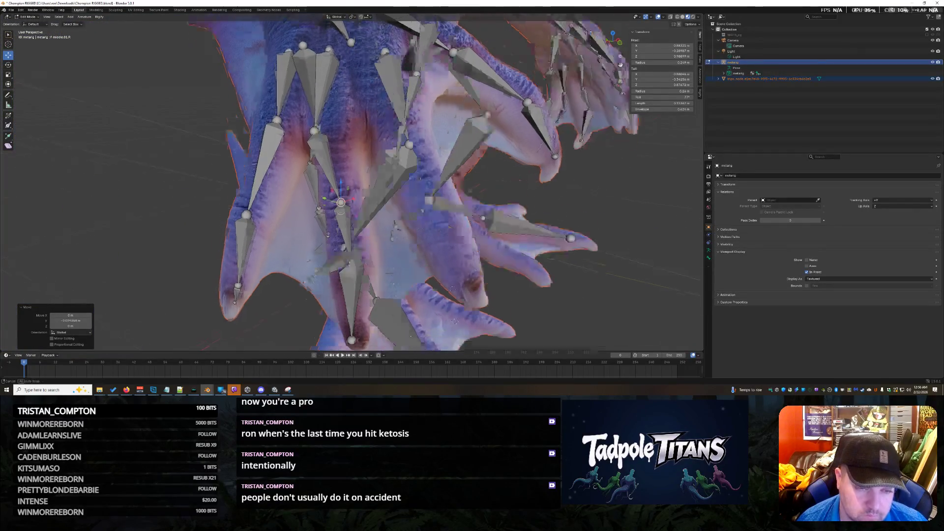
pyautogui.moveTo(346, 177); pyautogui.dragTo(354, 162, button='middle')
pyautogui.click(332, 163)
pyautogui.press('g')
pyautogui.click(332, 168)
pyautogui.keyDown('shift'); pyautogui.rightClick(318, 165); pyautogui.keyUp('shift')
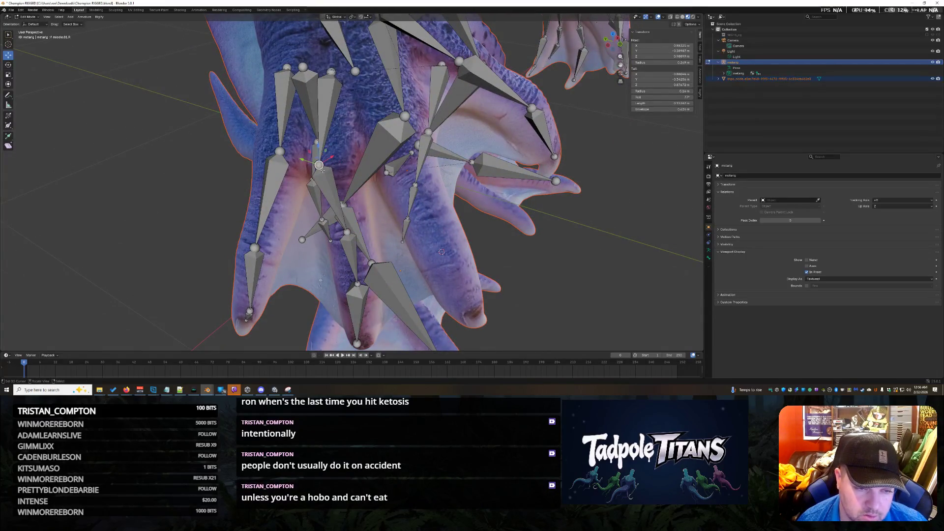
pyautogui.click(333, 199)
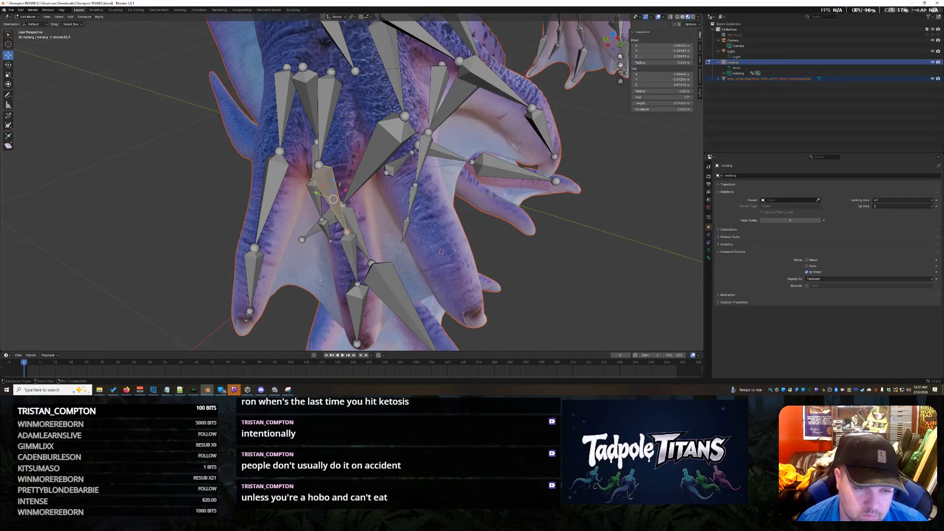
pyautogui.press('g')
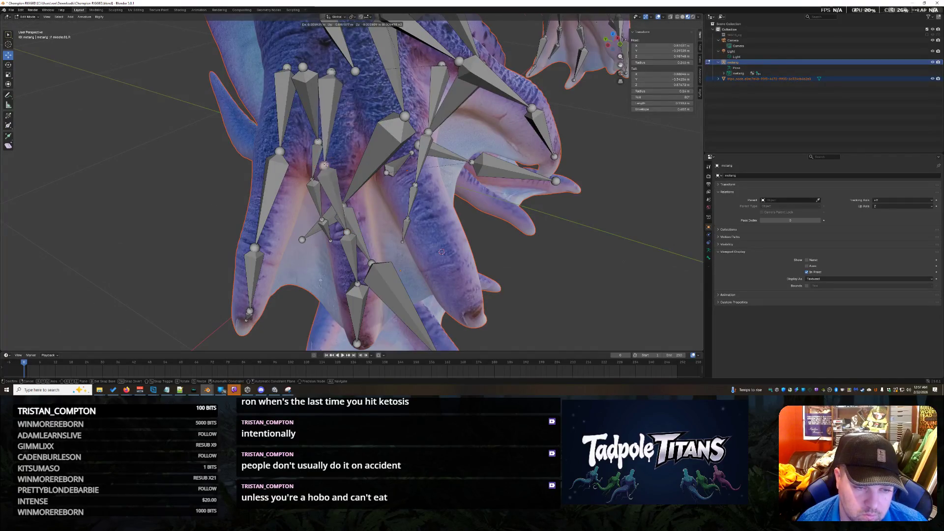
pyautogui.click(337, 161)
# Refine the palm bone's position with an X-axis move followed by a Y-axis move
pyautogui.moveTo(336, 162)
pyautogui.mouseDown(button='middle')
pyautogui.moveTo(430, 109)
pyautogui.moveTo(538, 155)
pyautogui.moveTo(337, 154)
pyautogui.mouseUp(button='middle')
pyautogui.press('g')
pyautogui.press('x')
pyautogui.click(430, 109)
pyautogui.press('g')
pyautogui.press('y')
pyautogui.click(398, 166)
# Inspect the rig from several angles, nudging the selected bone twice and moving another bone
pyautogui.moveTo(398, 167); pyautogui.dragTo(444, 177, button='middle')
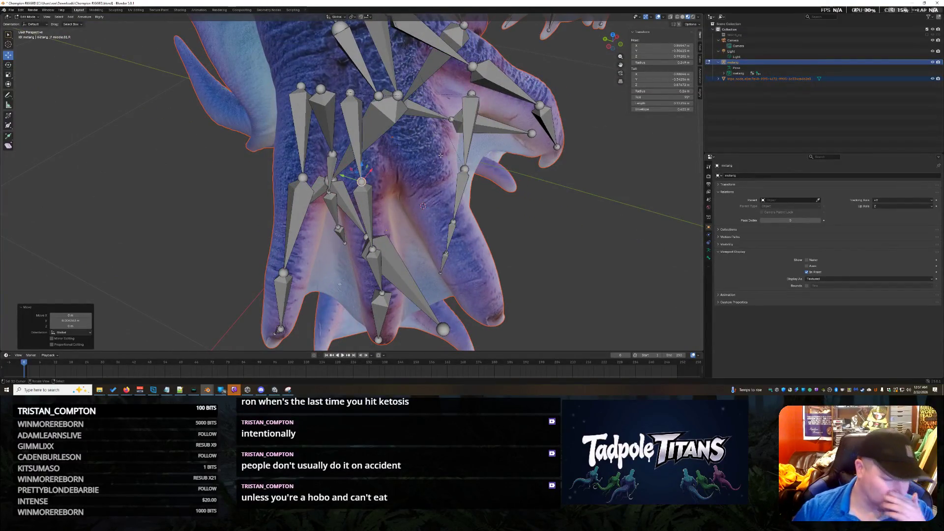
pyautogui.moveTo(422, 205)
pyautogui.mouseDown(button='middle')
pyautogui.moveTo(456, 146)
pyautogui.moveTo(448, 243)
pyautogui.moveTo(488, 126)
pyautogui.mouseUp(button='middle')
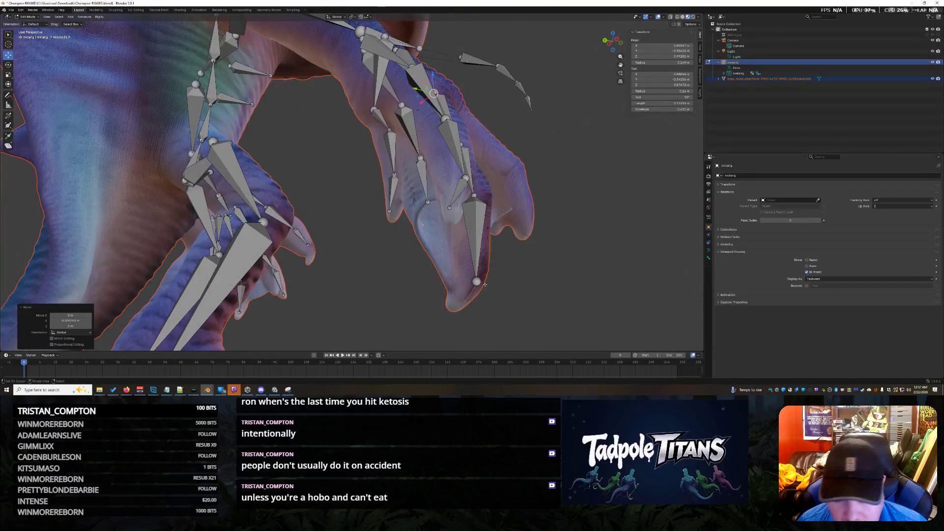
pyautogui.moveTo(485, 284)
pyautogui.mouseDown(button='middle')
pyautogui.moveTo(476, 271)
pyautogui.moveTo(364, 255)
pyautogui.mouseUp(button='middle')
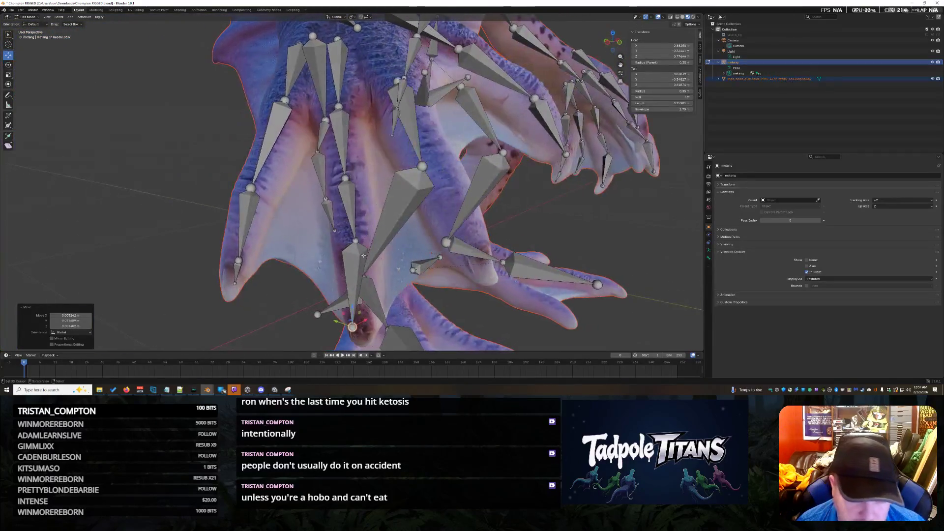
pyautogui.press('g')
pyautogui.click(351, 232)
pyautogui.moveTo(350, 233); pyautogui.dragTo(408, 278, button='middle')
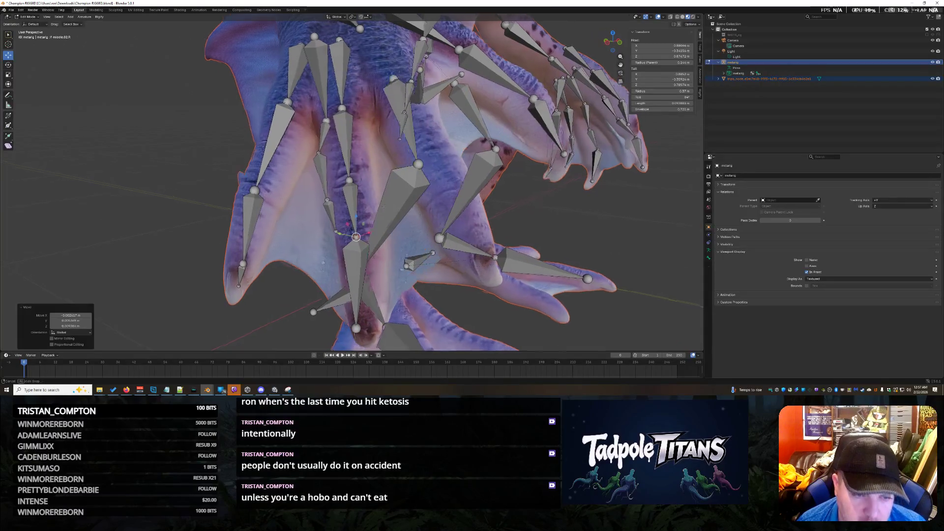
pyautogui.press('g')
pyautogui.click(409, 279)
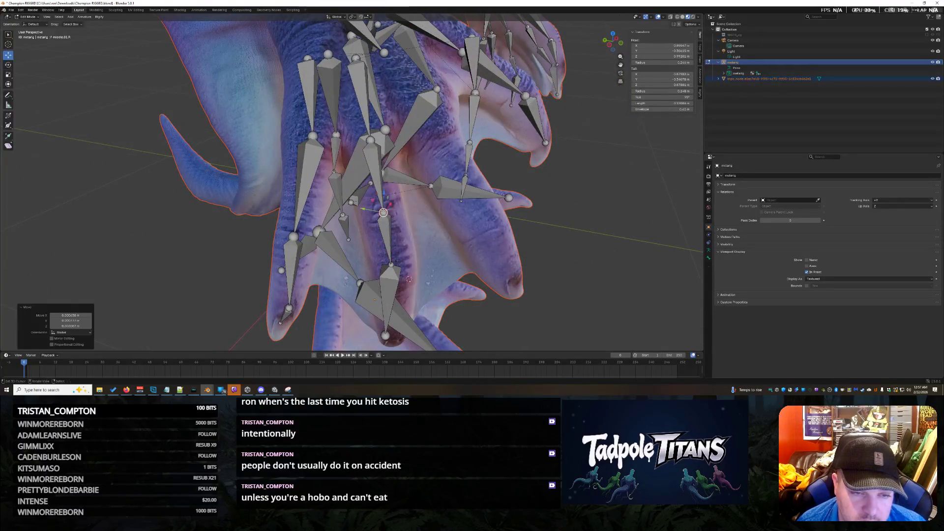
pyautogui.moveTo(409, 279); pyautogui.dragTo(463, 162, button='middle')
pyautogui.keyDown('shift'); pyautogui.click(446, 131); pyautogui.keyUp('shift')
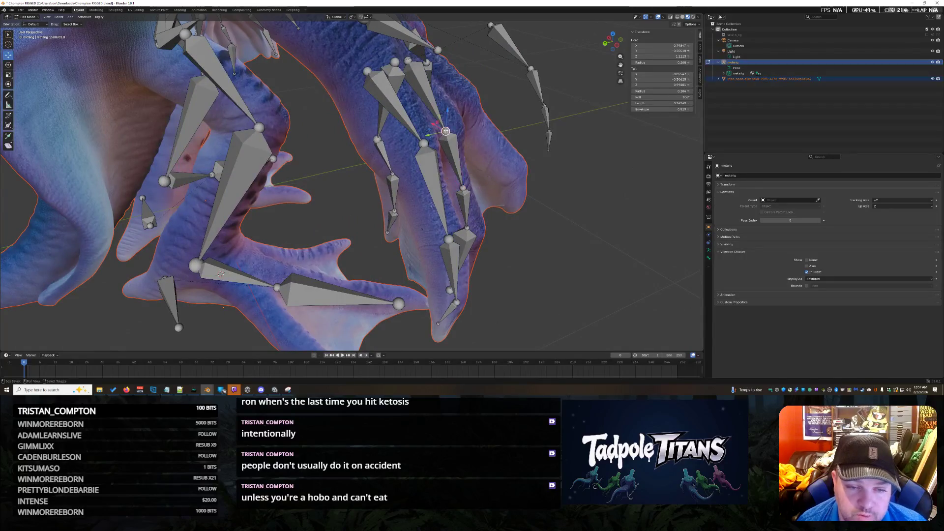
pyautogui.press('g')
pyautogui.click(446, 131)
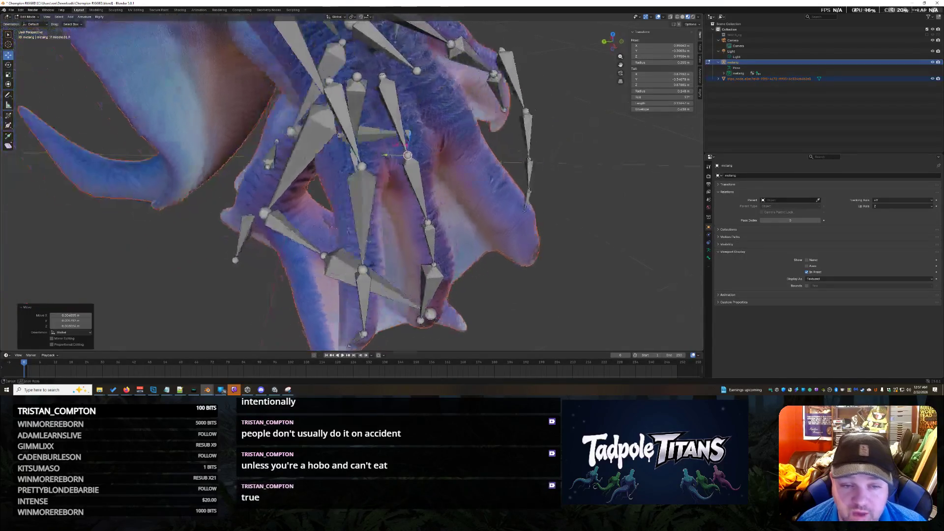
# Drag the next bone joint down into the claw, checking it from below
pyautogui.moveTo(446, 132); pyautogui.dragTo(370, 157, button='middle')
pyautogui.moveTo(402, 237); pyautogui.dragTo(459, 230, button='middle')
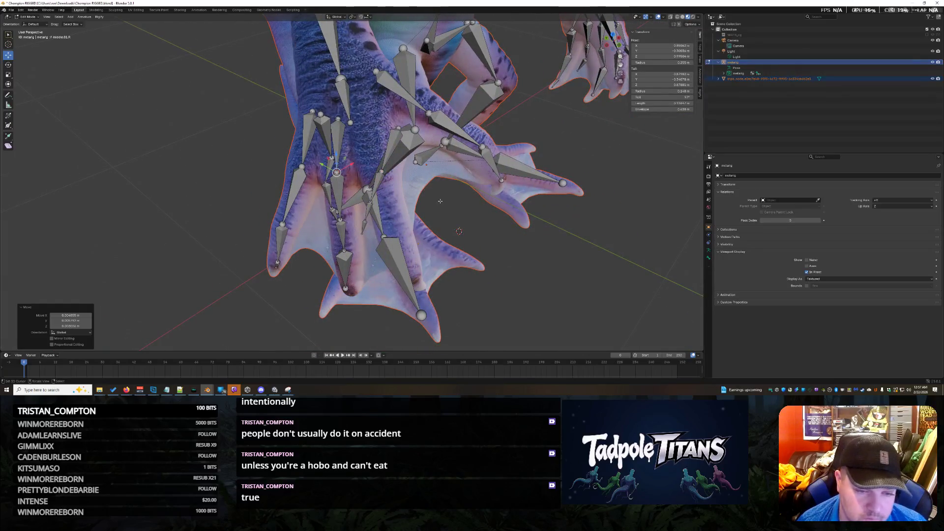
pyautogui.scroll(1, 440, 201)
pyautogui.moveTo(483, 264); pyautogui.dragTo(444, 204, button='middle')
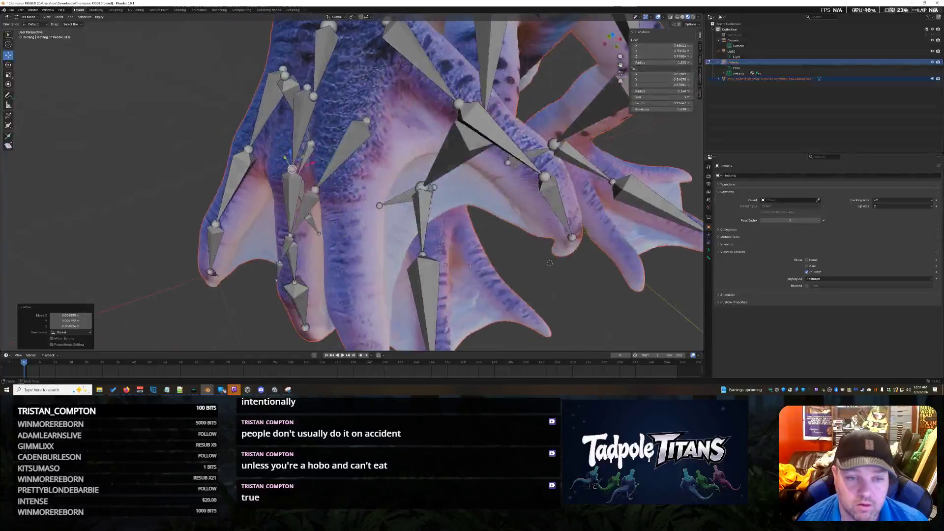
pyautogui.click(366, 140)
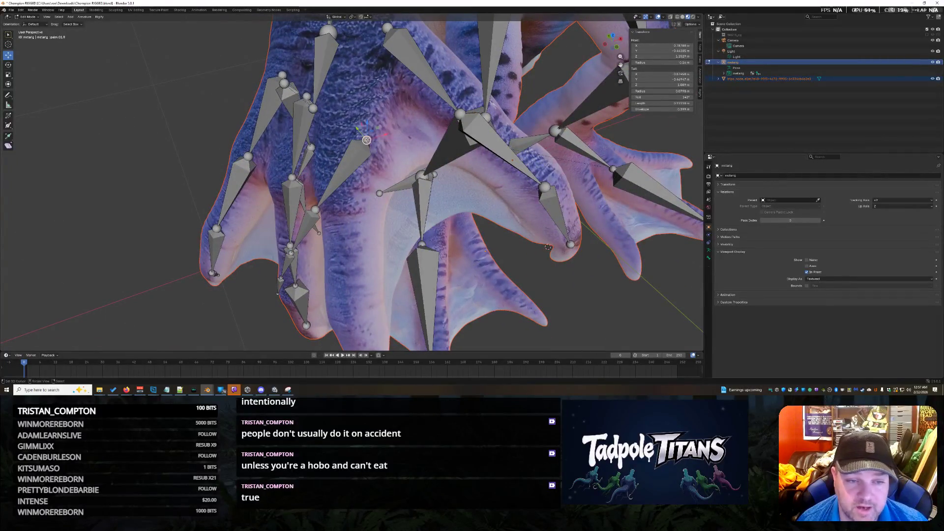
pyautogui.moveTo(366, 139); pyautogui.dragTo(369, 142)
pyautogui.moveTo(369, 142); pyautogui.dragTo(413, 170, button='middle')
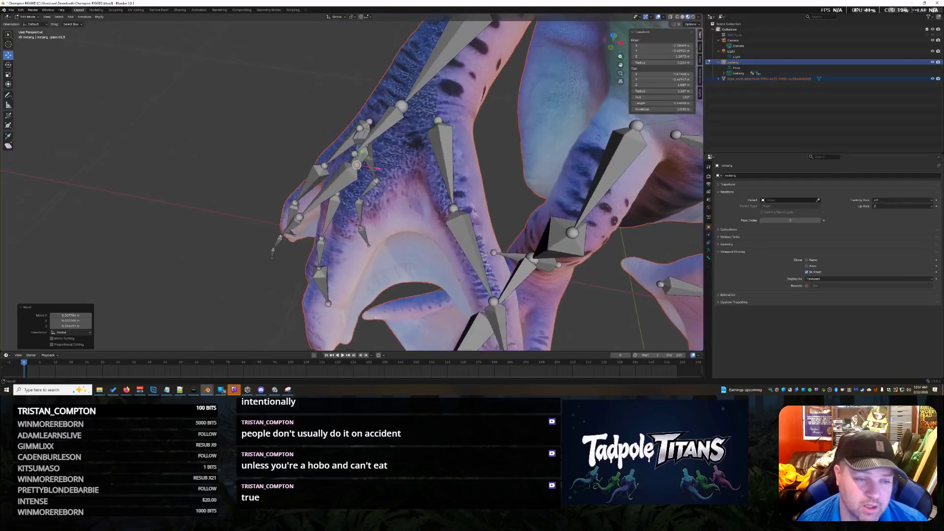
pyautogui.scroll(3, 356, 165)
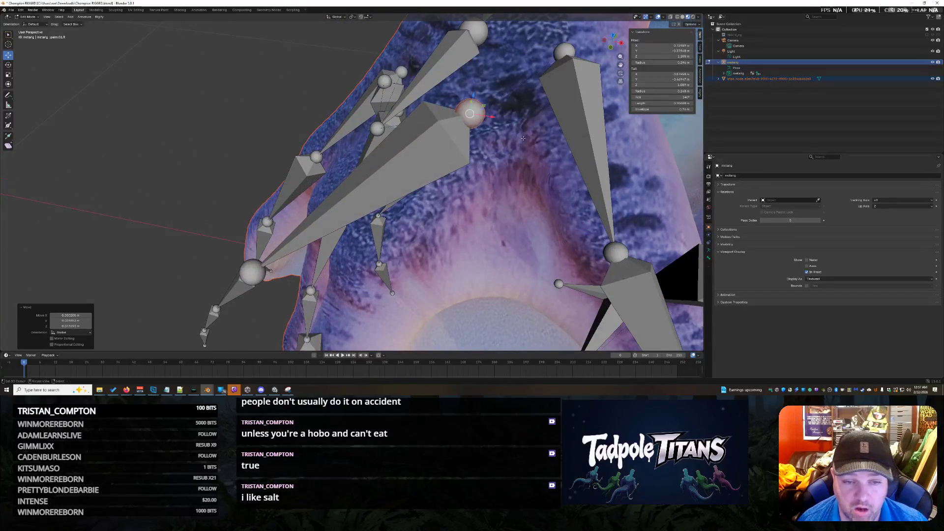
pyautogui.scroll(-4, 523, 138)
pyautogui.moveTo(523, 138); pyautogui.dragTo(591, 184, button='middle')
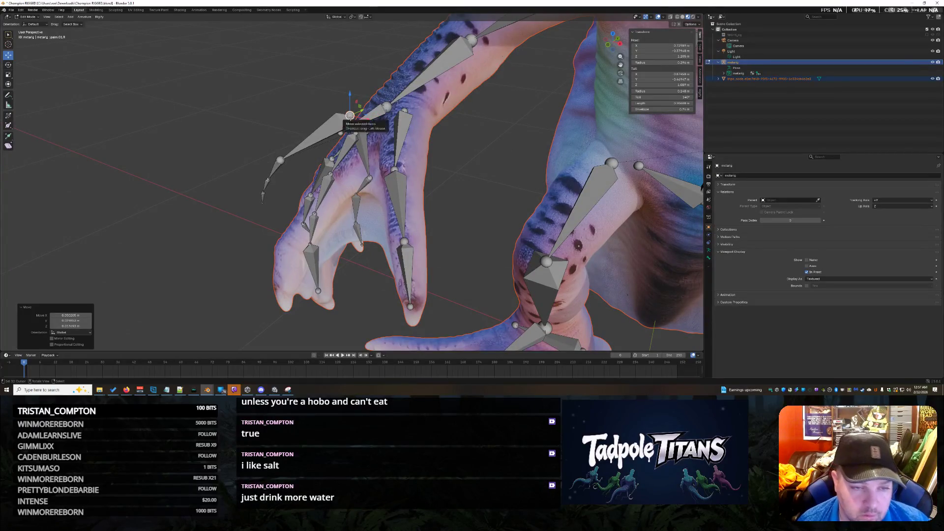
pyautogui.moveTo(349, 116); pyautogui.dragTo(373, 126)
pyautogui.moveTo(419, 144); pyautogui.dragTo(509, 167, button='middle')
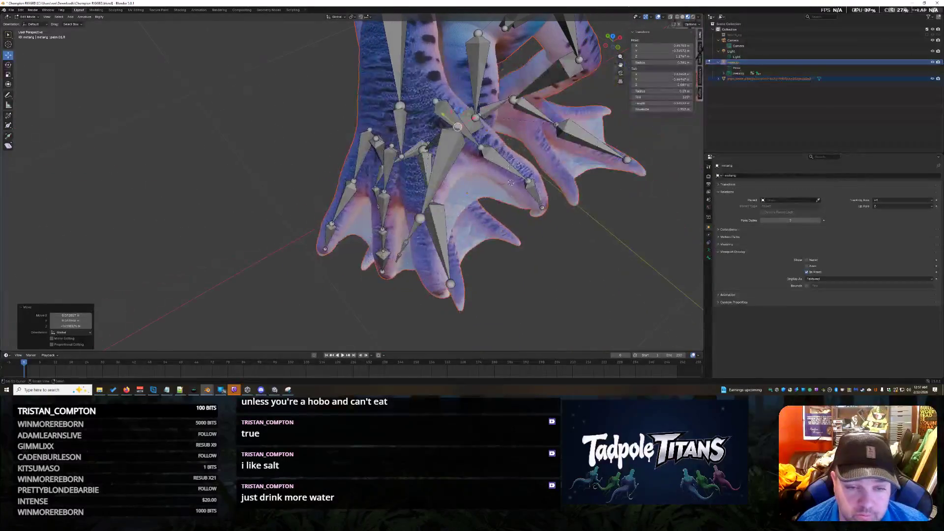
pyautogui.moveTo(482, 117); pyautogui.dragTo(424, 145)
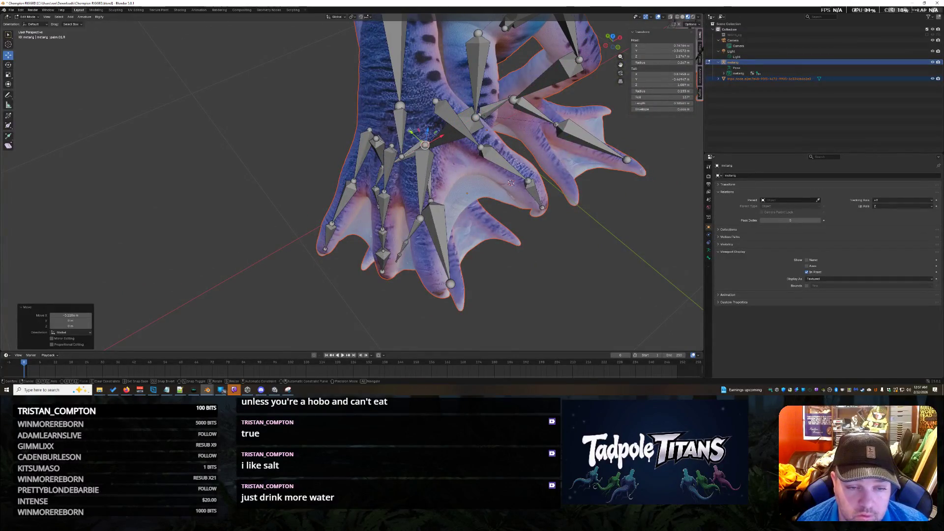
pyautogui.moveTo(511, 183); pyautogui.dragTo(475, 189, button='middle')
pyautogui.scroll(3, 482, 198)
# Lower the joint with a Z-locked move and nudge the bone head, then review the claws
pyautogui.press('g')
pyautogui.press('z')
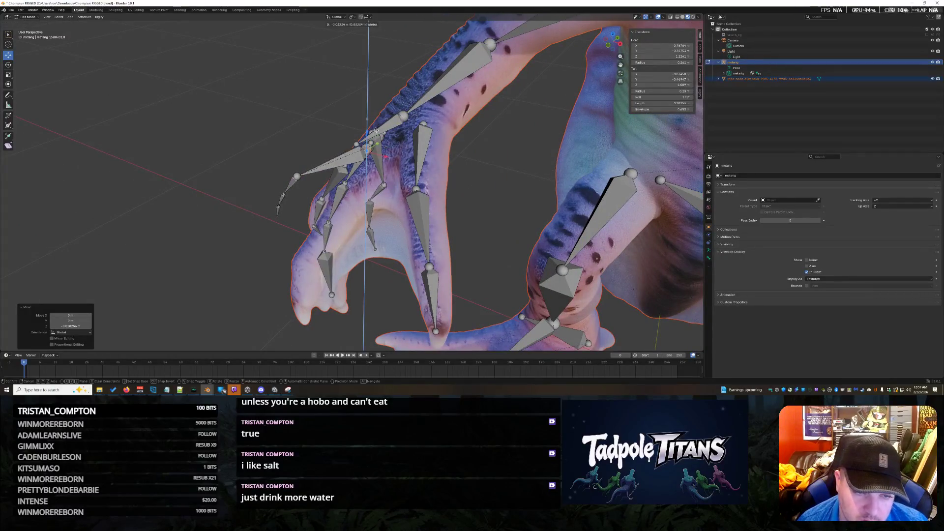
pyautogui.click(393, 152)
pyautogui.moveTo(393, 152)
pyautogui.mouseDown(button='middle')
pyautogui.moveTo(402, 199)
pyautogui.moveTo(607, 319)
pyautogui.mouseUp(button='middle')
pyautogui.press('g')
pyautogui.click(449, 139)
pyautogui.moveTo(607, 319); pyautogui.dragTo(561, 303, button='middle')
pyautogui.moveTo(399, 171)
pyautogui.mouseDown(button='middle')
pyautogui.moveTo(549, 204)
pyautogui.moveTo(529, 133)
pyautogui.mouseUp(button='middle')
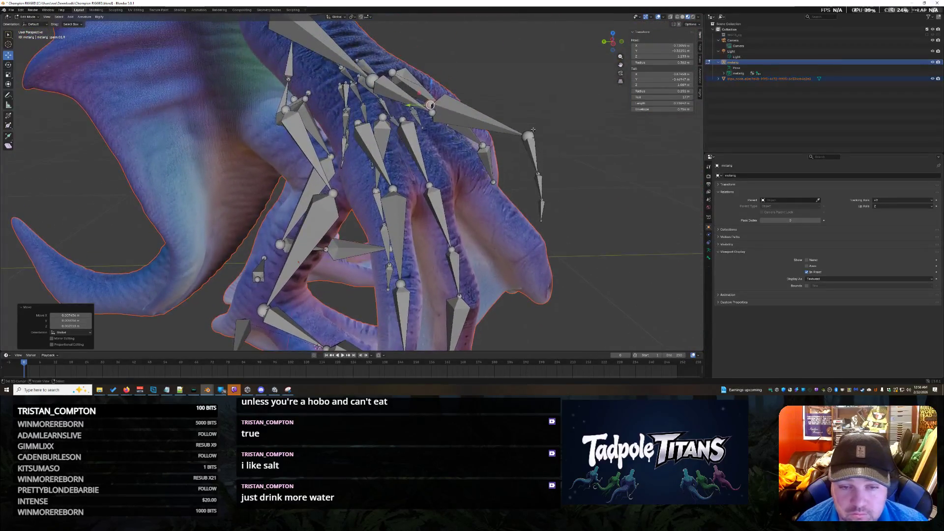
# Move the long upper finger bone down so it lies along the wing finger
pyautogui.click(476, 119)
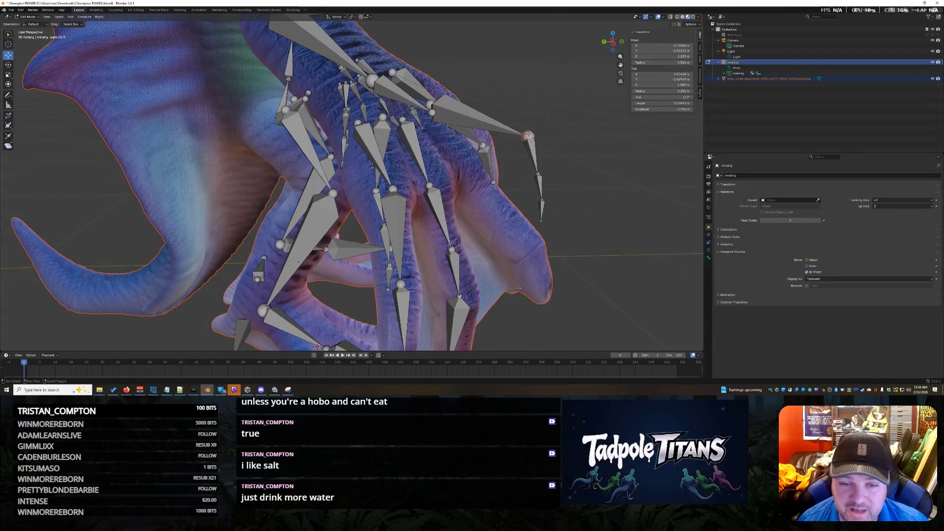
pyautogui.press('g')
pyautogui.click(467, 163)
pyautogui.press('g')
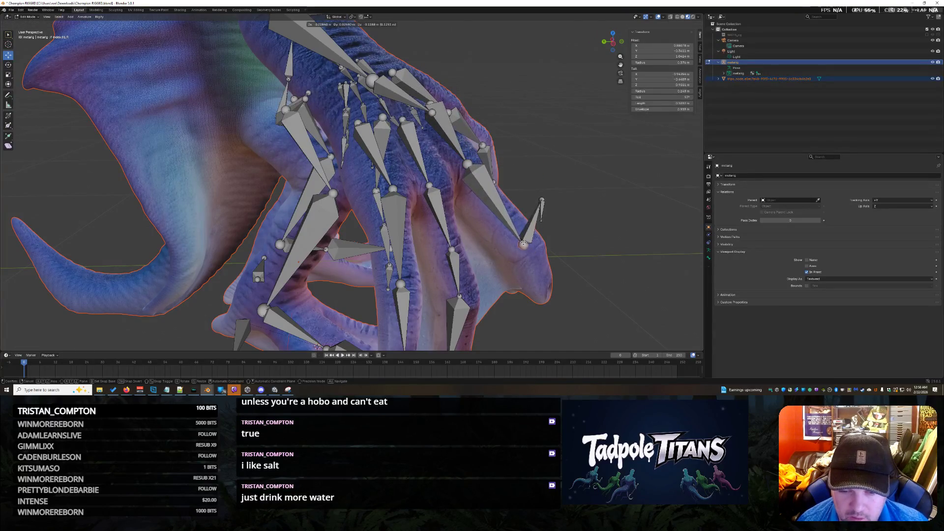
pyautogui.click(536, 204)
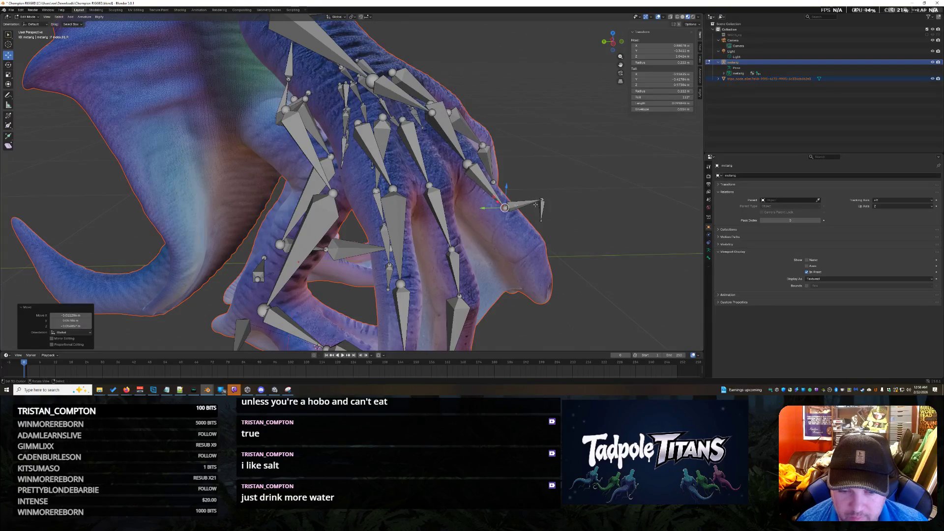
# Drop the claw-tip bone further along the finger toward the wing tip
pyautogui.press('g')
pyautogui.click(539, 252)
pyautogui.click(544, 218)
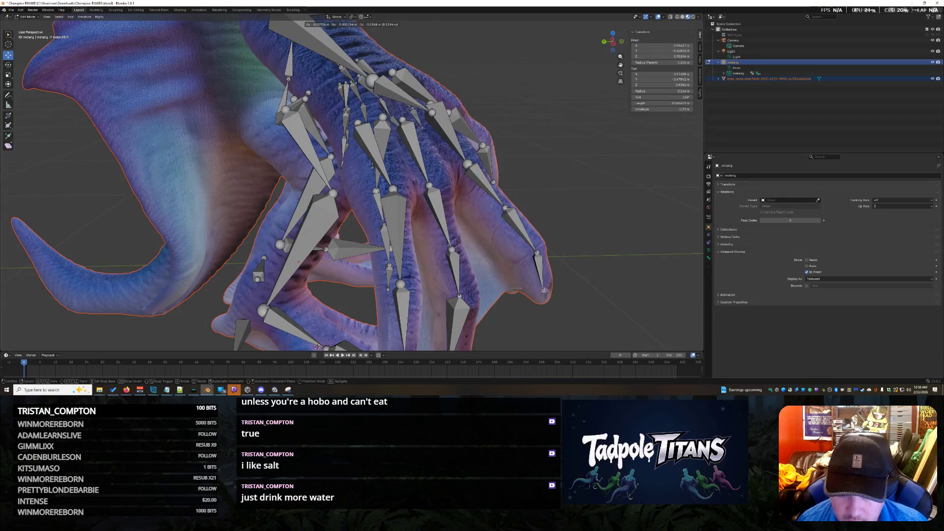
pyautogui.click(532, 285)
pyautogui.scroll(6, 532, 284)
pyautogui.moveTo(531, 285); pyautogui.dragTo(440, 156, button='middle')
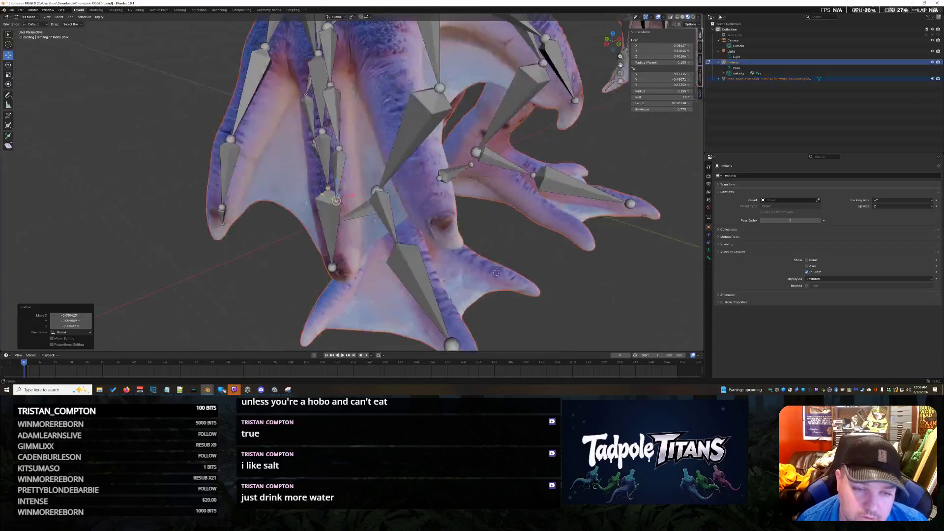
# Move the upper wing bone, then slide a toe bone sideways along the X axis
pyautogui.keyDown('shift'); pyautogui.click(328, 54); pyautogui.keyUp('shift')
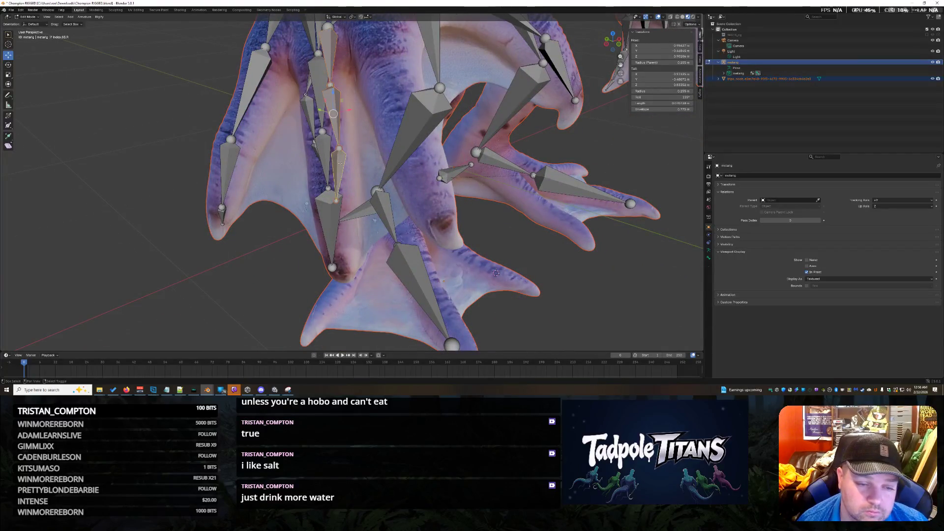
pyautogui.press('g')
pyautogui.click(490, 265)
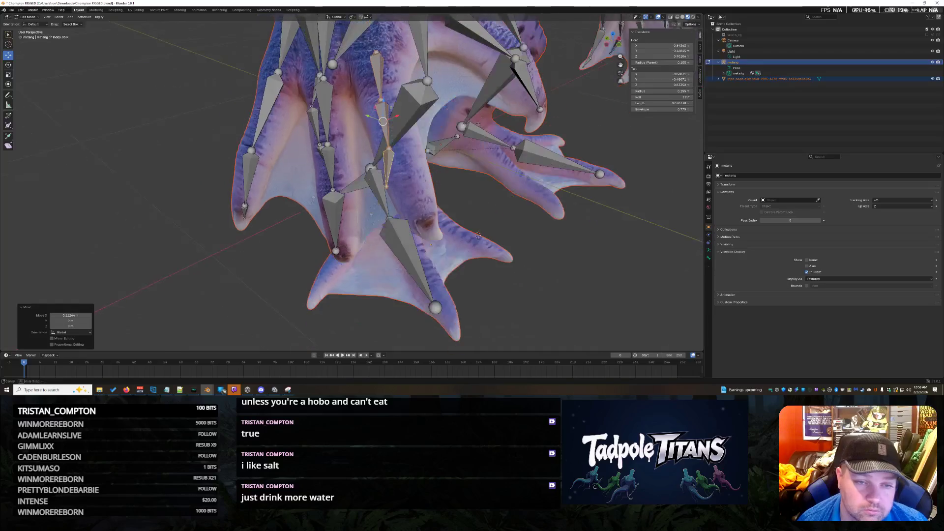
pyautogui.moveTo(491, 266); pyautogui.dragTo(473, 218, button='middle')
pyautogui.click(339, 145)
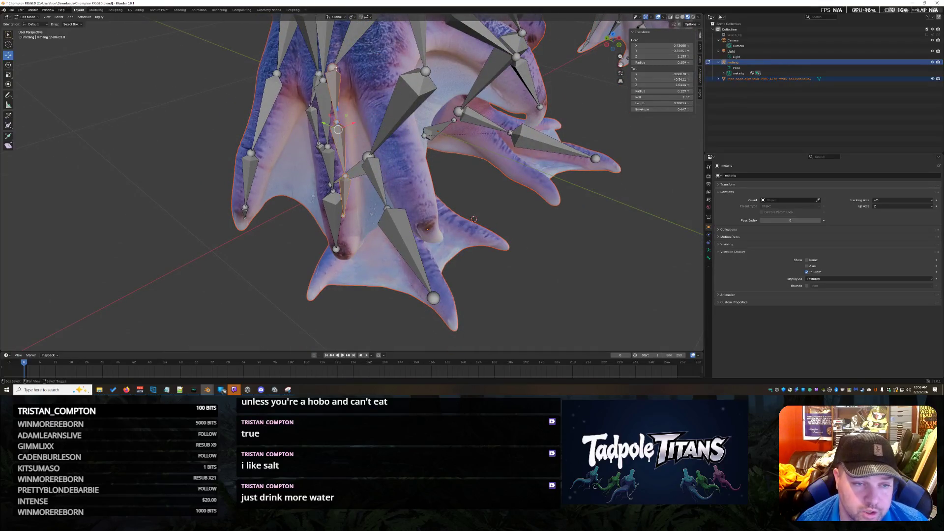
pyautogui.press('g')
pyautogui.press('x')
pyautogui.click(474, 219)
pyautogui.scroll(3, 474, 218)
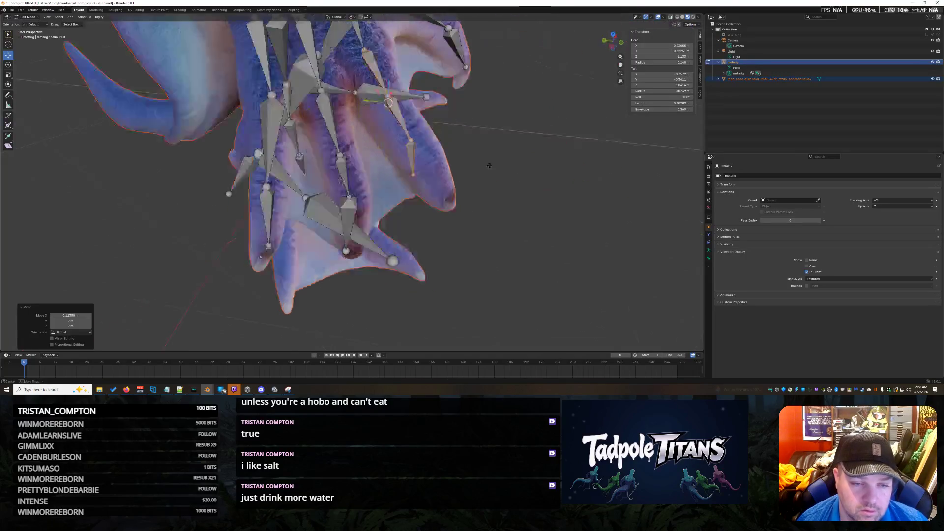
# Check the foot bones up close and undo the last adjustment on the upper bone head
pyautogui.moveTo(473, 219)
pyautogui.mouseDown(button='middle')
pyautogui.moveTo(473, 196)
pyautogui.moveTo(392, 201)
pyautogui.moveTo(442, 206)
pyautogui.mouseUp(button='middle')
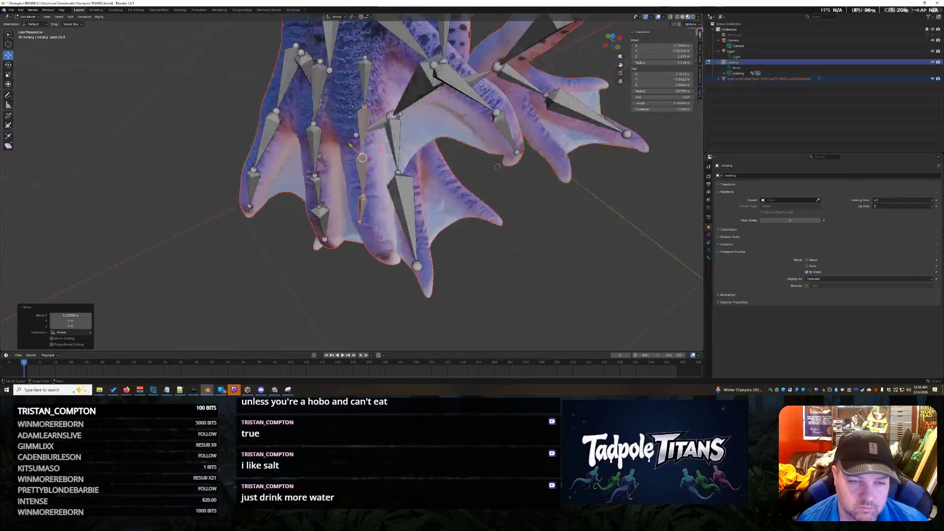
pyautogui.scroll(3, 442, 207)
pyautogui.scroll(2, 539, 208)
pyautogui.moveTo(539, 208); pyautogui.dragTo(539, 214, button='middle')
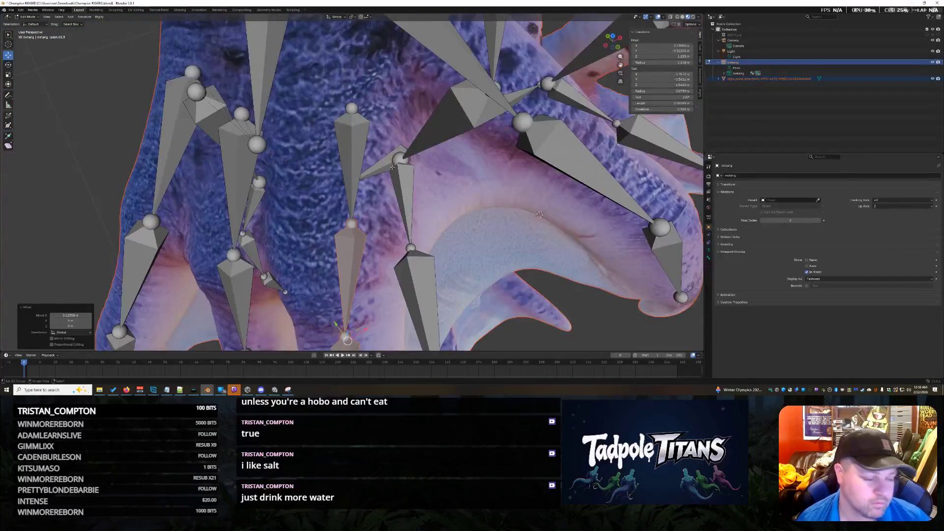
pyautogui.click(352, 109)
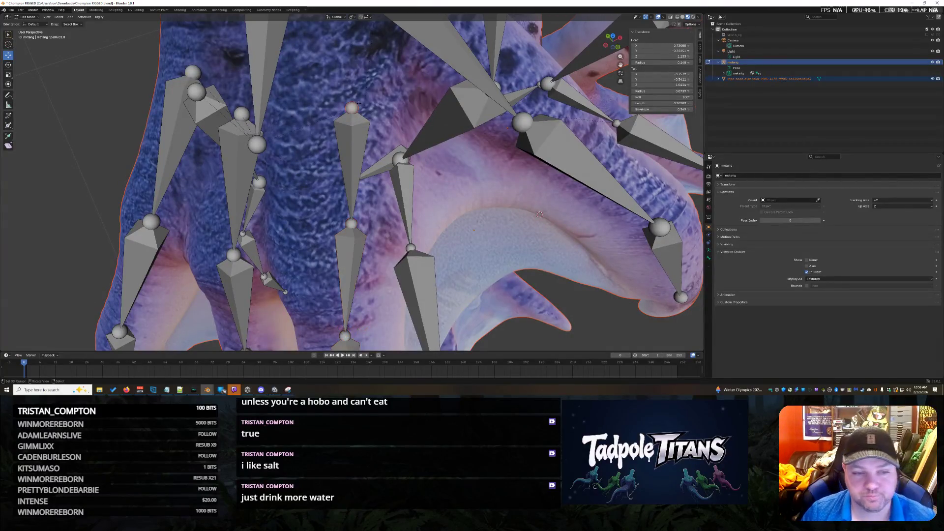
pyautogui.hotkey('ctrl', 'z')
pyautogui.moveTo(539, 215)
pyautogui.mouseDown(button='middle')
pyautogui.moveTo(417, 139)
pyautogui.moveTo(436, 187)
pyautogui.moveTo(388, 191)
pyautogui.mouseUp(button='middle')
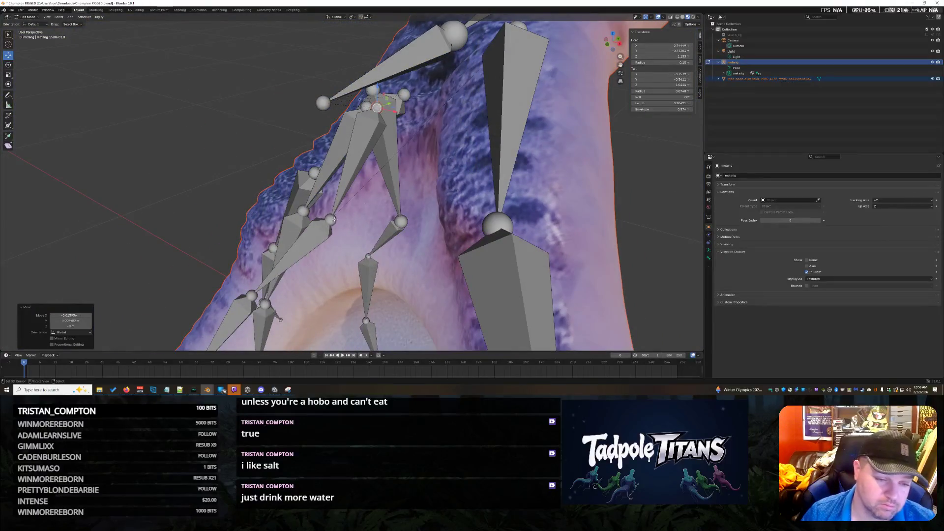
# Stretch the long diagonal bone along a toe of the webbed foot toward its tip
pyautogui.click(328, 232)
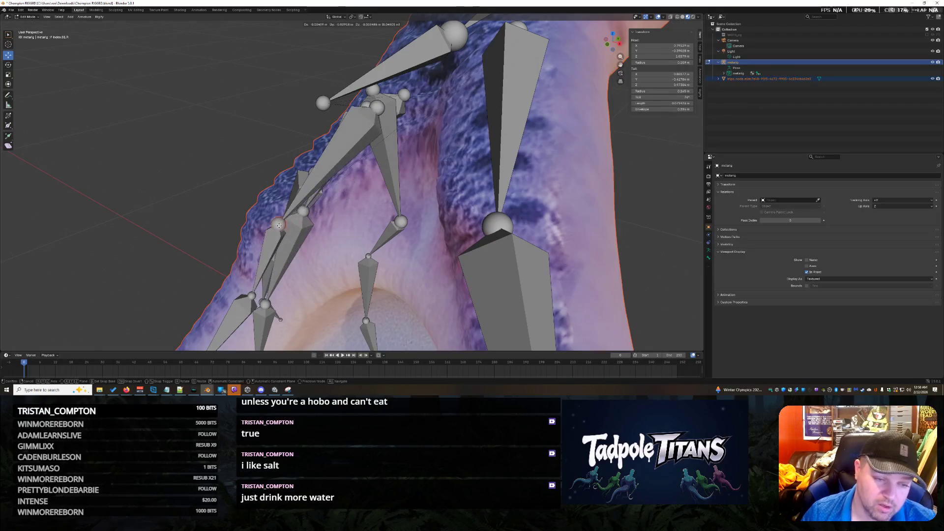
pyautogui.press('g')
pyautogui.click(279, 225)
pyautogui.moveTo(279, 225)
pyautogui.mouseDown(button='middle')
pyautogui.moveTo(452, 240)
pyautogui.moveTo(493, 150)
pyautogui.moveTo(442, 152)
pyautogui.moveTo(418, 118)
pyautogui.moveTo(468, 211)
pyautogui.moveTo(563, 318)
pyautogui.moveTo(595, 334)
pyautogui.mouseUp(button='middle')
pyautogui.keyDown('shift'); pyautogui.rightClick(333, 129); pyautogui.keyUp('shift')
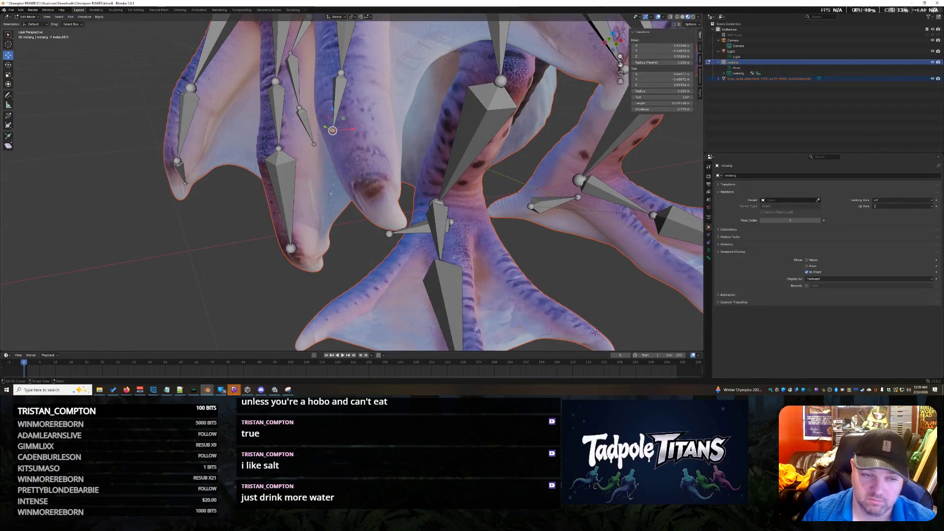
pyautogui.click(377, 198)
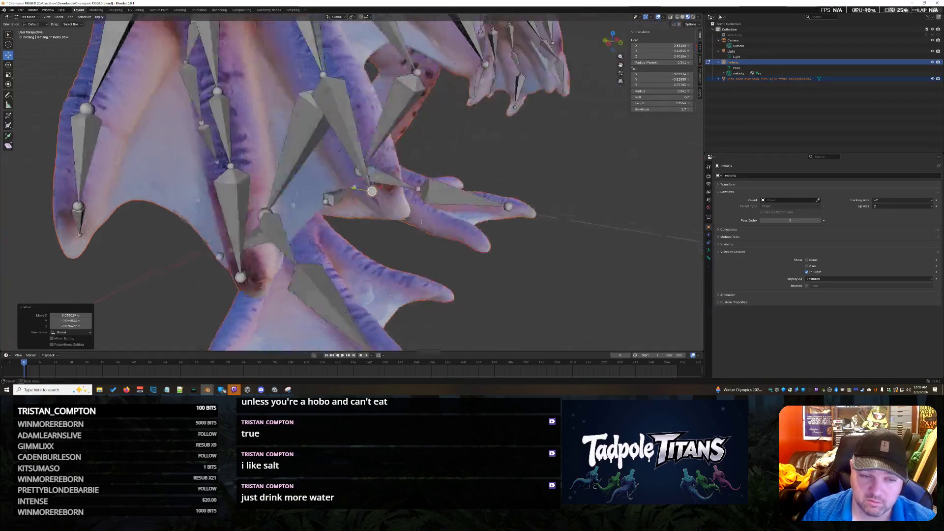
# Make final tweaks to two claw bones, one near the claw tip
pyautogui.moveTo(376, 198); pyautogui.dragTo(383, 190, button='middle')
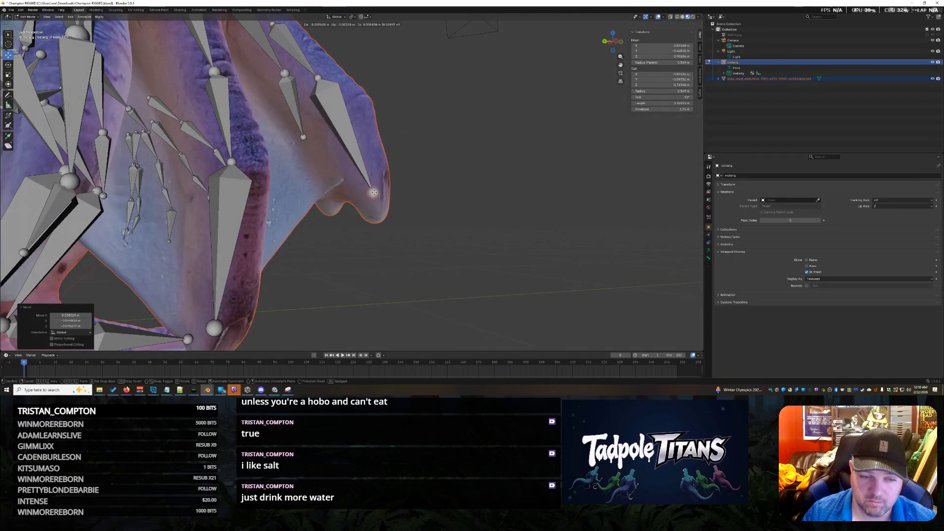
pyautogui.moveTo(458, 208)
pyautogui.mouseDown(button='middle')
pyautogui.moveTo(445, 220)
pyautogui.moveTo(414, 222)
pyautogui.mouseUp(button='middle')
pyautogui.click(310, 72)
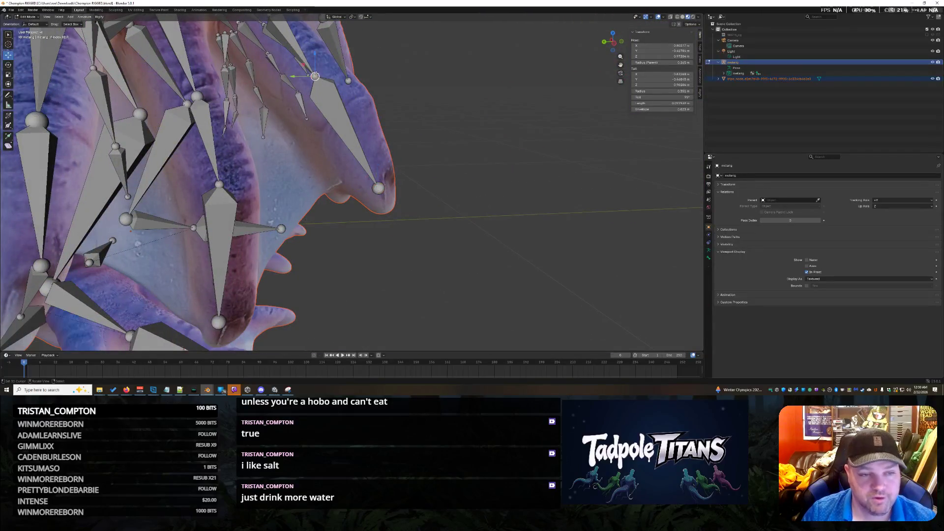
pyautogui.click(356, 98)
pyautogui.moveTo(356, 98)
pyautogui.mouseDown(button='middle')
pyautogui.moveTo(548, 136)
pyautogui.moveTo(488, 164)
pyautogui.mouseUp(button='middle')
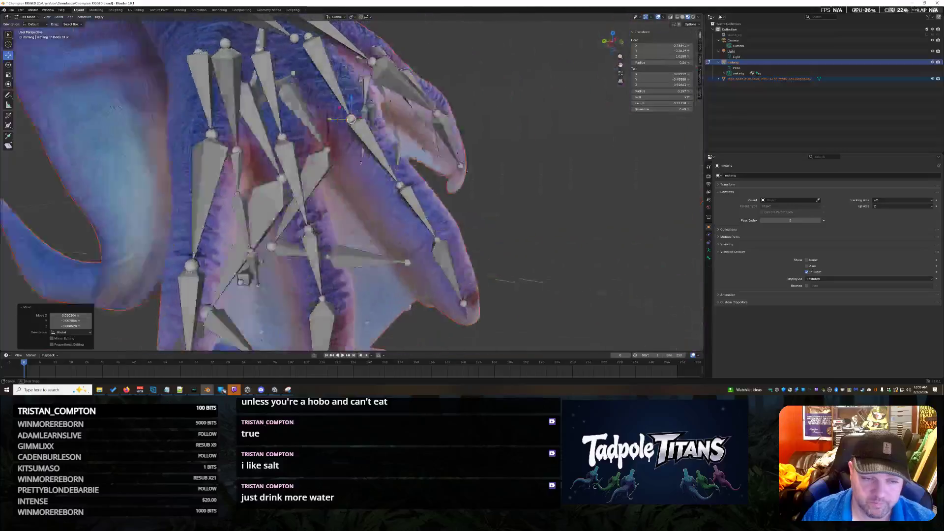
pyautogui.click(407, 178)
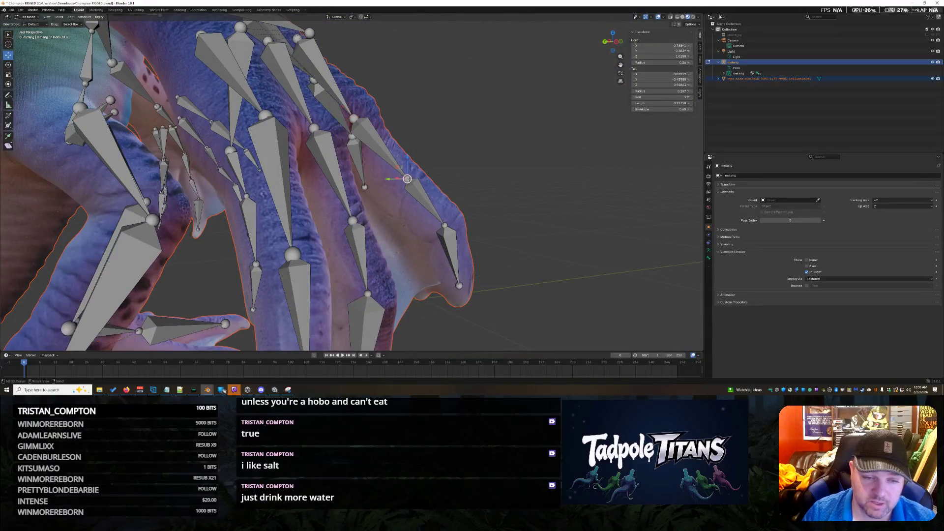
pyautogui.press('g')
pyautogui.click(423, 207)
pyautogui.moveTo(423, 206)
pyautogui.mouseDown(button='middle')
pyautogui.moveTo(621, 263)
pyautogui.moveTo(570, 253)
pyautogui.moveTo(512, 222)
pyautogui.moveTo(565, 235)
pyautogui.moveTo(401, 232)
pyautogui.moveTo(384, 122)
pyautogui.mouseUp(button='middle')
pyautogui.scroll(2, 383, 122)
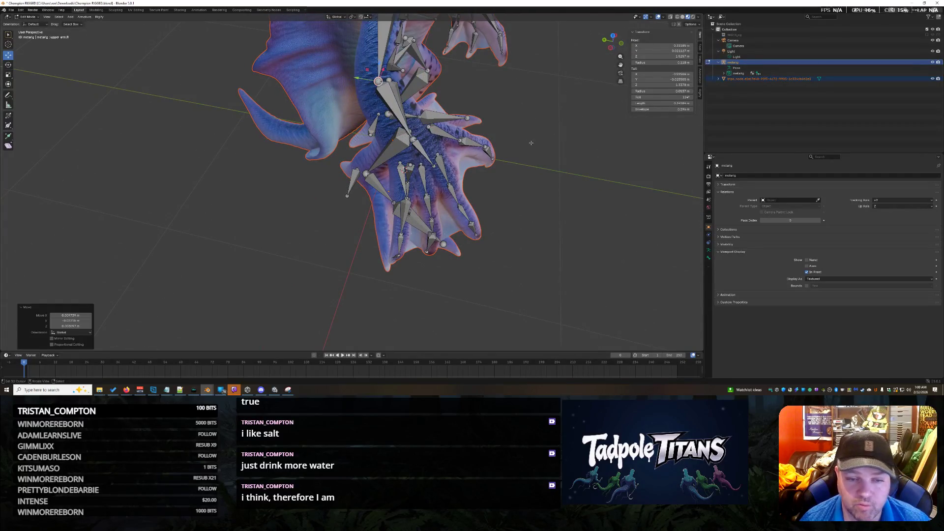
# Review the whole creature from front and side and save the scene with Ctrl+S
pyautogui.moveTo(378, 80)
pyautogui.mouseDown(button='middle')
pyautogui.moveTo(554, 201)
pyautogui.moveTo(543, 198)
pyautogui.mouseUp(button='middle')
pyautogui.scroll(-3, 553, 200)
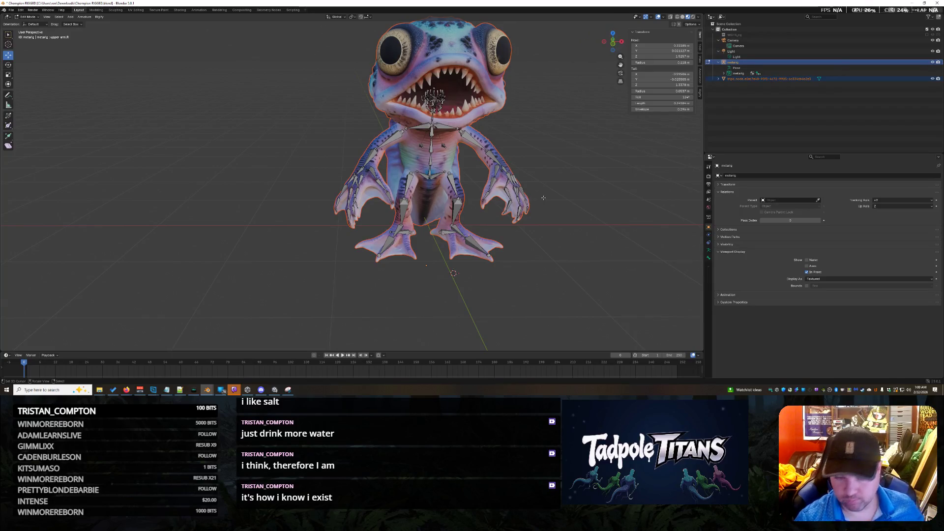
pyautogui.scroll(2, 575, 157)
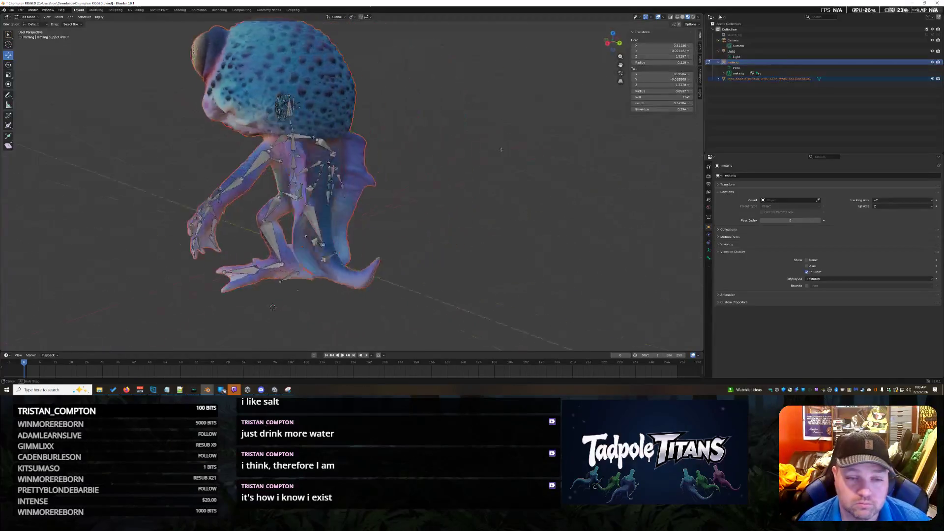
pyautogui.moveTo(575, 158)
pyautogui.mouseDown(button='middle')
pyautogui.moveTo(553, 144)
pyautogui.moveTo(581, 150)
pyautogui.moveTo(570, 169)
pyautogui.mouseUp(button='middle')
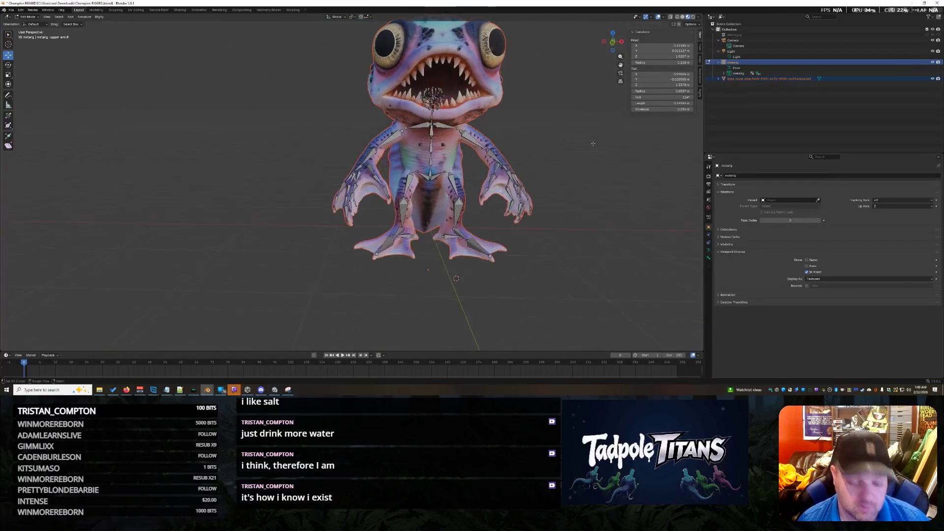
pyautogui.scroll(-2, 570, 169)
pyautogui.hotkey('ctrl', 's')
pyautogui.scroll(-2, 570, 169)
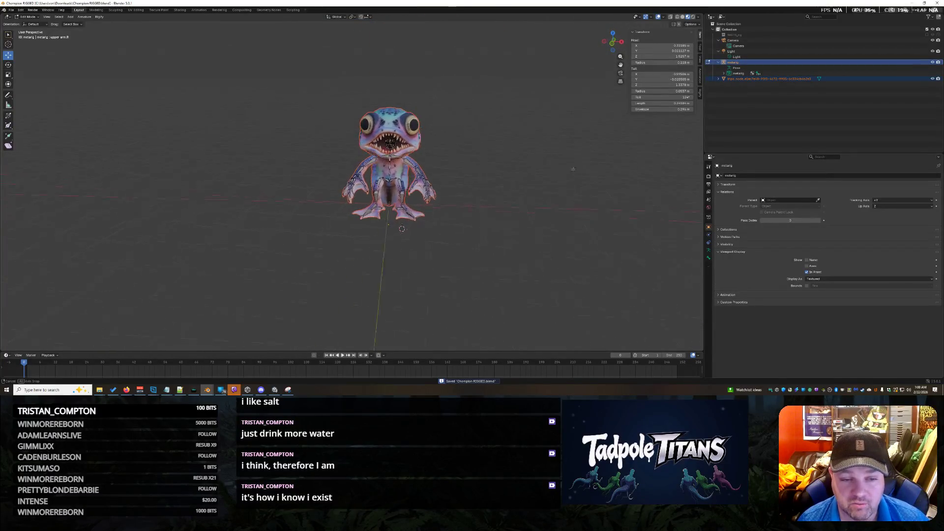
pyautogui.scroll(4, 572, 168)
pyautogui.moveTo(572, 169)
pyautogui.mouseDown(button='middle')
pyautogui.moveTo(611, 189)
pyautogui.moveTo(581, 198)
pyautogui.mouseUp(button='middle')
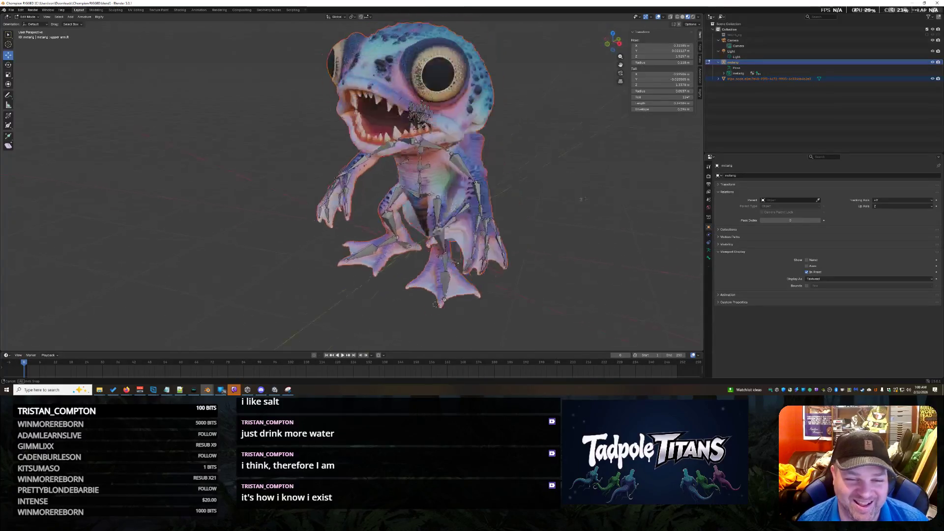
pyautogui.moveTo(581, 198); pyautogui.dragTo(574, 198, button='middle')
pyautogui.scroll(-3, 573, 198)
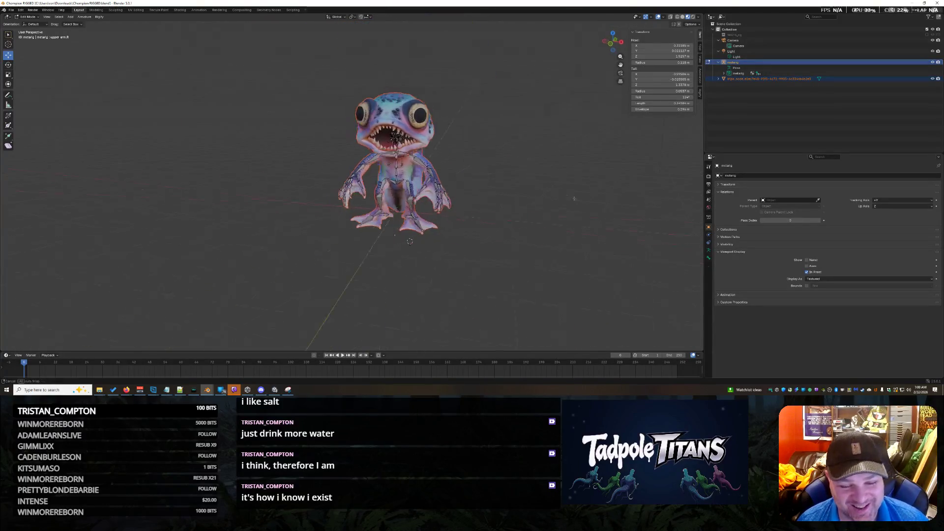
# Box-select and frame the metarig, deselecting the tripo_node mesh in the Outliner
pyautogui.moveTo(301, 76); pyautogui.dragTo(464, 235)
pyautogui.press('KP_Decimal')
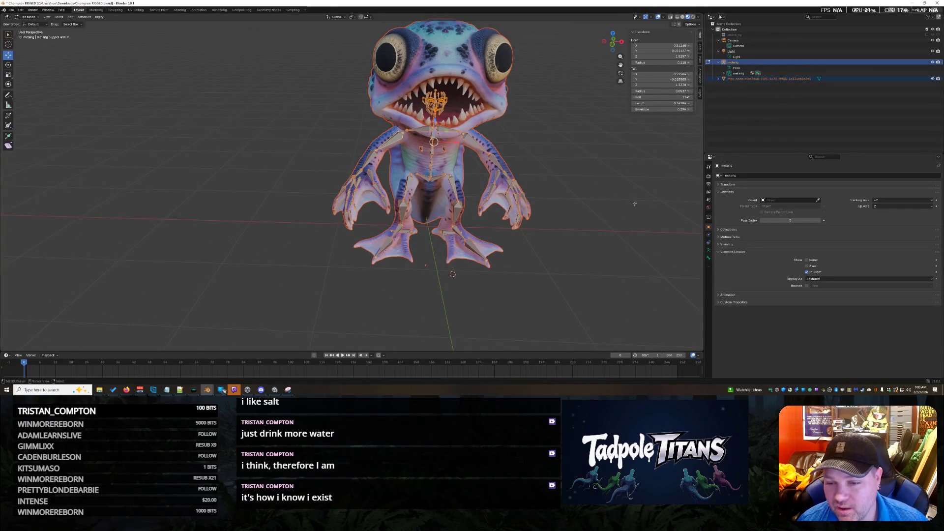
pyautogui.keyDown('ctrl'); pyautogui.click(758, 77); pyautogui.keyUp('ctrl')
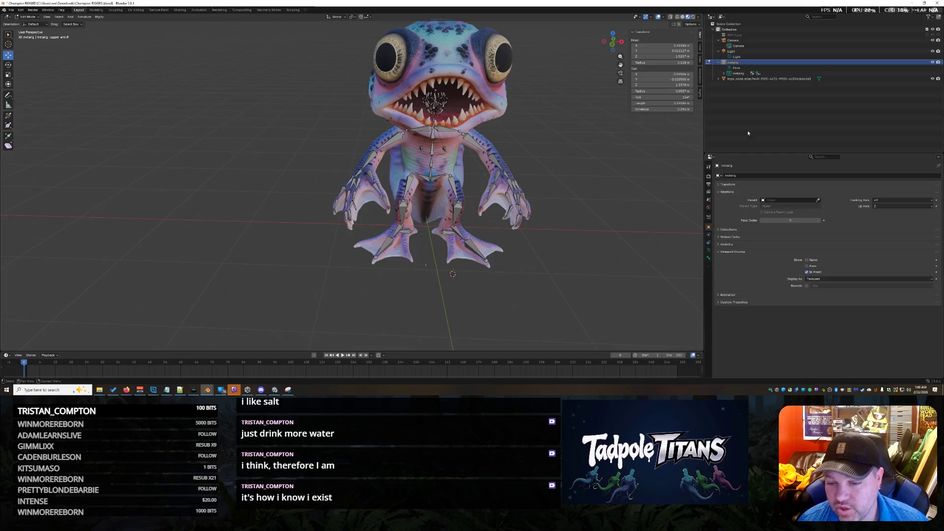
pyautogui.scroll(-2, 591, 218)
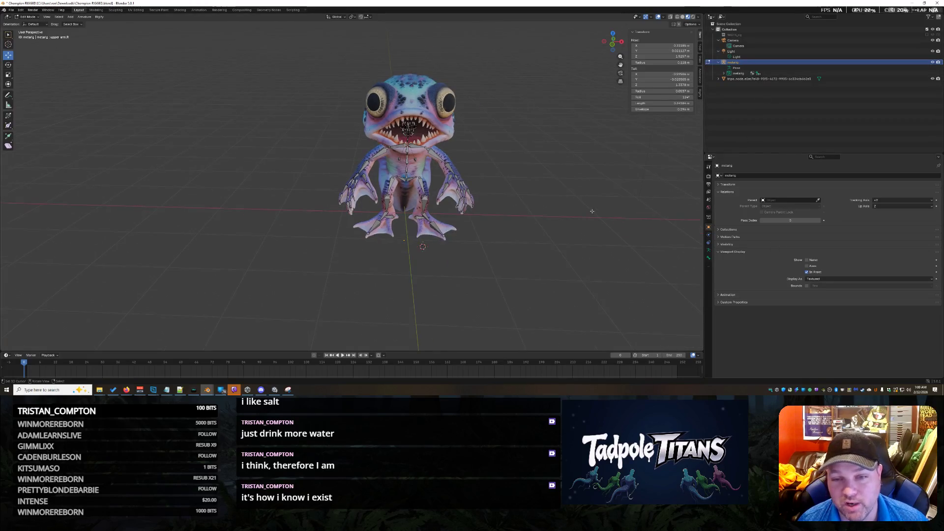
pyautogui.scroll(2, 610, 258)
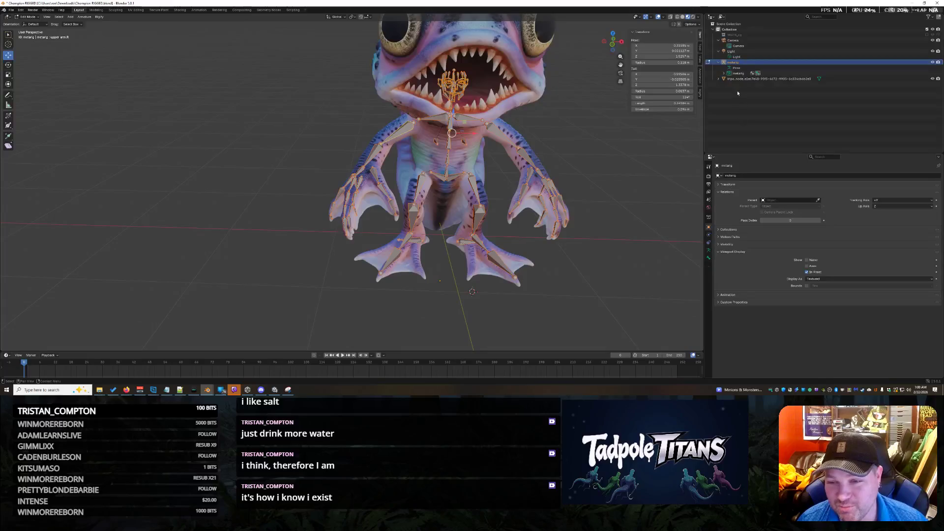
pyautogui.click(708, 256)
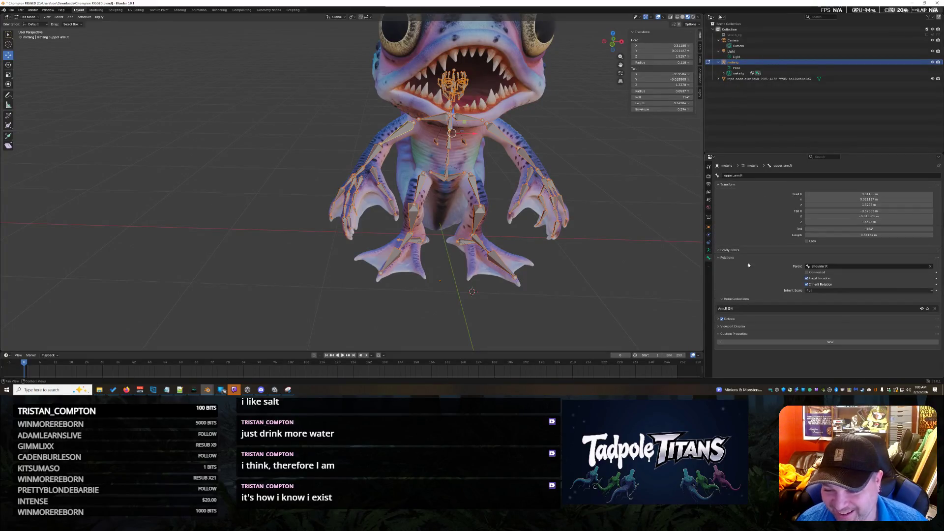
# Generate the Rigify control rig from the metarig in the Armature data properties
pyautogui.click(707, 251)
pyautogui.scroll(-3, 804, 311)
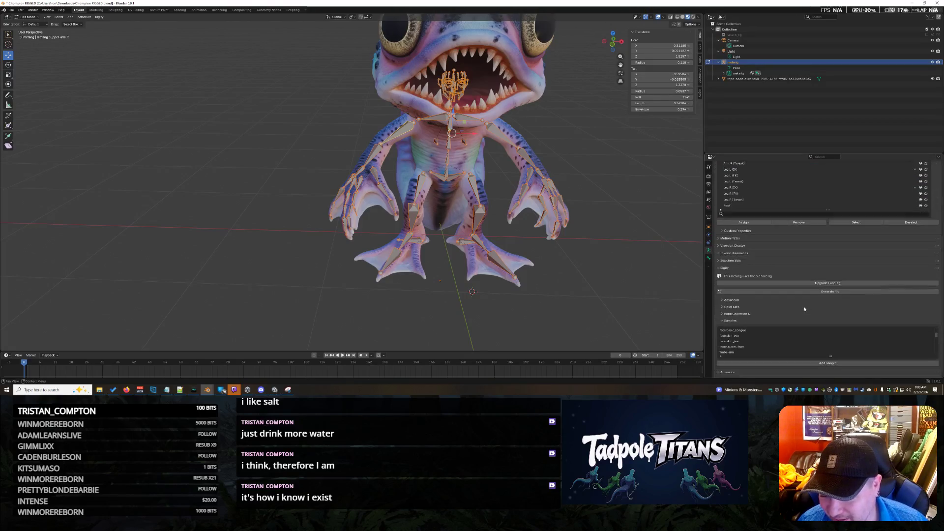
pyautogui.scroll(3, 773, 266)
pyautogui.click(726, 202)
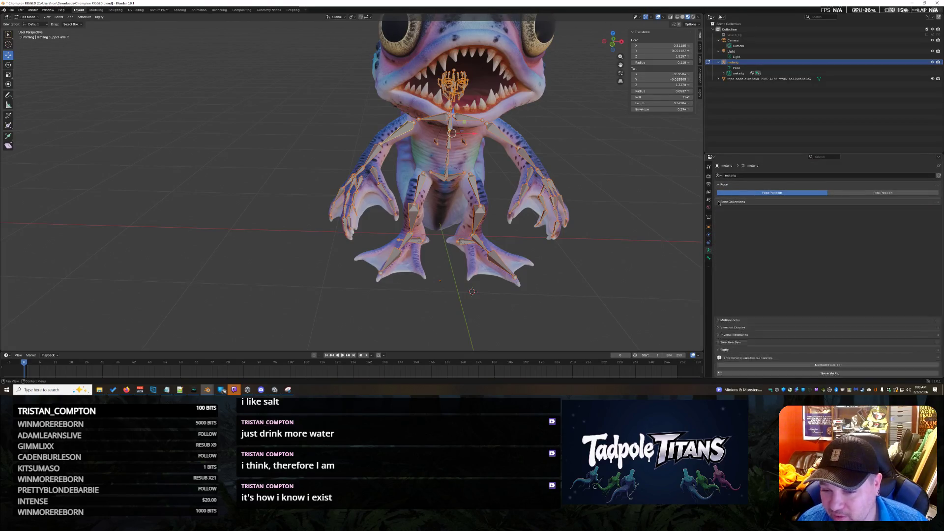
pyautogui.click(790, 255)
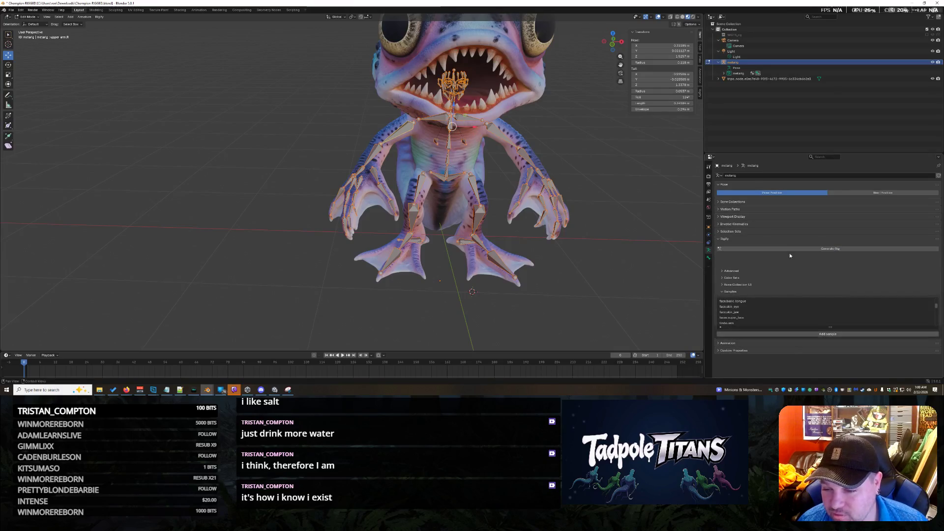
pyautogui.scroll(-3, 601, 214)
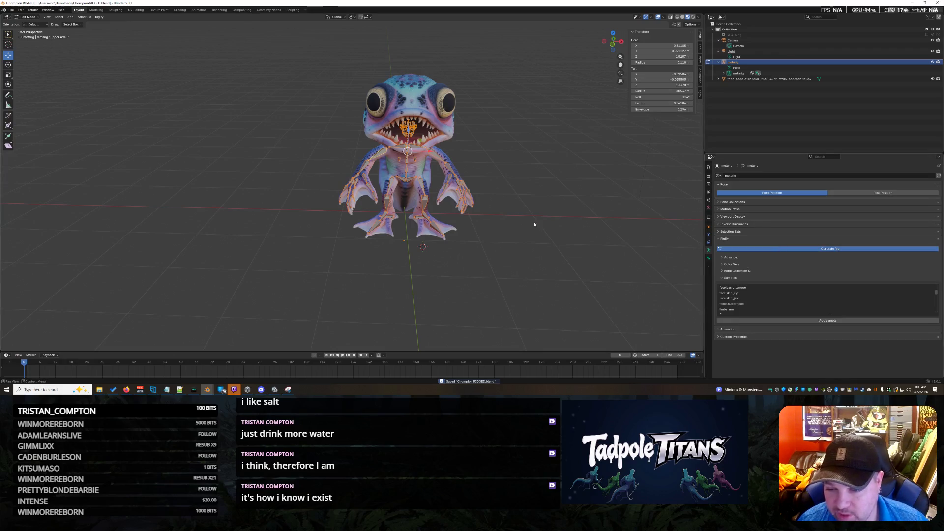
pyautogui.scroll(-3, 521, 227)
pyautogui.moveTo(522, 227)
pyautogui.mouseDown(button='middle')
pyautogui.moveTo(495, 227)
pyautogui.moveTo(587, 225)
pyautogui.moveTo(274, 222)
pyautogui.moveTo(295, 225)
pyautogui.mouseUp(button='middle')
pyautogui.scroll(4, 526, 225)
pyautogui.scroll(2, 299, 226)
pyautogui.scroll(3, 300, 227)
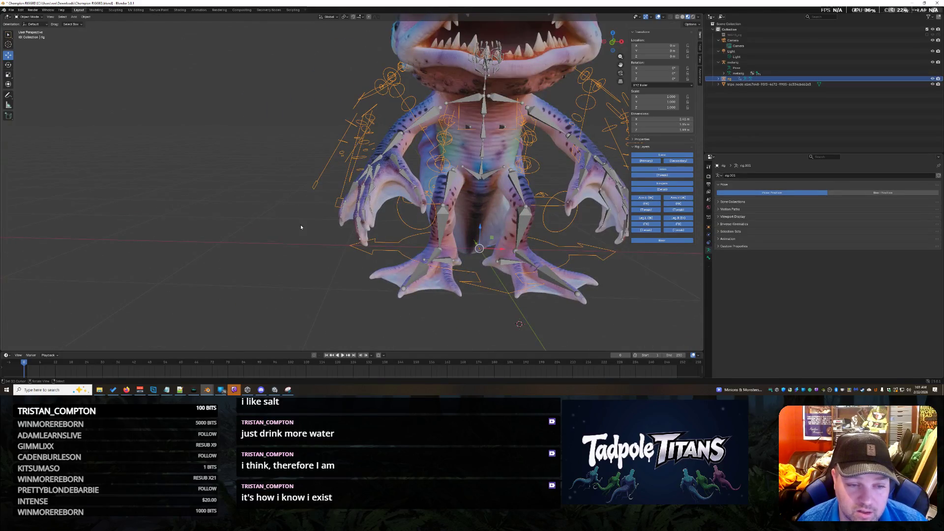
# Undo the rig generation and select all metarig bones plus the creature mesh
pyautogui.hotkey('ctrl', 'z')
pyautogui.scroll(-5, 302, 223)
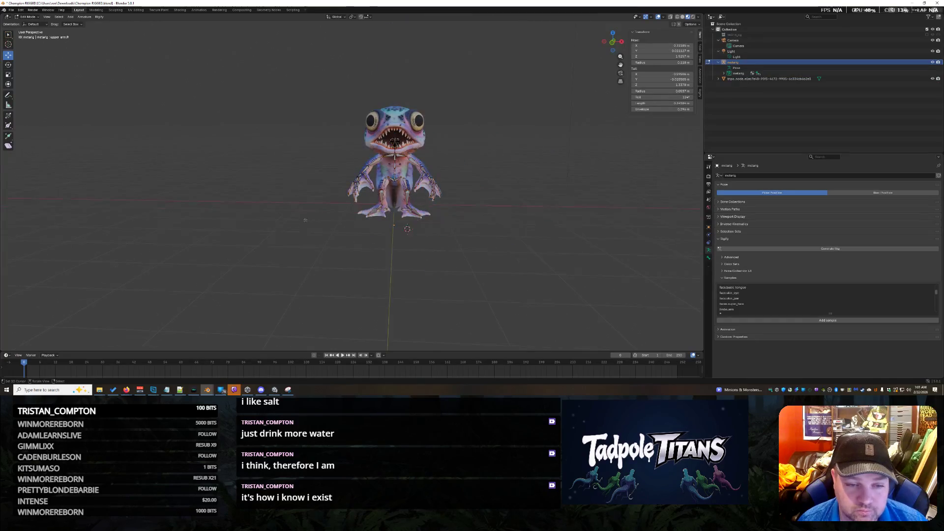
pyautogui.press('a')
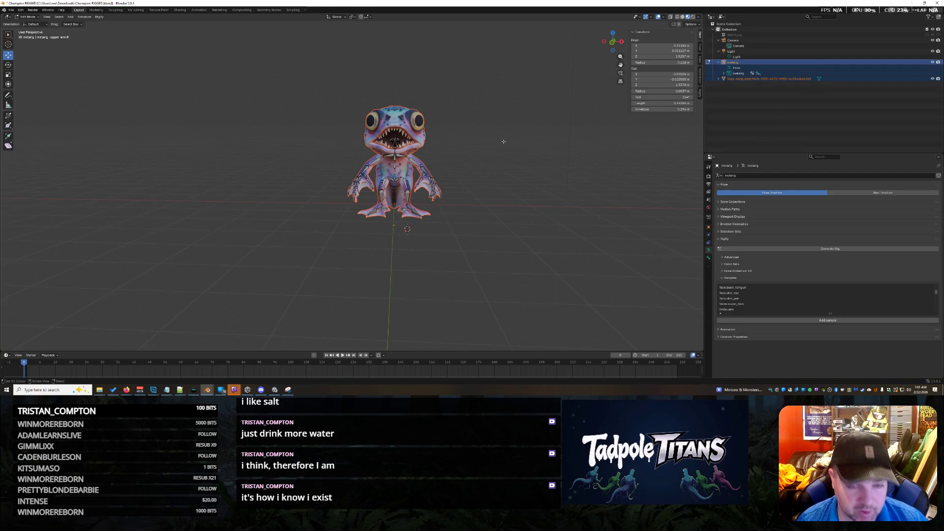
pyautogui.moveTo(439, 141); pyautogui.dragTo(444, 151, button='middle')
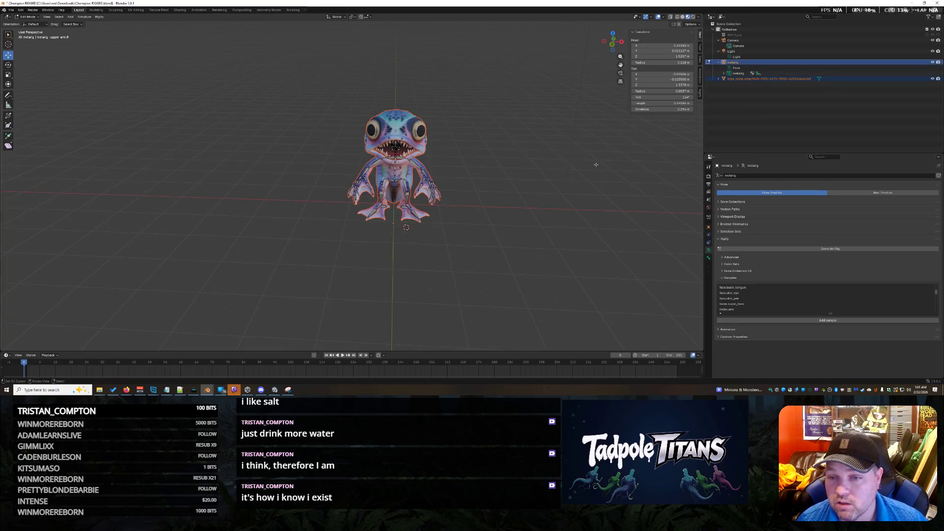
pyautogui.click(737, 78)
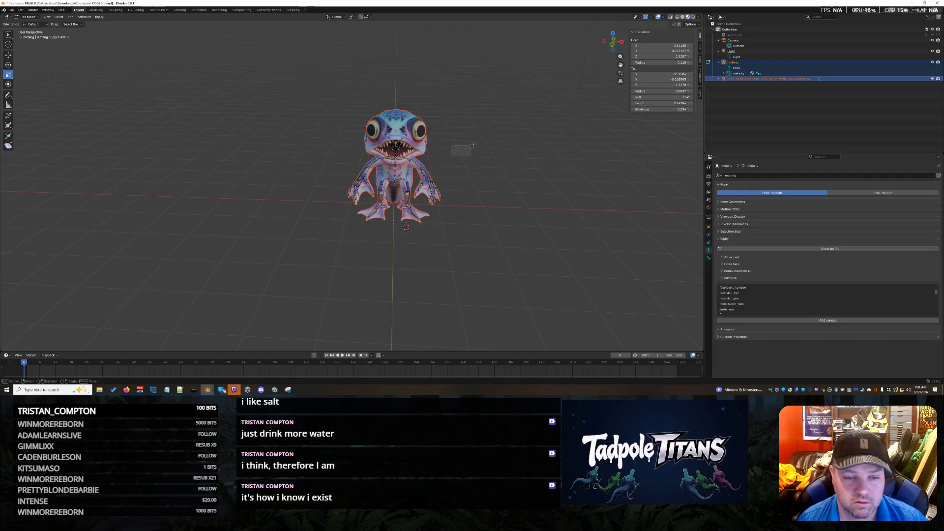
# Scale the metarig bones, then back out of the resize
pyautogui.hotkey('ctrl', 'Tab')
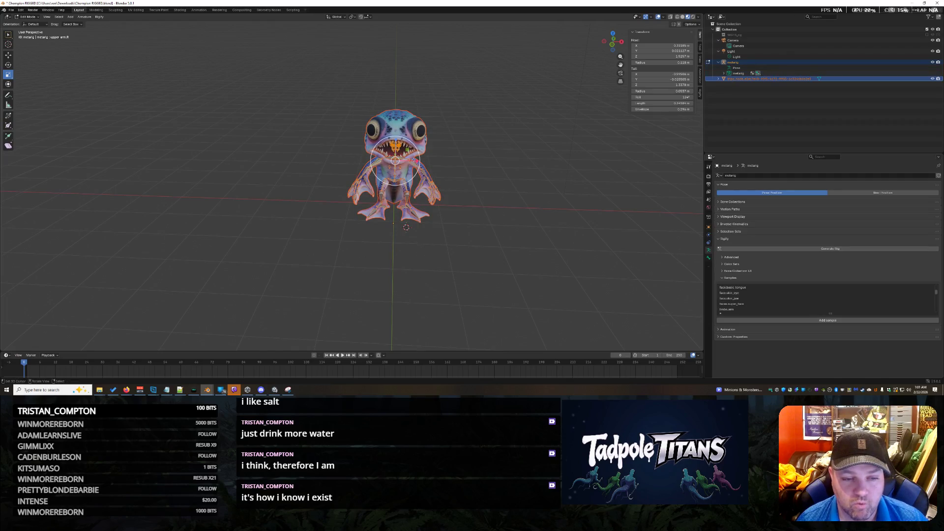
pyautogui.press('s')
pyautogui.click(406, 227)
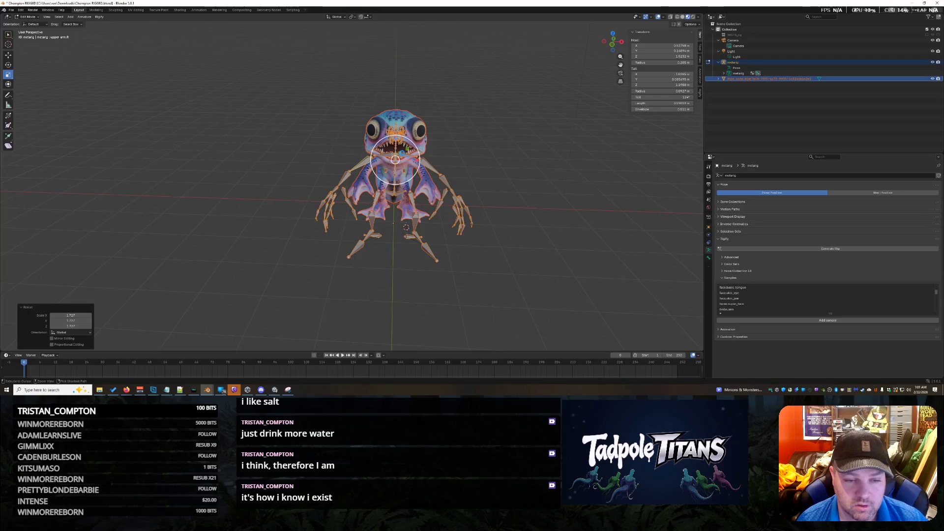
pyautogui.hotkey('ctrl', 'Tab')
pyautogui.press('h')
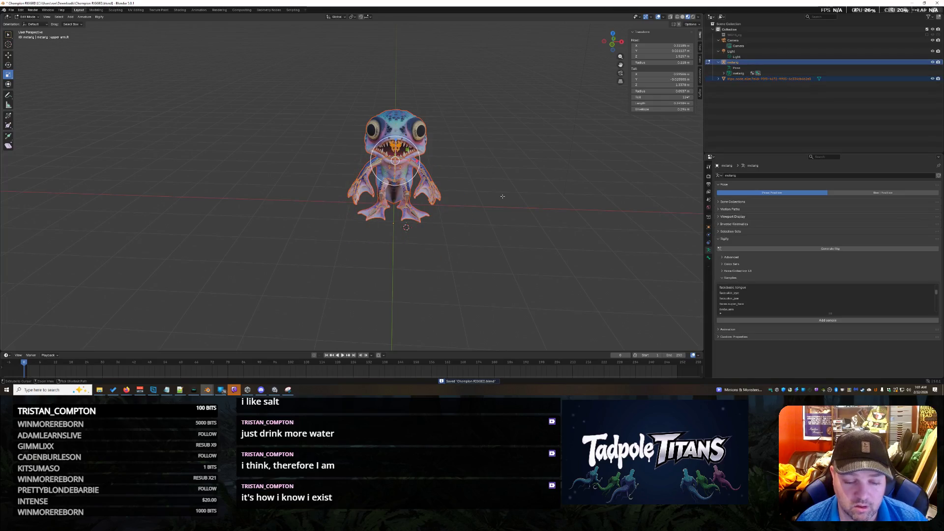
# Select the creature mesh, return to Object Mode and start scaling it
pyautogui.click(759, 78)
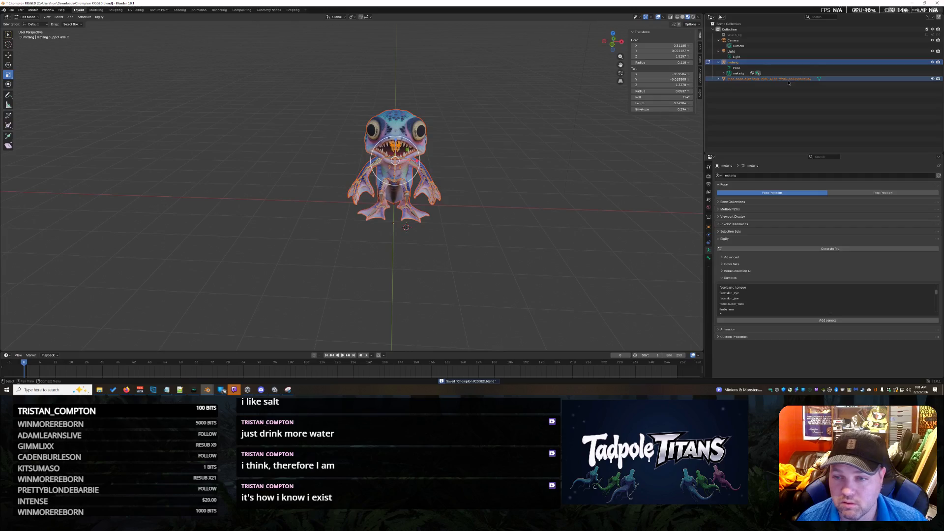
pyautogui.click(26, 24)
pyautogui.press('s')
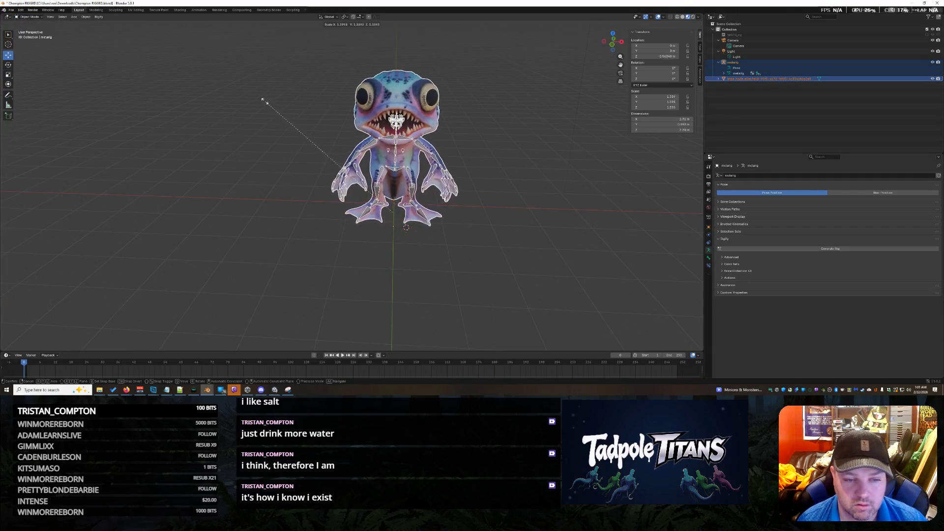
# Scale the creature and its rig up together, then bring up the Downloads folder window
pyautogui.click(200, 63)
pyautogui.click(543, 159)
pyautogui.scroll(-4, 558, 140)
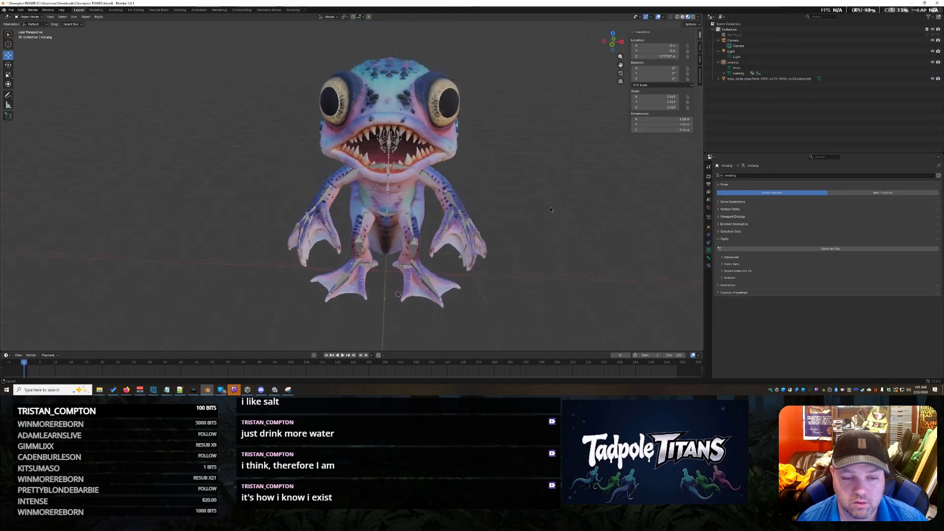
pyautogui.moveTo(263, 83); pyautogui.dragTo(501, 308)
pyautogui.press('s')
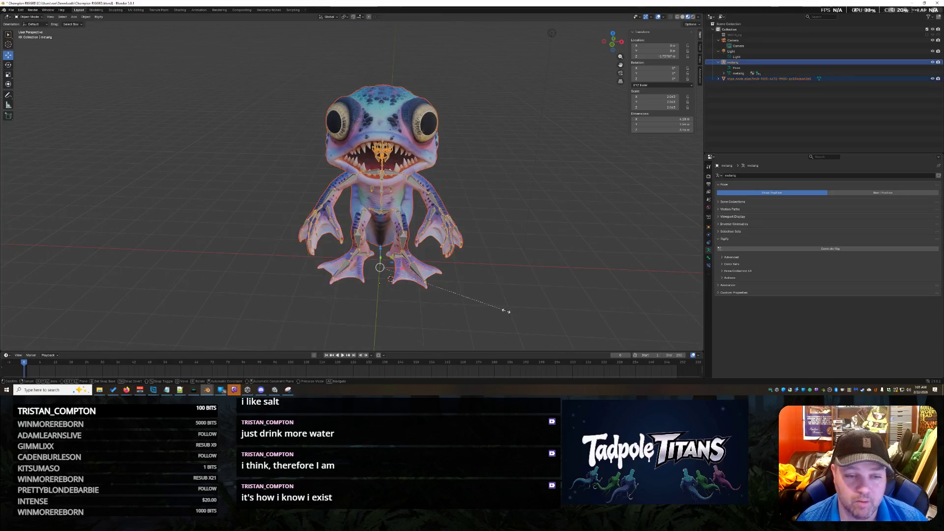
pyautogui.click(547, 287)
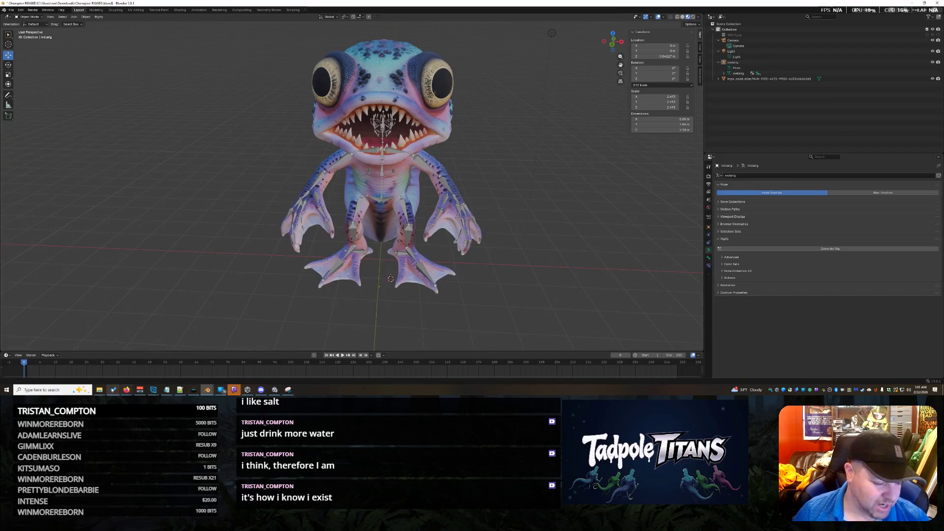
pyautogui.moveTo(99, 389)
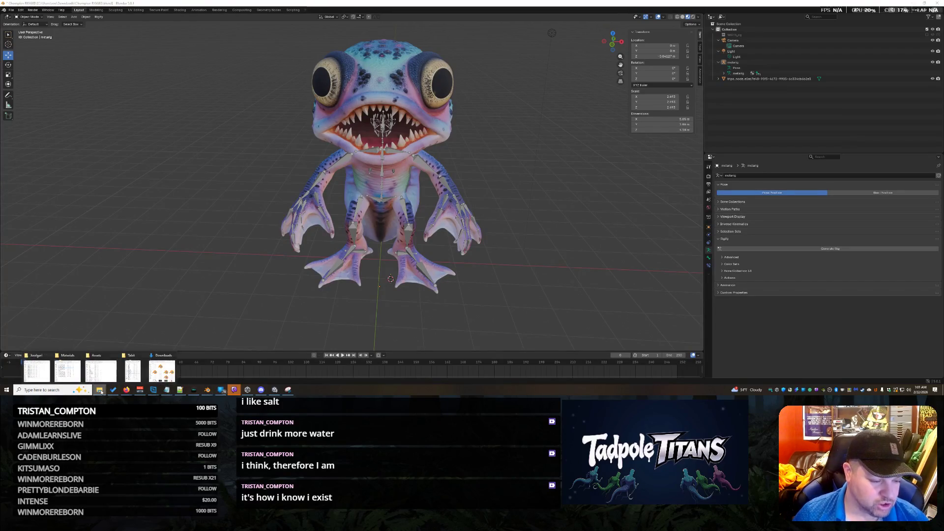
pyautogui.click(163, 369)
# Browse the Gensy RIGGED files in Downloads and open the chosen older rigged .blend in Blender
pyautogui.rightClick(408, 94)
pyautogui.press('Escape')
pyautogui.click(469, 210)
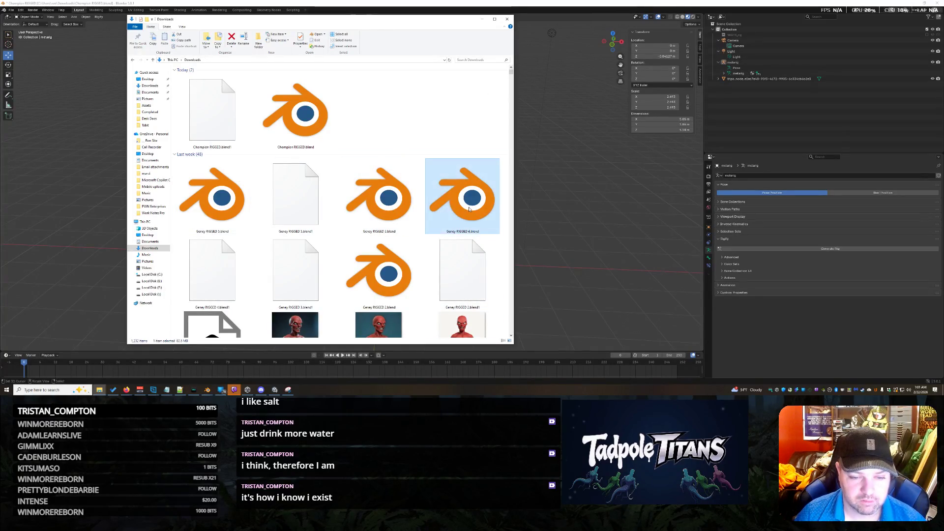
pyautogui.click(226, 214)
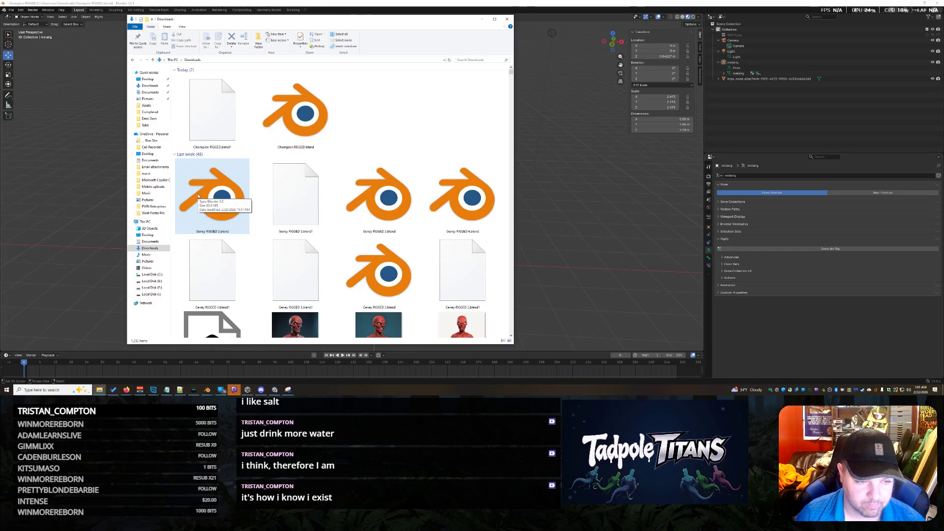
pyautogui.click(456, 210)
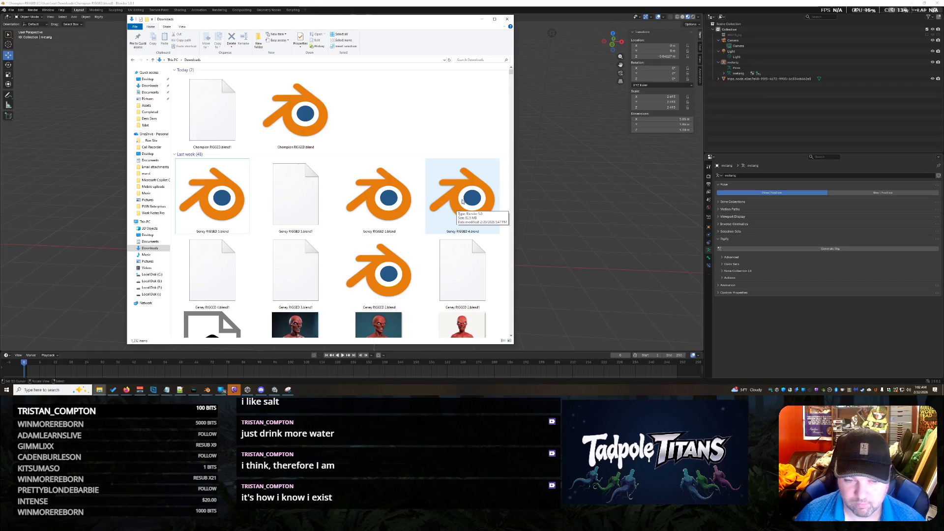
pyautogui.doubleClick(216, 195)
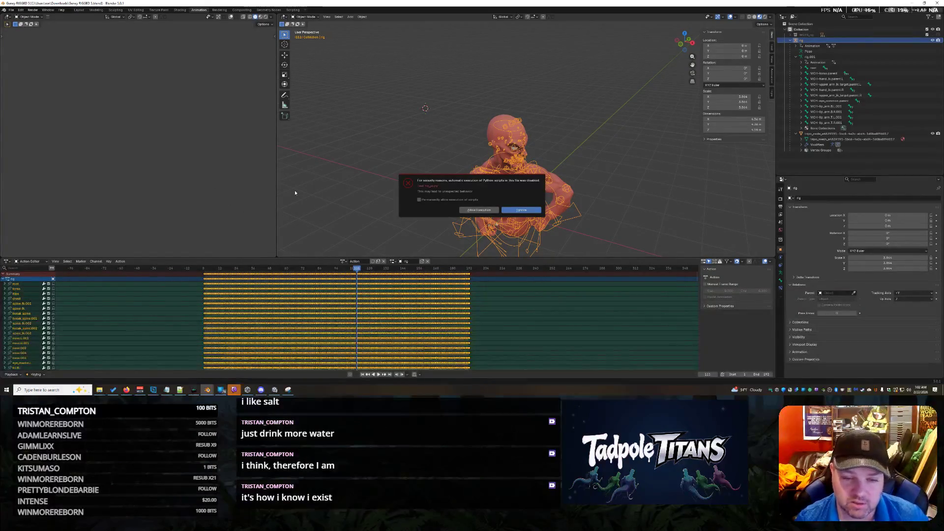
# Allow the file's scripts to run and switch to the Texture Paint workspace
pyautogui.click(466, 211)
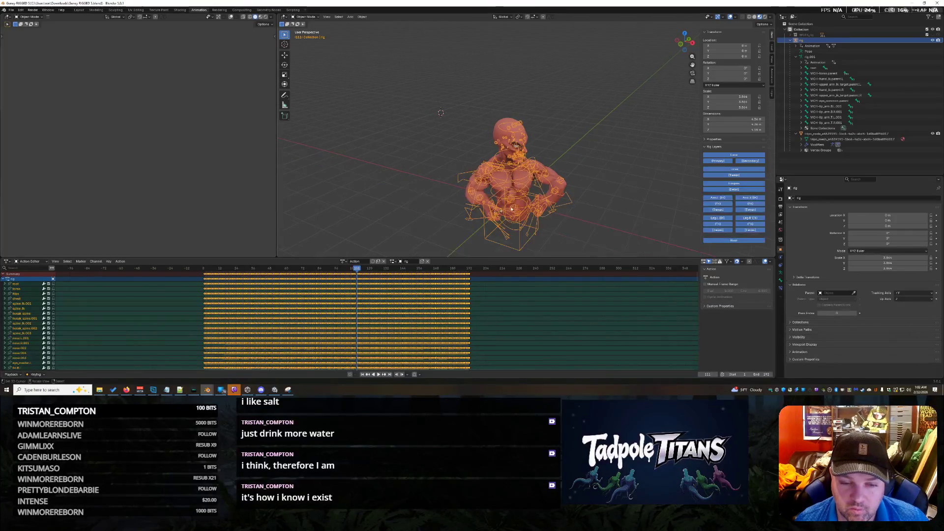
pyautogui.scroll(3, 649, 206)
pyautogui.moveTo(631, 214); pyautogui.dragTo(612, 128, button='middle')
pyautogui.scroll(-2, 525, 114)
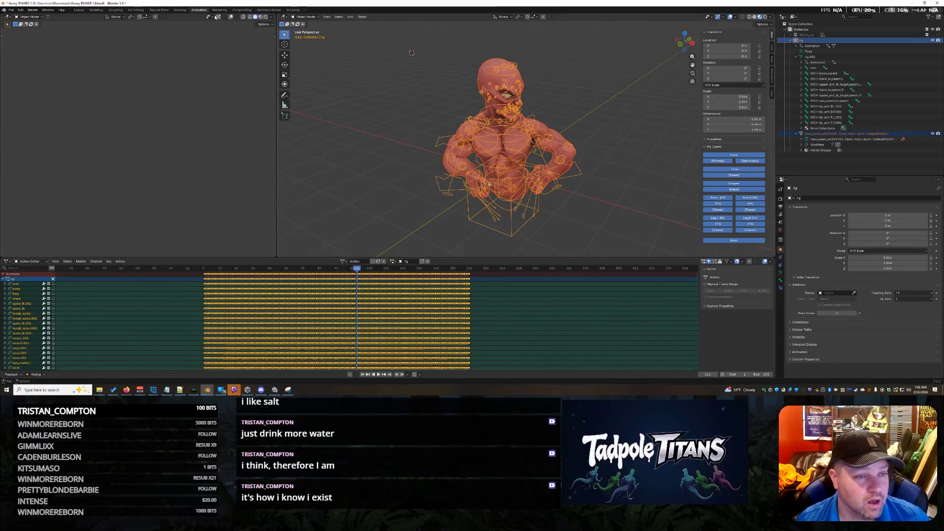
pyautogui.click(164, 9)
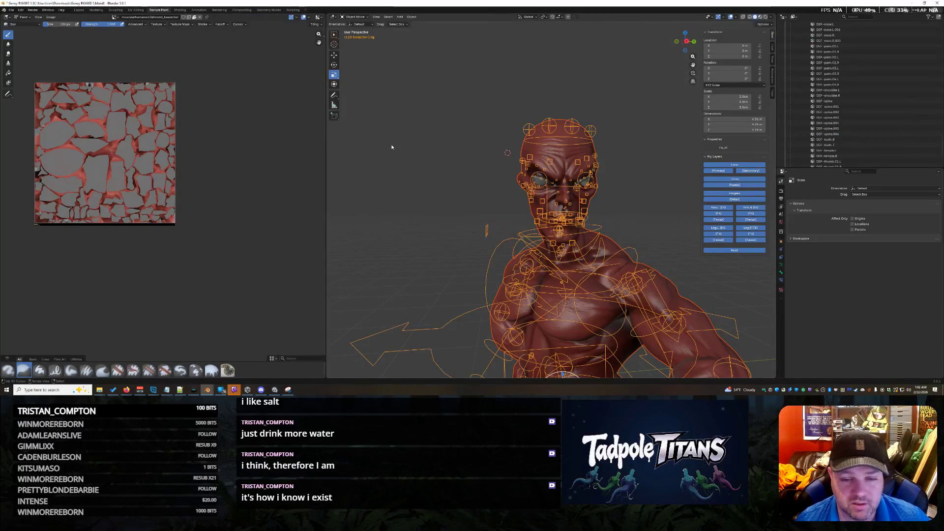
# Select the character's mesh, hide the armature in the outliner and enter Weight Paint mode
pyautogui.moveTo(392, 147); pyautogui.dragTo(419, 151, button='middle')
pyautogui.click(853, 82)
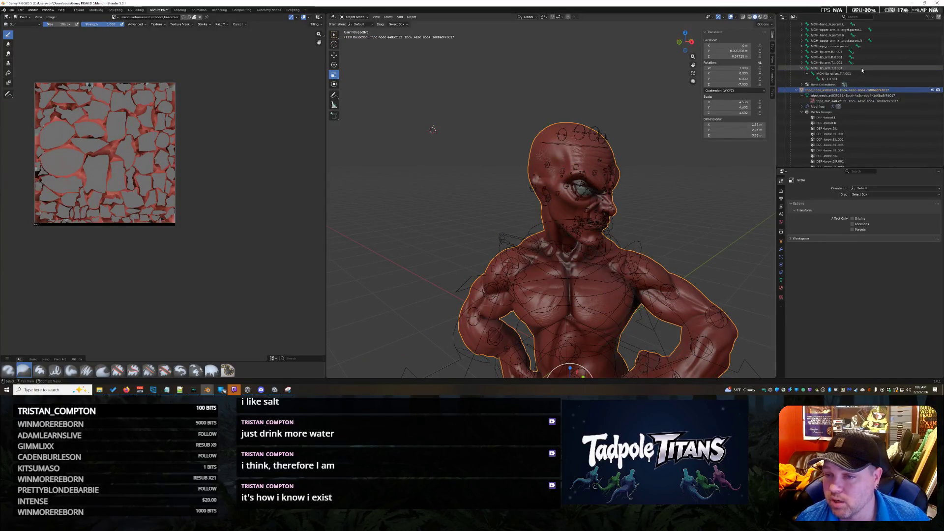
pyautogui.scroll(10, 855, 94)
pyautogui.click(892, 79)
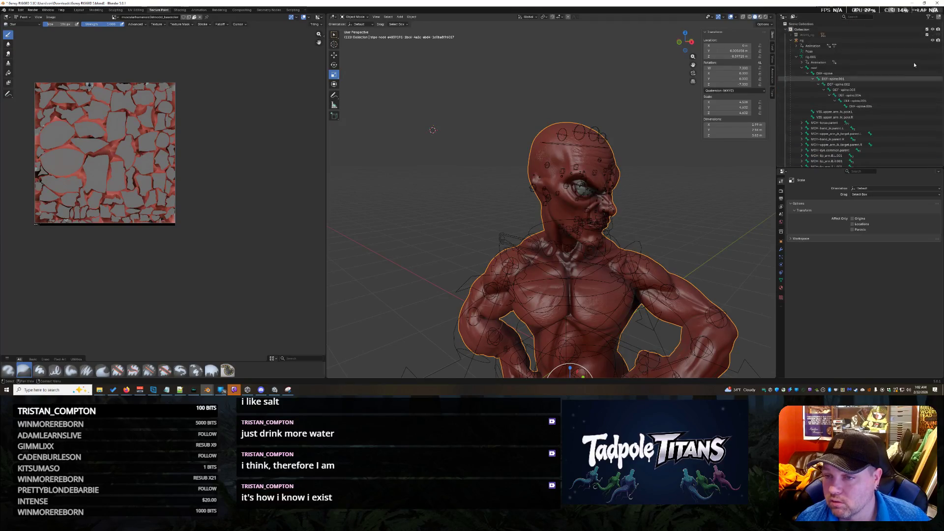
pyautogui.click(934, 40)
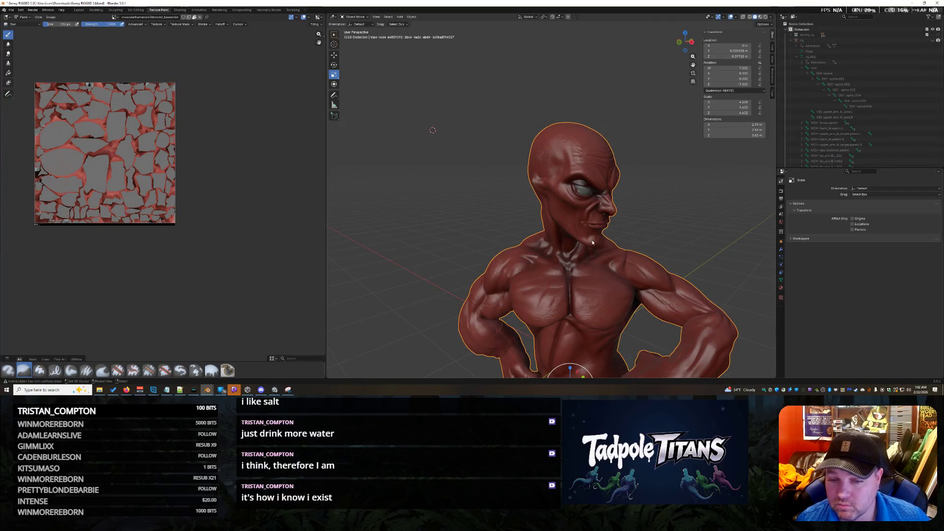
pyautogui.moveTo(655, 235); pyautogui.dragTo(641, 228, button='middle')
pyautogui.click(357, 16)
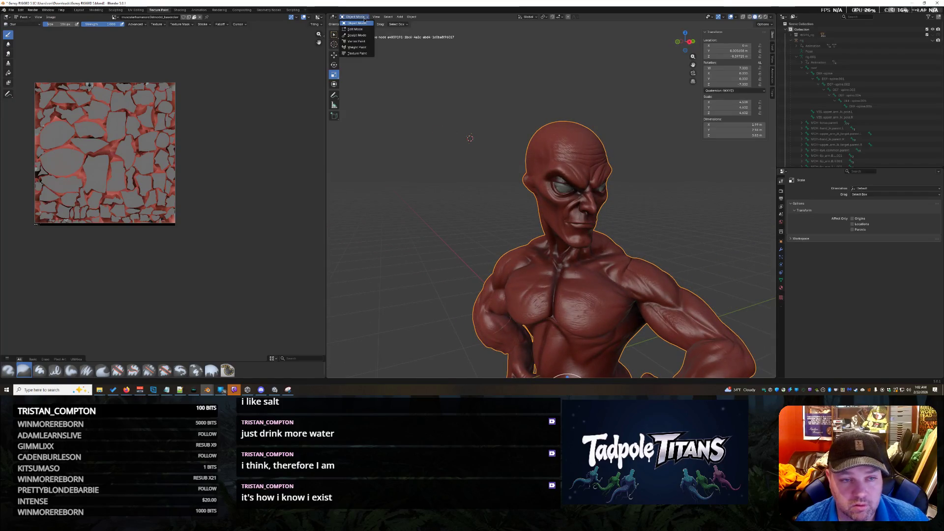
pyautogui.click(357, 47)
pyautogui.moveTo(663, 294)
pyautogui.mouseDown(button='middle')
pyautogui.moveTo(622, 174)
pyautogui.moveTo(649, 147)
pyautogui.mouseUp(button='middle')
pyautogui.scroll(-5, 870, 117)
pyautogui.scroll(-3, 871, 117)
pyautogui.scroll(-5, 869, 119)
# View the weights of DEF-thumb.03.L, both forearm bones, the upper arm and DEF-f_ring.03.R
pyautogui.click(870, 118)
pyautogui.scroll(5, 873, 87)
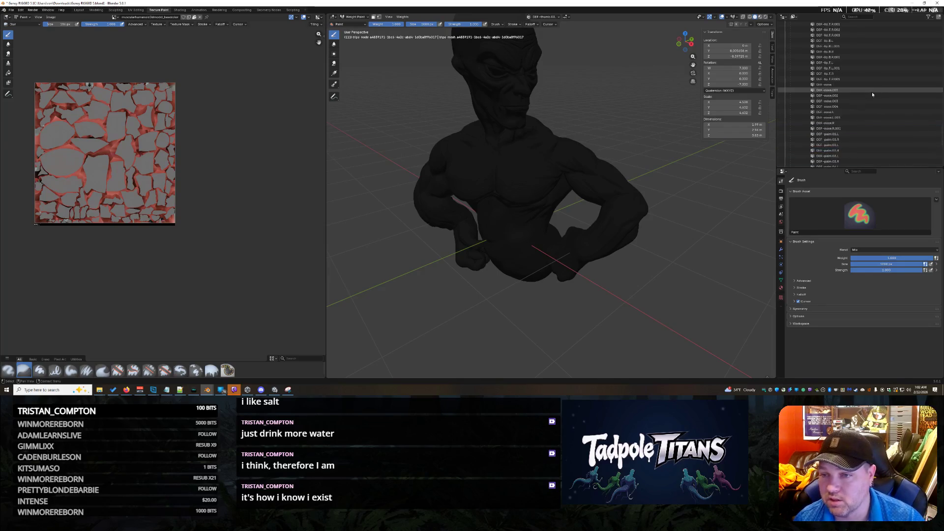
pyautogui.click(871, 99)
pyautogui.moveTo(527, 253)
pyautogui.mouseDown(button='middle')
pyautogui.moveTo(502, 199)
pyautogui.moveTo(556, 206)
pyautogui.moveTo(499, 209)
pyautogui.mouseUp(button='middle')
pyautogui.scroll(5, 503, 199)
pyautogui.scroll(-2, 498, 209)
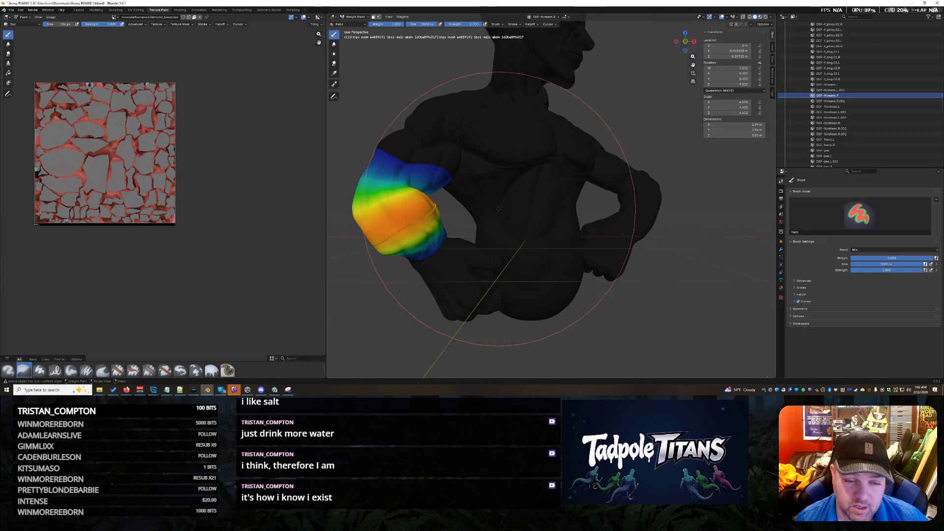
pyautogui.click(828, 89)
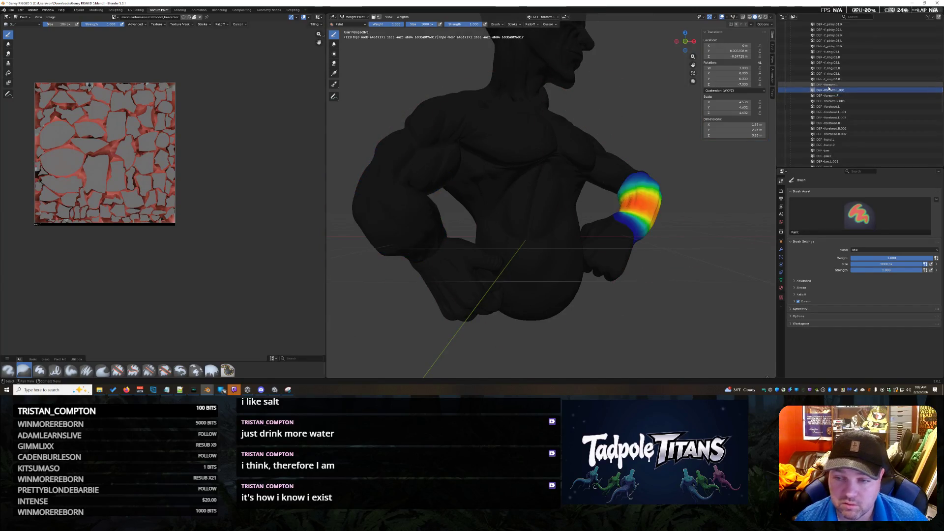
pyautogui.click(831, 84)
pyautogui.click(831, 79)
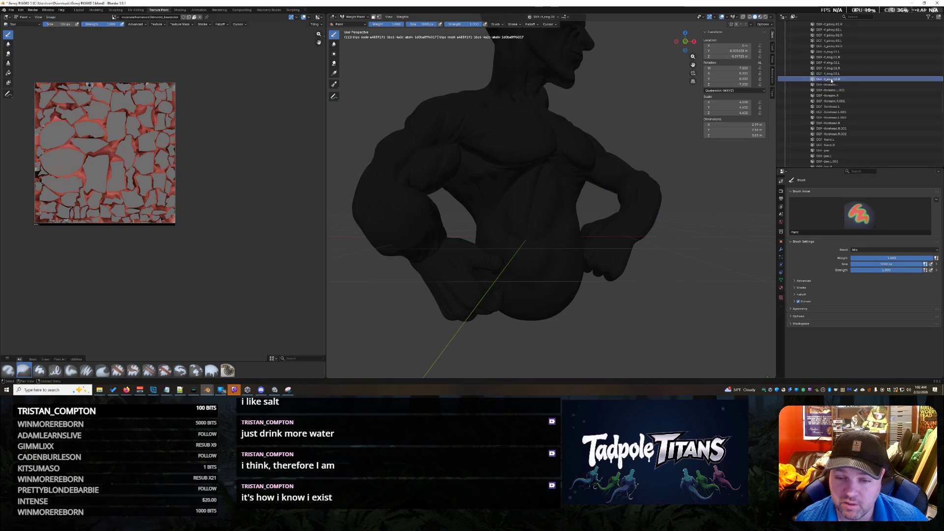
pyautogui.scroll(5, 841, 80)
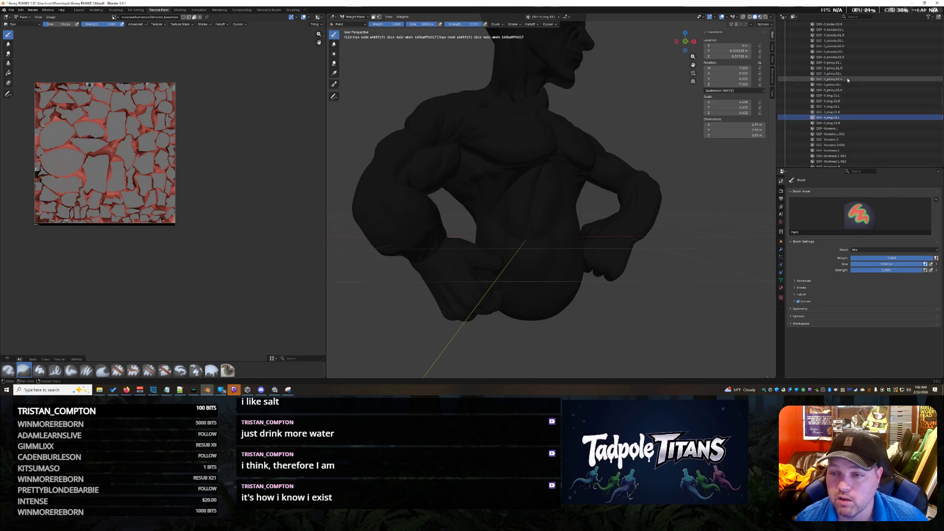
pyautogui.scroll(2, 848, 83)
pyautogui.scroll(2, 846, 83)
pyautogui.scroll(2, 846, 84)
pyautogui.scroll(2, 845, 85)
pyautogui.scroll(-4, 846, 88)
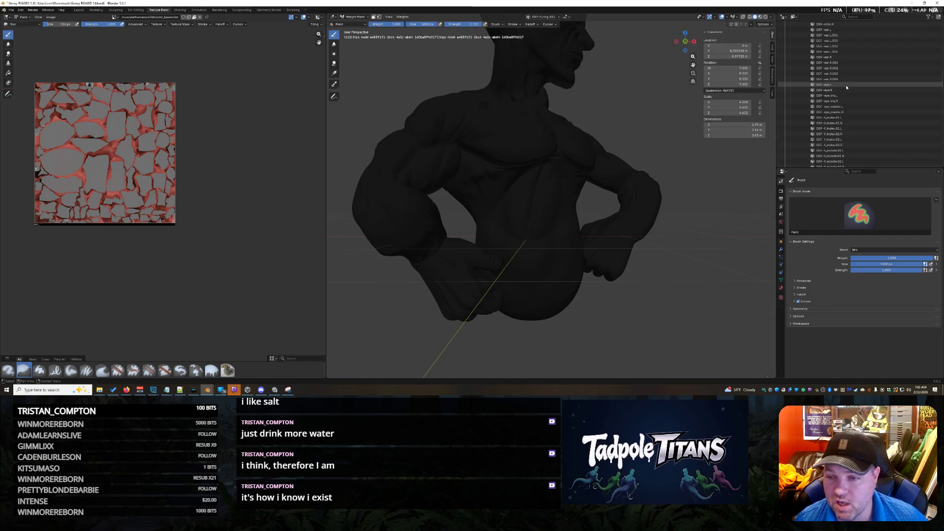
pyautogui.scroll(2, 846, 86)
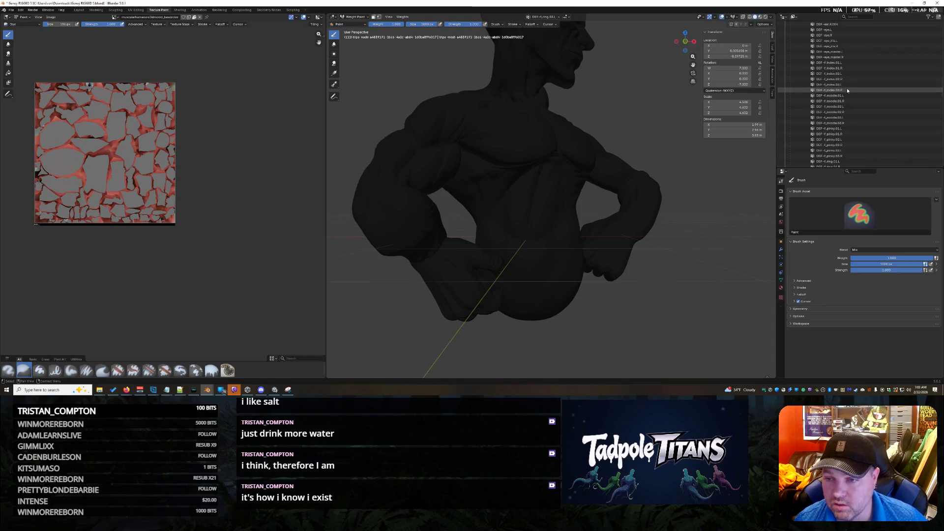
pyautogui.scroll(-3, 847, 80)
pyautogui.scroll(-3, 848, 59)
pyautogui.scroll(-3, 846, 37)
# Check the pinky and other finger bone weights around the hand, ending on DEF-forearm.L
pyautogui.click(847, 34)
pyautogui.moveTo(471, 243); pyautogui.dragTo(686, 248, button='middle')
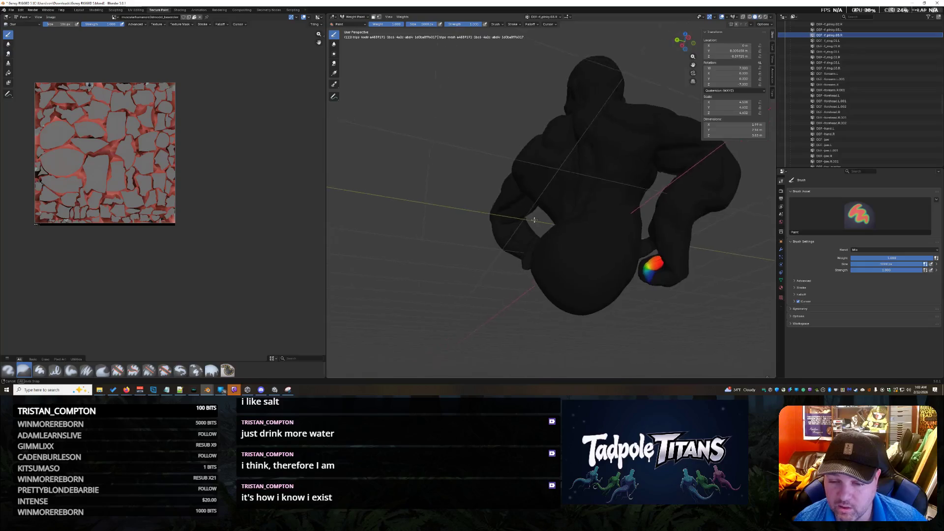
pyautogui.scroll(3, 685, 248)
pyautogui.scroll(-3, 685, 248)
pyautogui.scroll(-2, 686, 248)
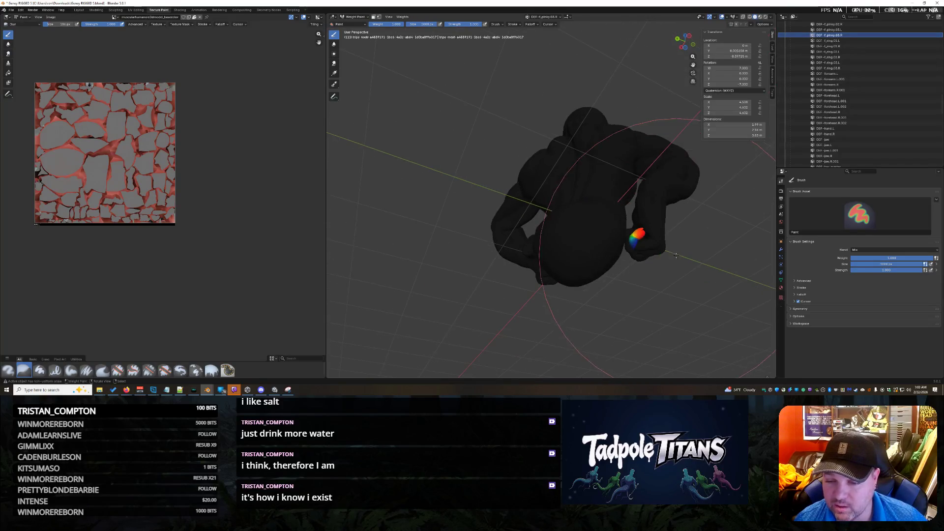
pyautogui.scroll(3, 590, 265)
pyautogui.scroll(2, 589, 265)
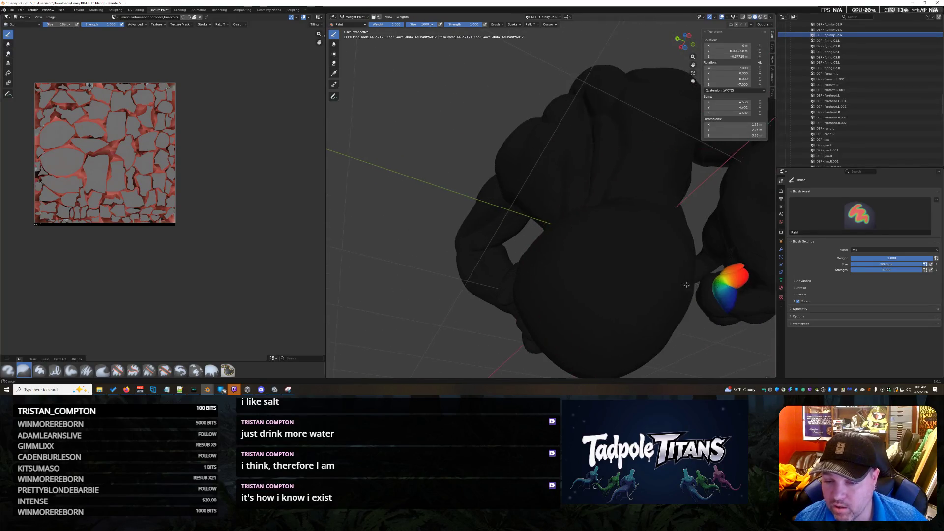
pyautogui.moveTo(590, 266); pyautogui.dragTo(599, 302, button='middle')
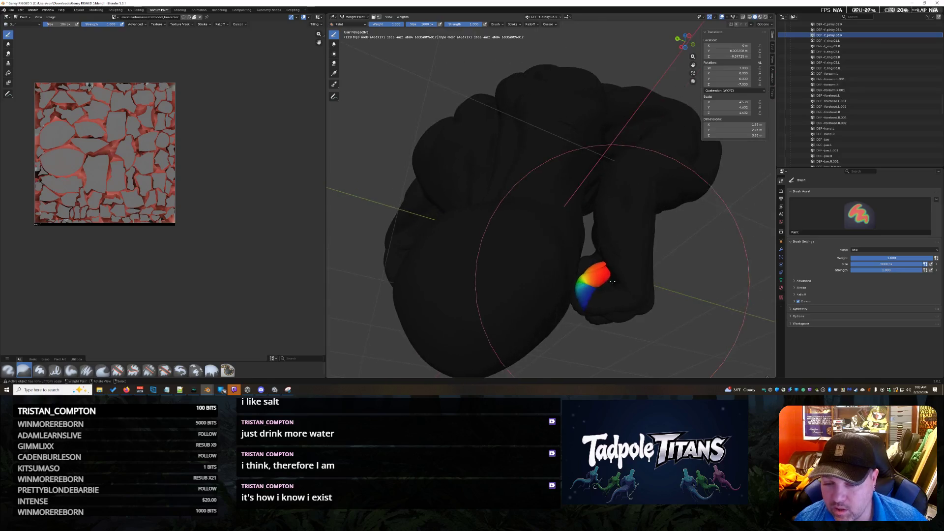
pyautogui.click(845, 29)
pyautogui.scroll(2, 846, 32)
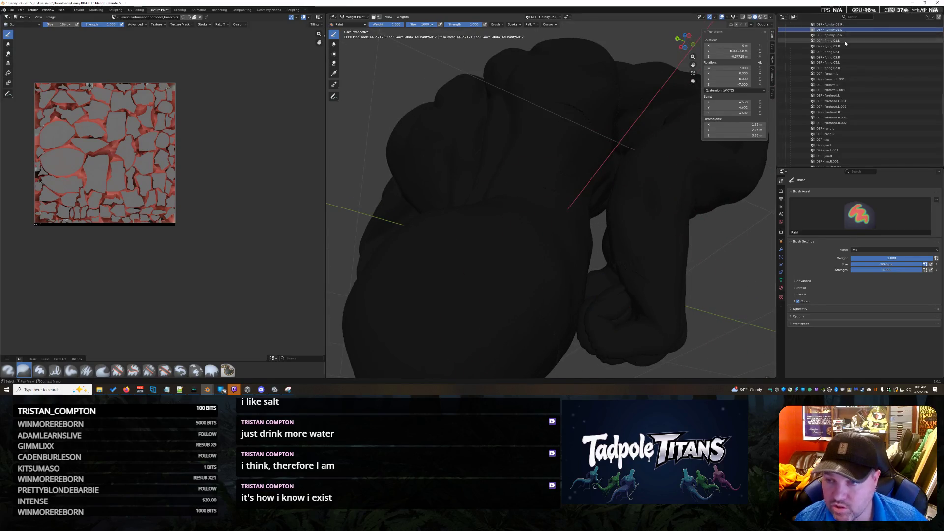
pyautogui.click(846, 35)
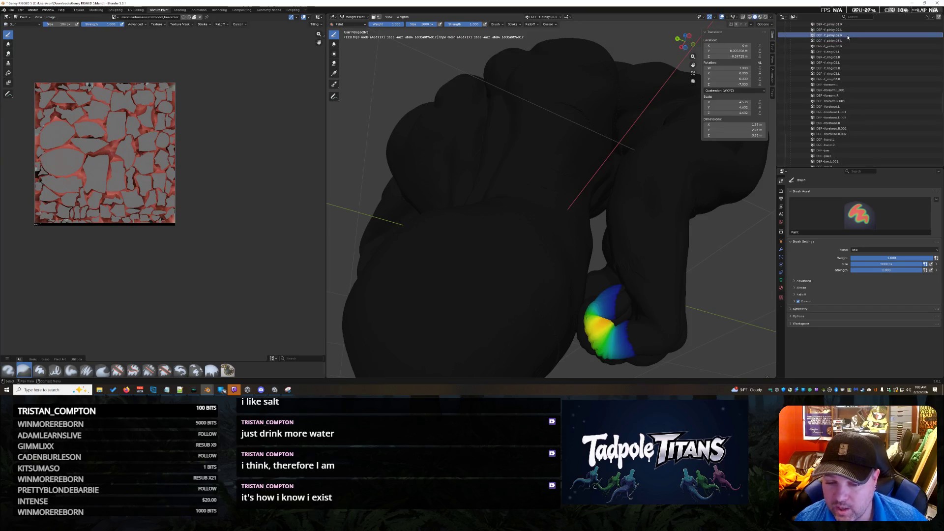
pyautogui.scroll(2, 844, 40)
pyautogui.scroll(1, 844, 47)
pyautogui.scroll(1, 845, 50)
pyautogui.click(845, 51)
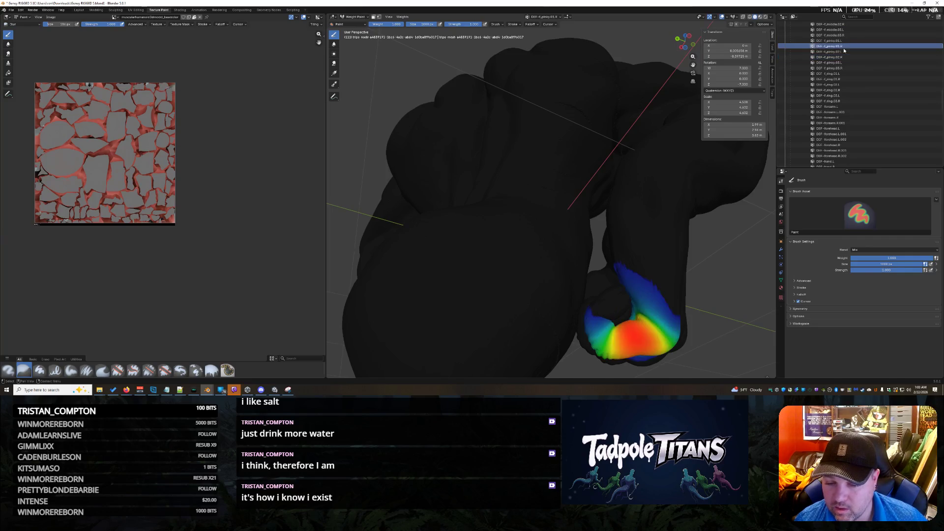
pyautogui.moveTo(612, 207)
pyautogui.mouseDown(button='middle')
pyautogui.moveTo(556, 213)
pyautogui.moveTo(663, 214)
pyautogui.mouseUp(button='middle')
pyautogui.click(872, 111)
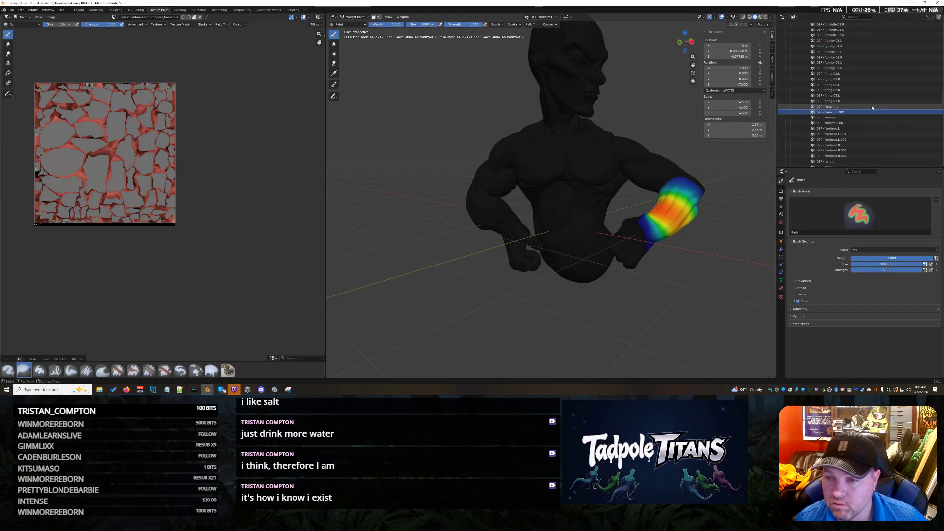
pyautogui.click(871, 106)
# Step through DEF-spine, DEF-spine.004 and DEF-spine.006 weights from the lower torso up to the neck
pyautogui.moveTo(516, 244)
pyautogui.mouseDown(button='middle')
pyautogui.moveTo(605, 244)
pyautogui.moveTo(723, 221)
pyautogui.mouseUp(button='middle')
pyautogui.scroll(-1, 899, 119)
pyautogui.scroll(-3, 898, 118)
pyautogui.scroll(-3, 898, 119)
pyautogui.scroll(-2, 898, 118)
pyautogui.click(885, 144)
pyautogui.scroll(3, 703, 222)
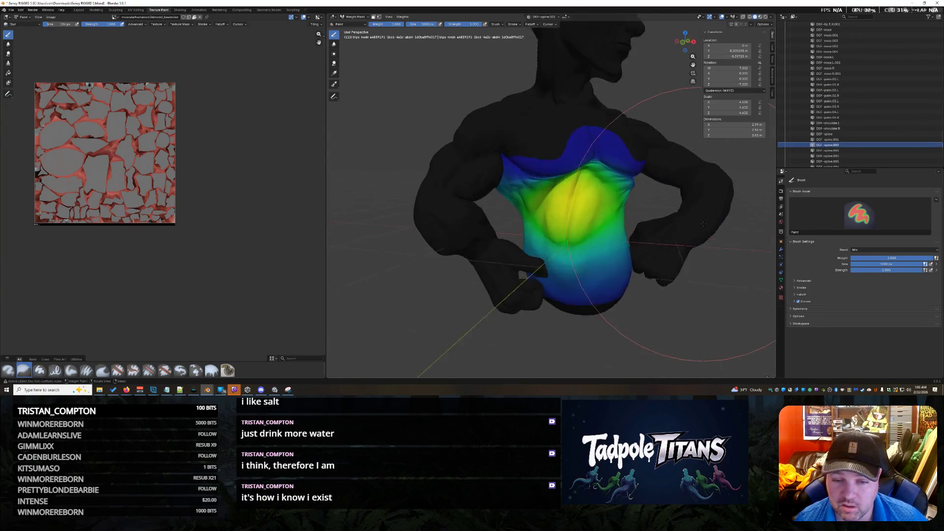
pyautogui.scroll(2, 702, 222)
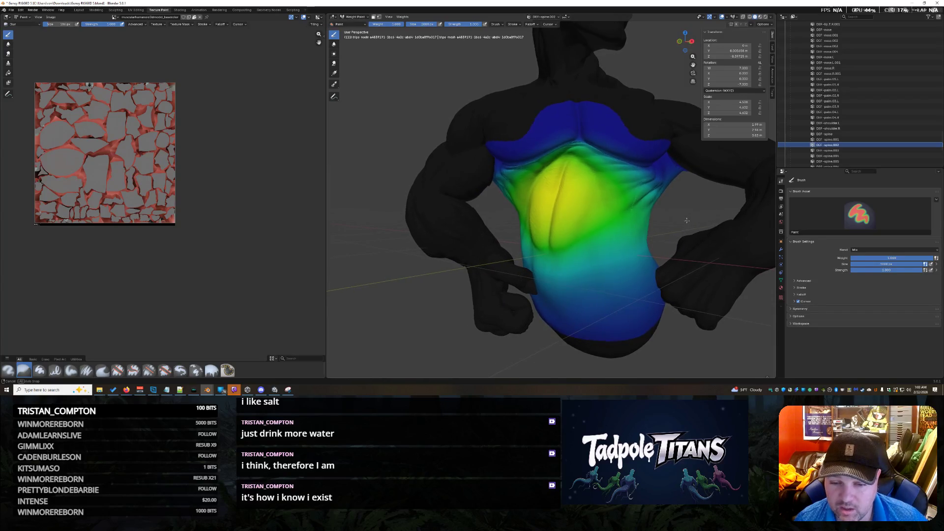
pyautogui.moveTo(687, 219); pyautogui.dragTo(688, 222, button='middle')
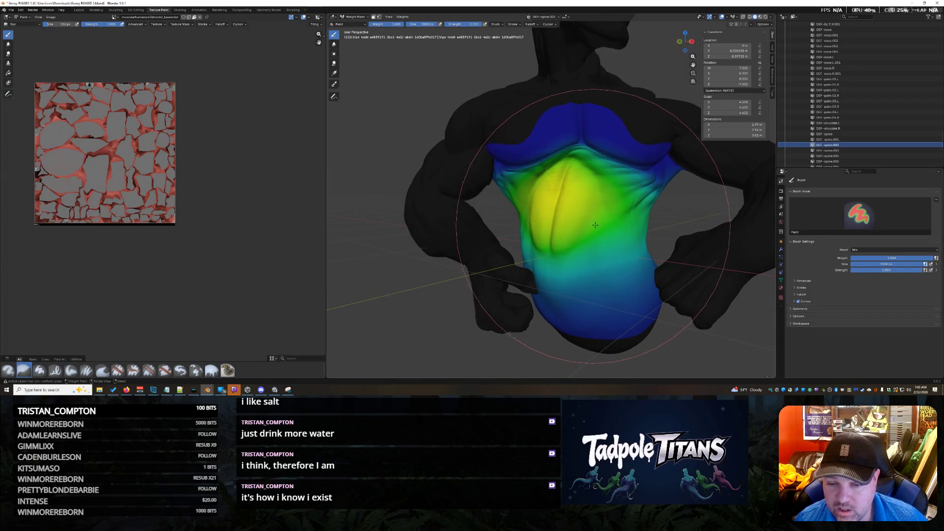
pyautogui.click(830, 151)
pyautogui.moveTo(703, 180); pyautogui.dragTo(700, 193, button='middle')
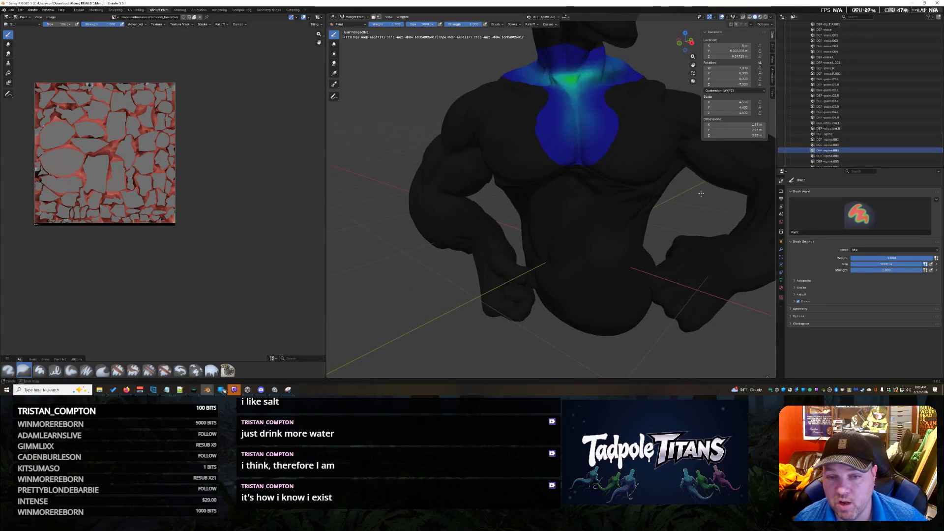
pyautogui.click(831, 157)
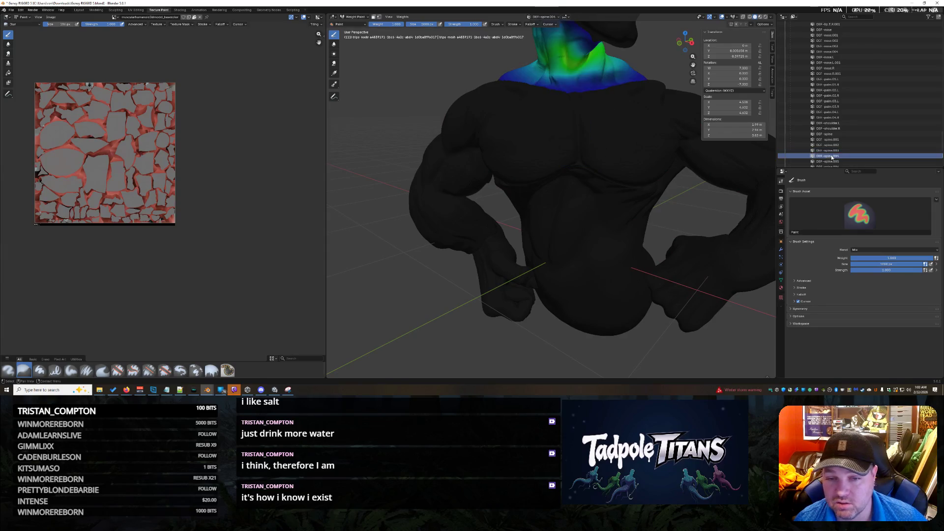
pyautogui.moveTo(698, 161); pyautogui.dragTo(473, 157, button='middle')
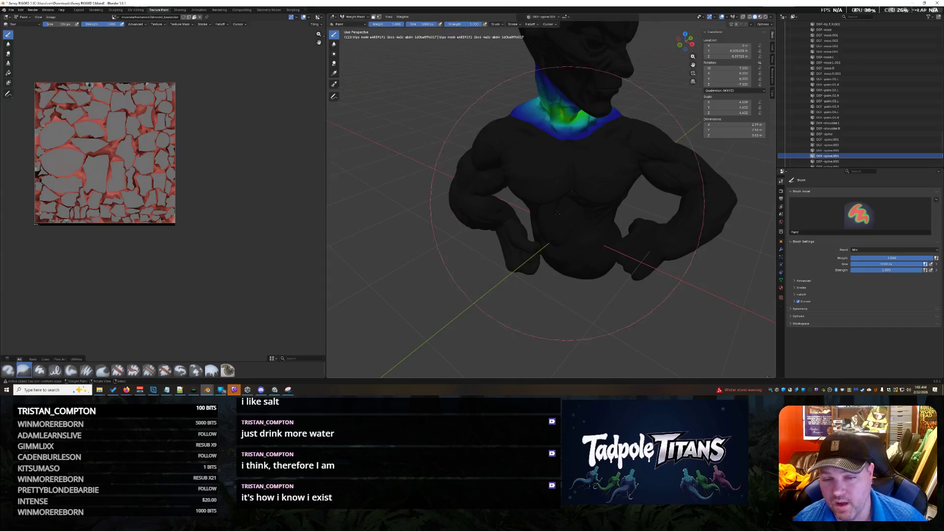
pyautogui.scroll(-3, 557, 214)
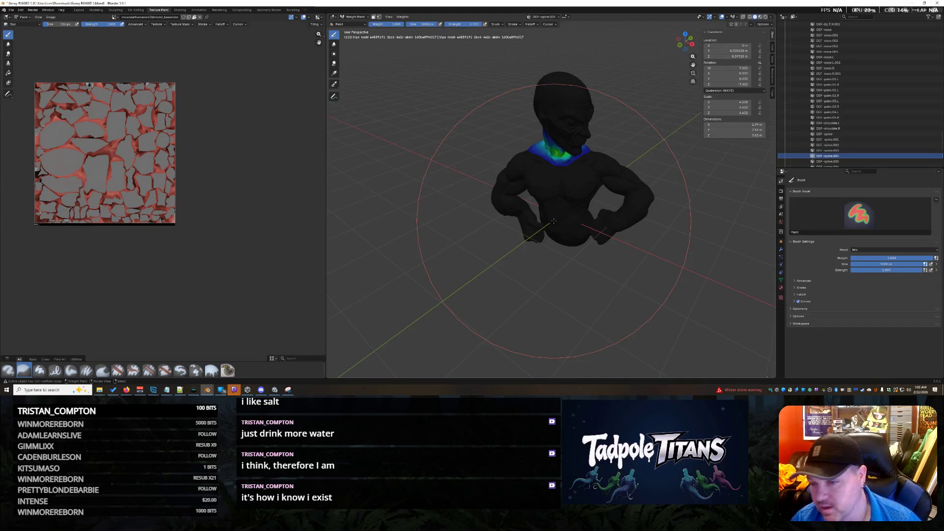
pyautogui.scroll(-1, 859, 155)
pyautogui.scroll(-1, 859, 155)
pyautogui.click(857, 151)
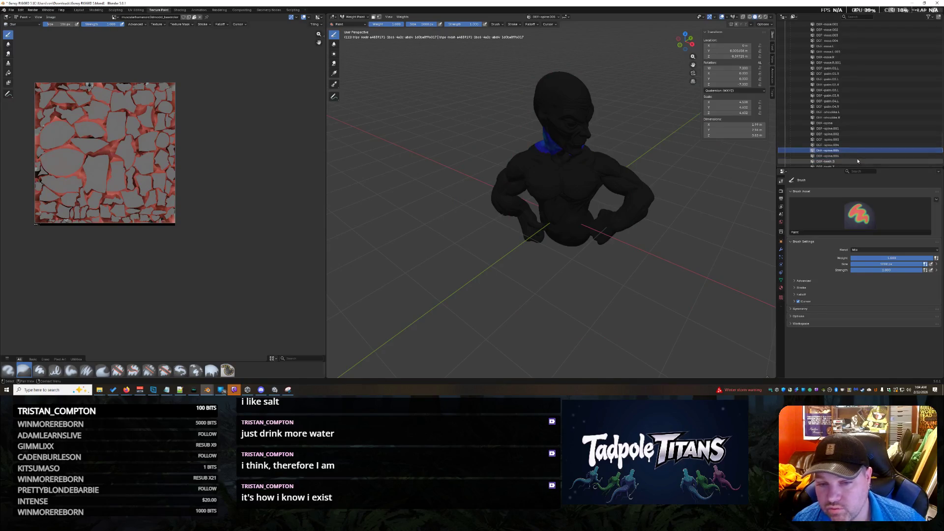
pyautogui.moveTo(683, 185); pyautogui.dragTo(632, 177, button='middle')
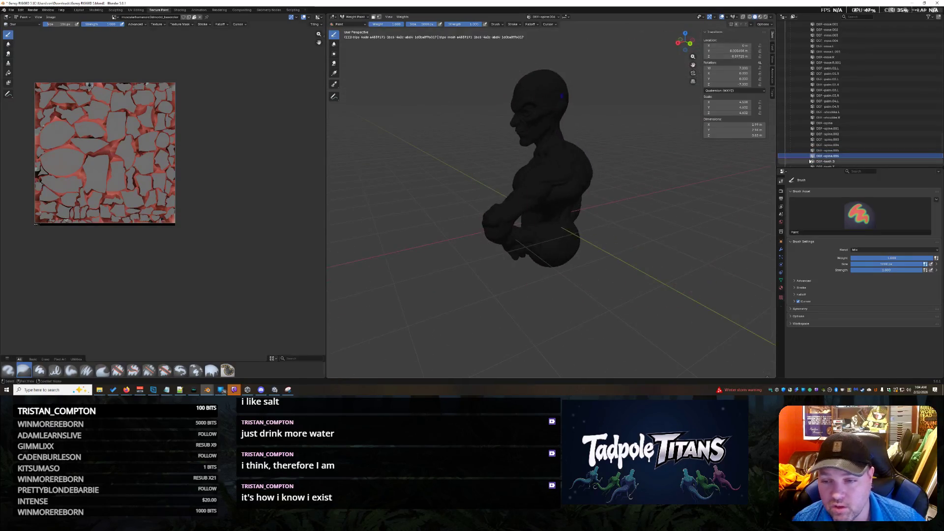
# View the DEF-shoulder.L weights, then the DEF-upper_arm.R weights from behind
pyautogui.keyDown('ctrl'); pyautogui.click(670, 231); pyautogui.keyUp('ctrl')
pyautogui.moveTo(670, 231)
pyautogui.mouseDown(button='middle')
pyautogui.moveTo(654, 253)
pyautogui.moveTo(663, 274)
pyautogui.mouseUp(button='middle')
pyautogui.scroll(5, 659, 265)
pyautogui.scroll(-2, 663, 275)
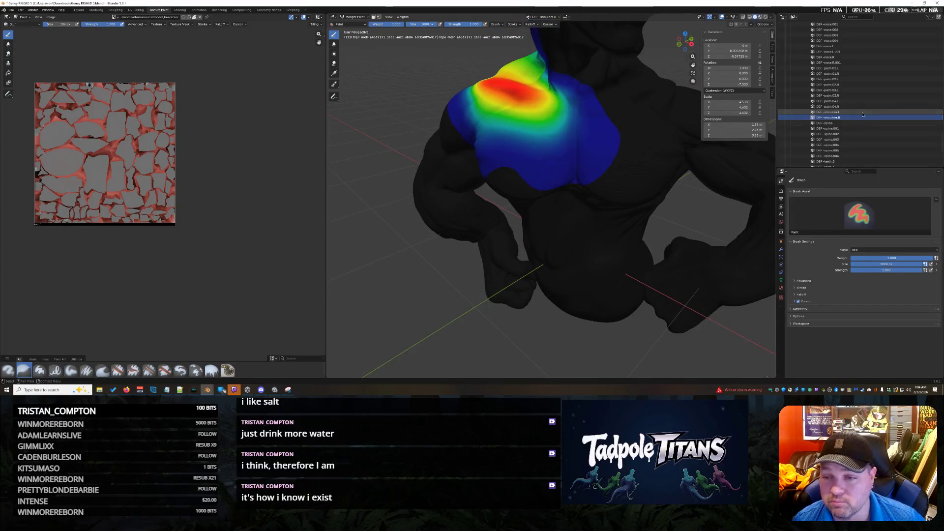
pyautogui.keyDown('ctrl'); pyautogui.click(862, 111); pyautogui.keyUp('ctrl')
pyautogui.moveTo(583, 221); pyautogui.dragTo(602, 171, button='middle')
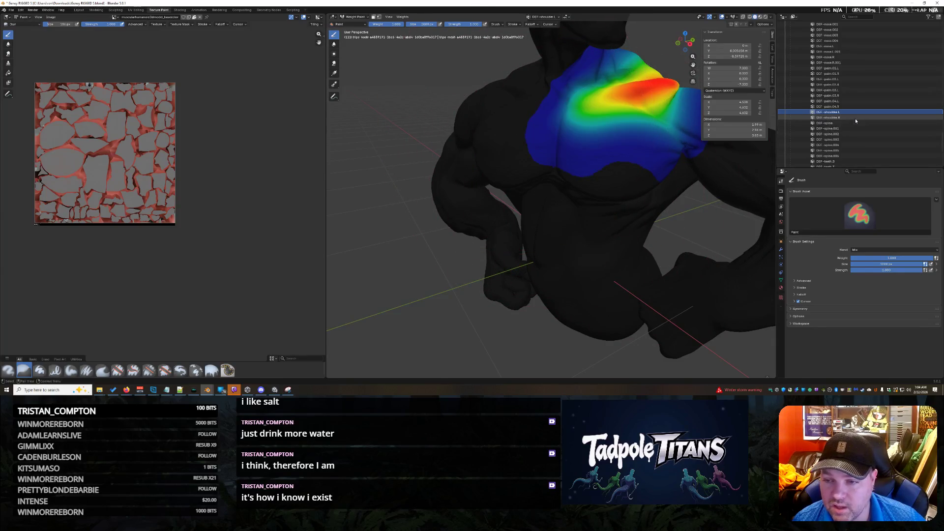
pyautogui.scroll(4, 855, 111)
pyautogui.scroll(3, 859, 103)
pyautogui.scroll(5, 863, 107)
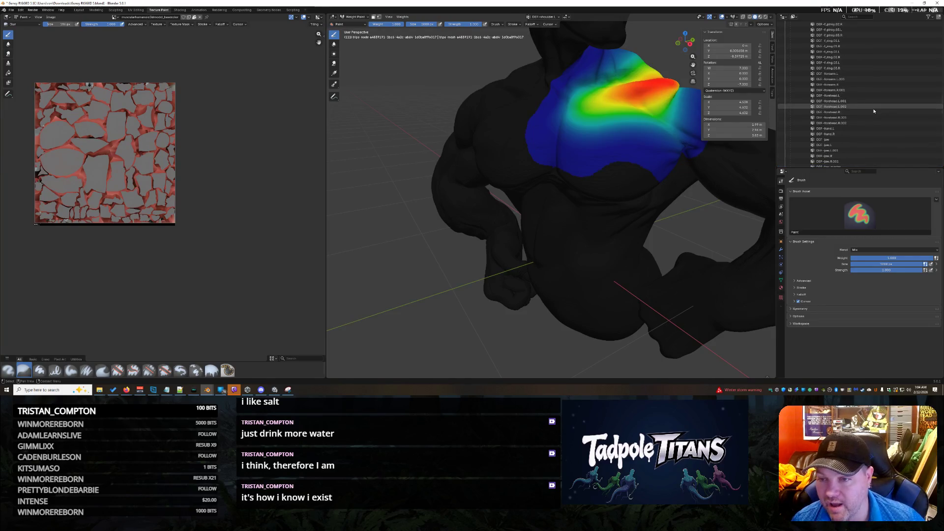
pyautogui.scroll(-5, 871, 118)
pyautogui.scroll(-5, 866, 128)
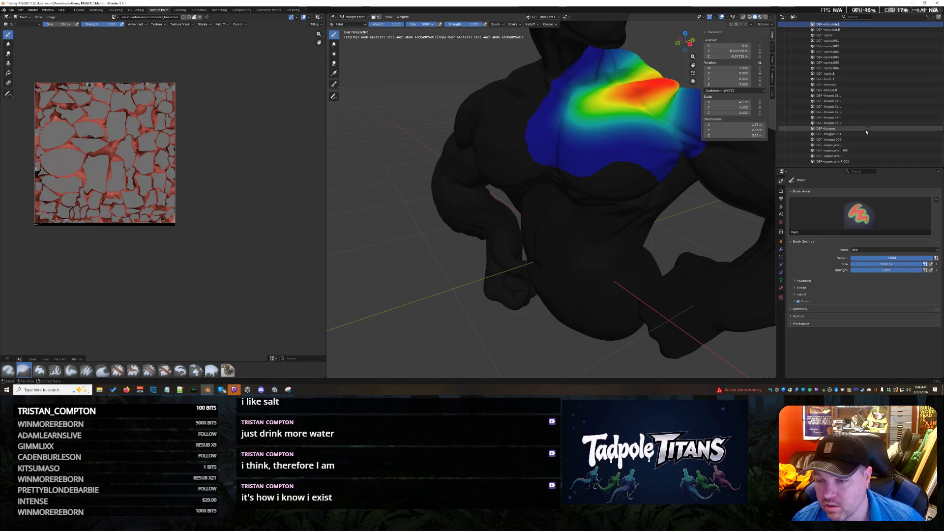
pyautogui.click(845, 160)
pyautogui.click(845, 155)
pyautogui.moveTo(529, 199)
pyautogui.mouseDown(button='middle')
pyautogui.moveTo(660, 194)
pyautogui.moveTo(584, 185)
pyautogui.moveTo(499, 194)
pyautogui.moveTo(489, 221)
pyautogui.mouseUp(button='middle')
pyautogui.scroll(4, 499, 194)
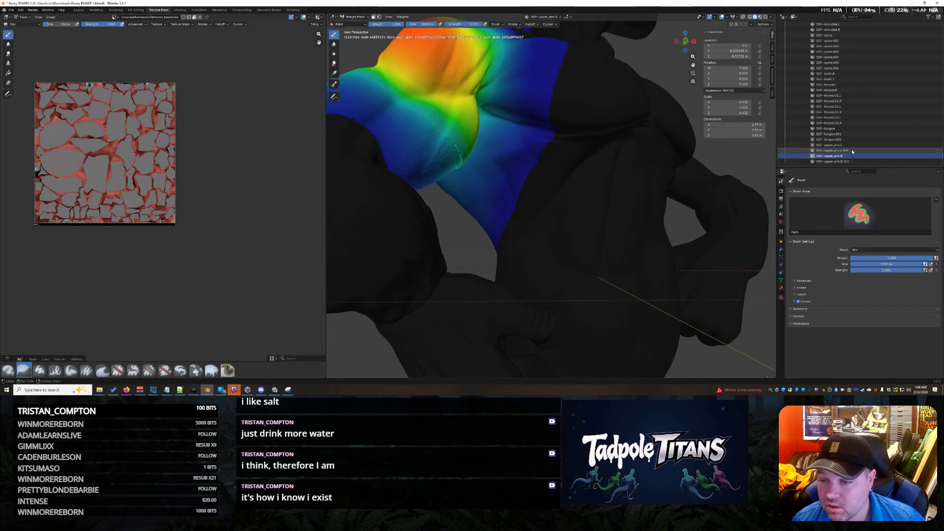
pyautogui.scroll(3, 858, 133)
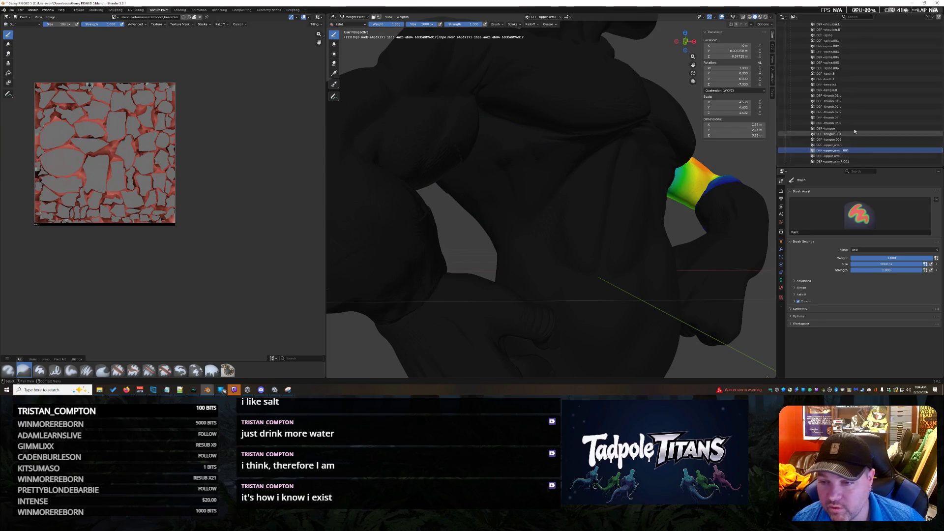
pyautogui.scroll(5, 870, 70)
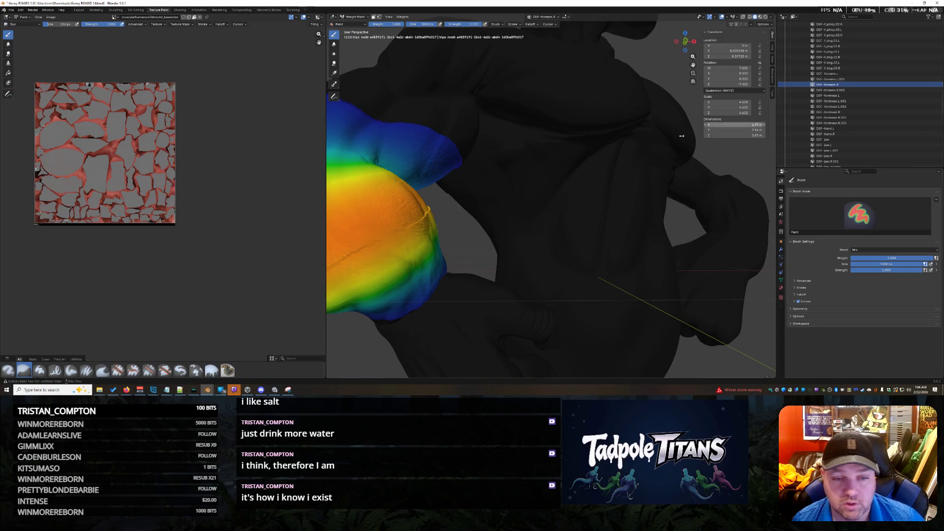
pyautogui.moveTo(682, 135); pyautogui.dragTo(605, 159, button='middle')
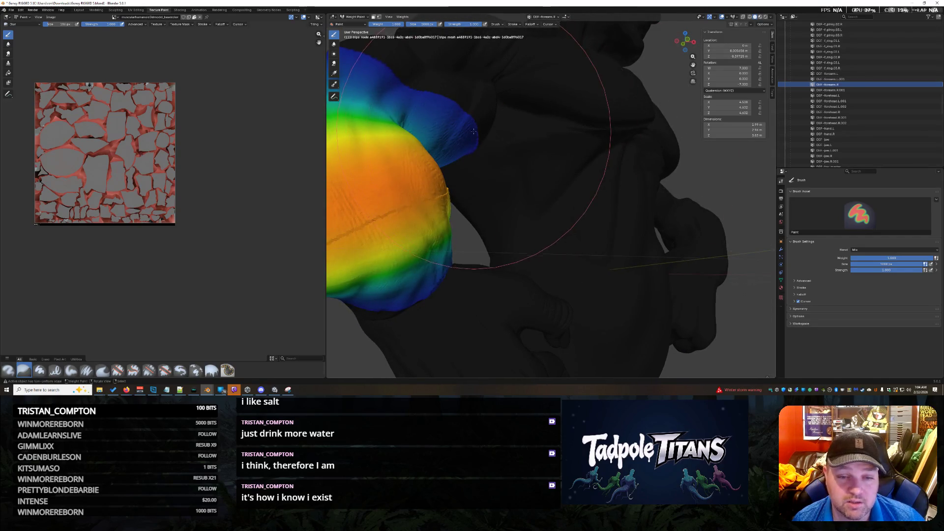
pyautogui.moveTo(486, 133); pyautogui.dragTo(508, 138, button='middle')
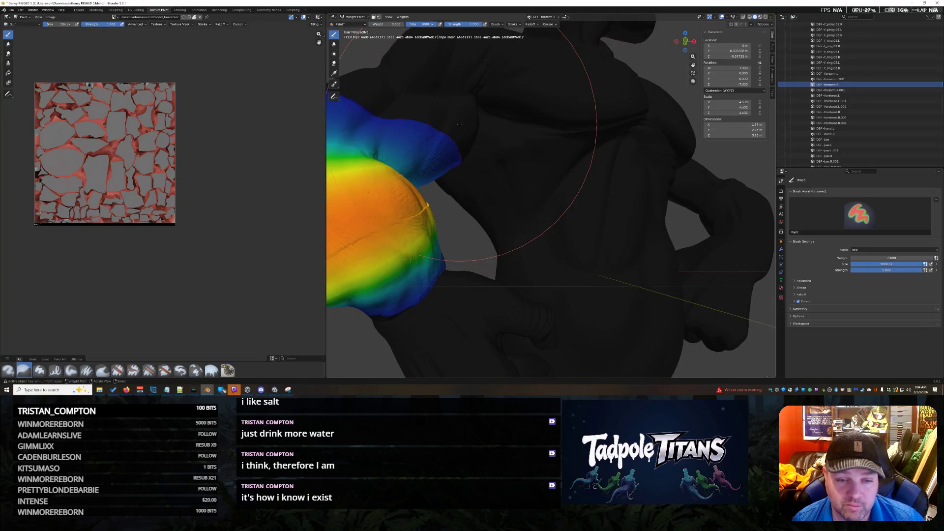
pyautogui.moveTo(475, 136); pyautogui.dragTo(589, 128, button='middle')
pyautogui.moveTo(655, 136)
pyautogui.mouseDown(button='middle')
pyautogui.moveTo(545, 105)
pyautogui.moveTo(478, 106)
pyautogui.moveTo(532, 139)
pyautogui.mouseUp(button='middle')
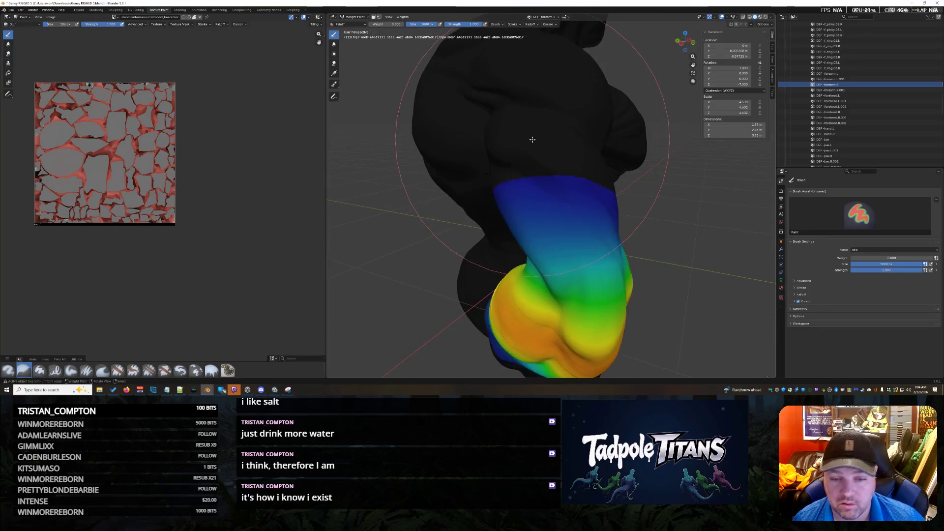
pyautogui.moveTo(655, 135); pyautogui.dragTo(567, 165, button='middle')
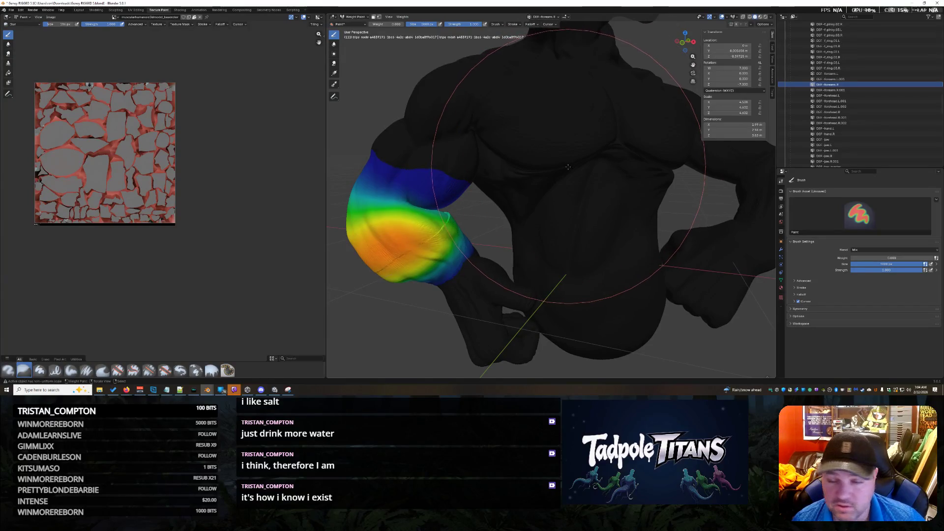
# Save the file, then view the DEF-forearm, DEF-upper_arm and DEF-upper_arm.001 weights on the other arm
pyautogui.hotkey('ctrl', 's')
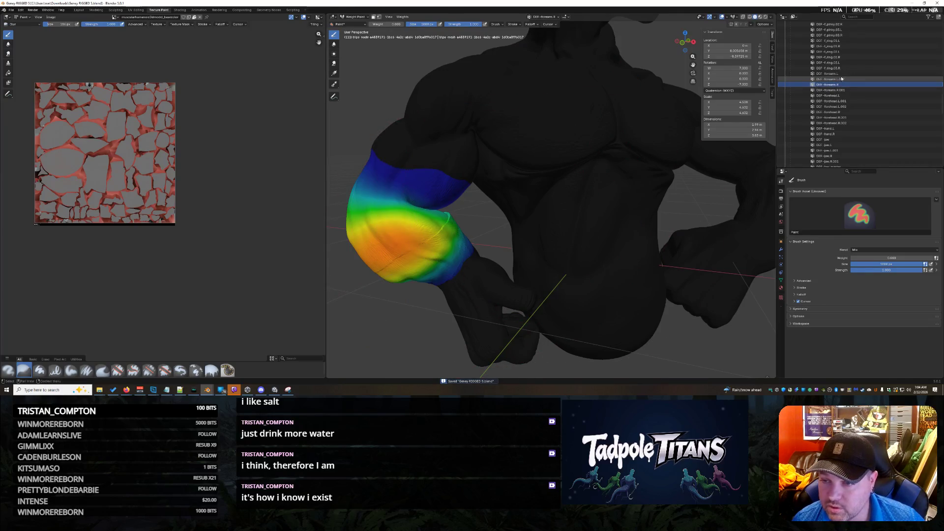
pyautogui.click(841, 74)
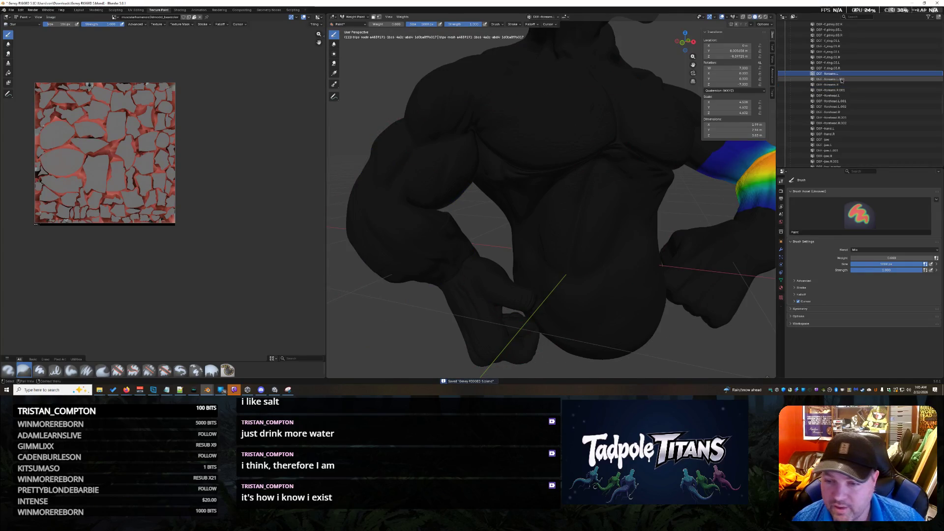
pyautogui.click(839, 79)
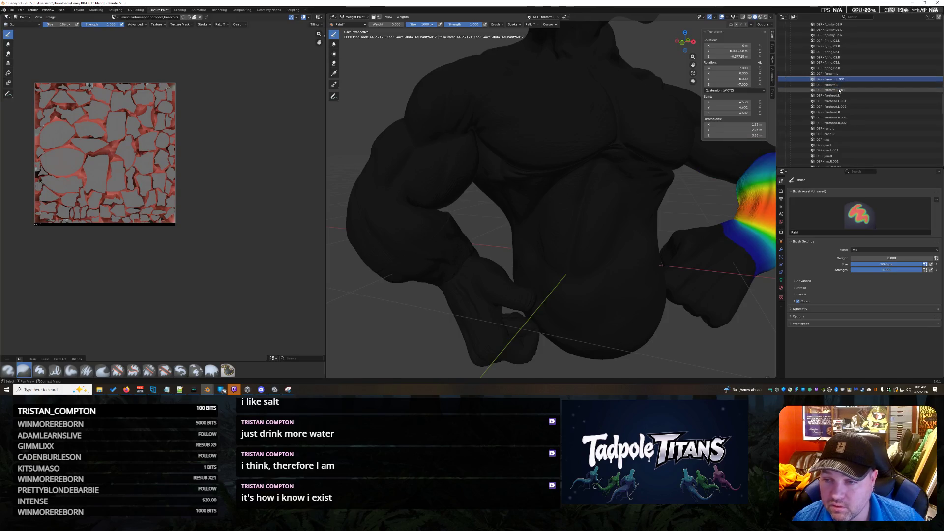
pyautogui.click(841, 90)
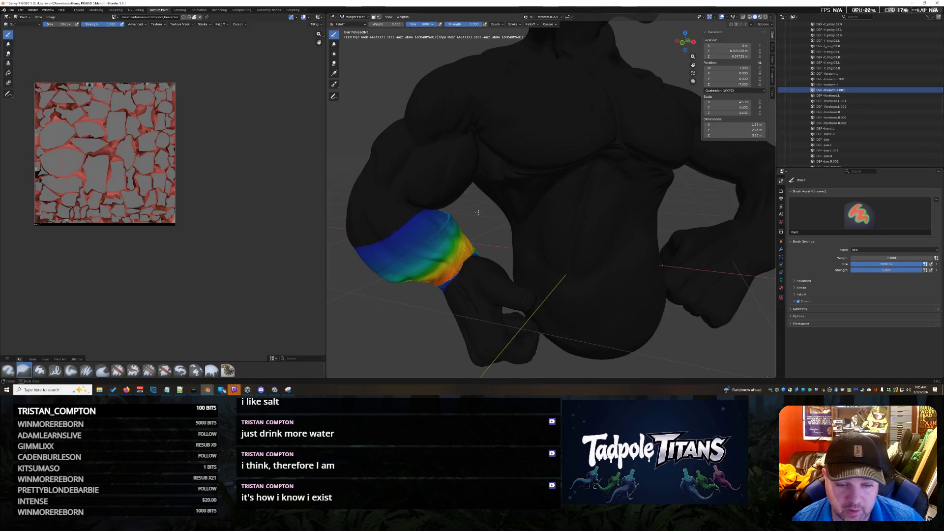
pyautogui.click(849, 84)
pyautogui.scroll(-10, 854, 94)
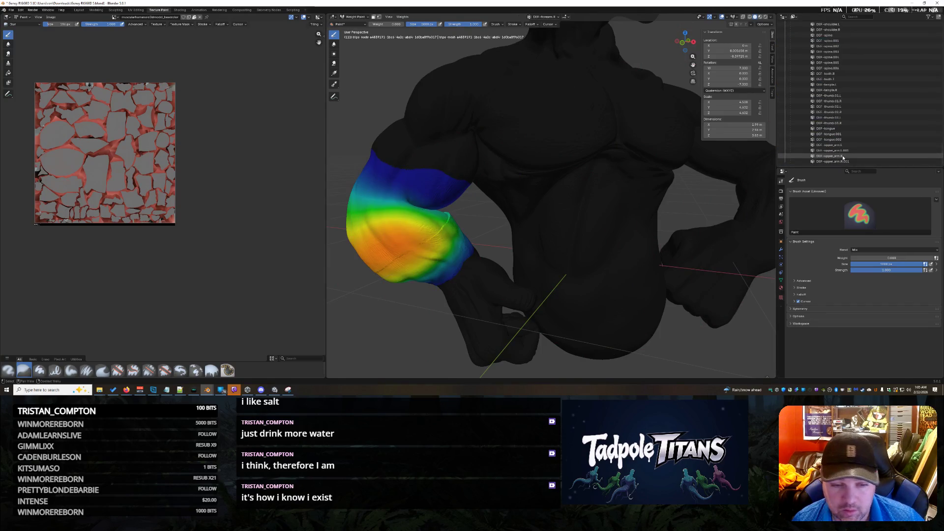
pyautogui.click(842, 156)
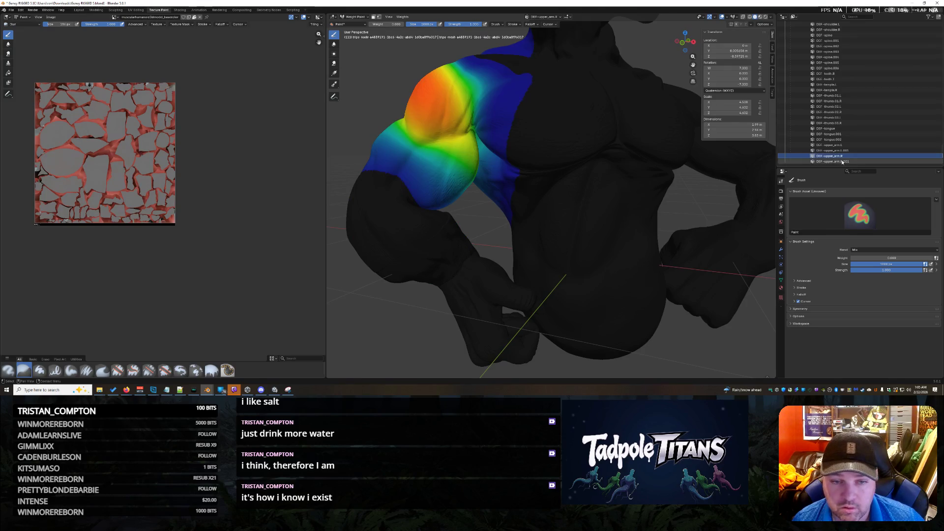
pyautogui.click(842, 160)
pyautogui.moveTo(484, 354); pyautogui.dragTo(498, 174, button='middle')
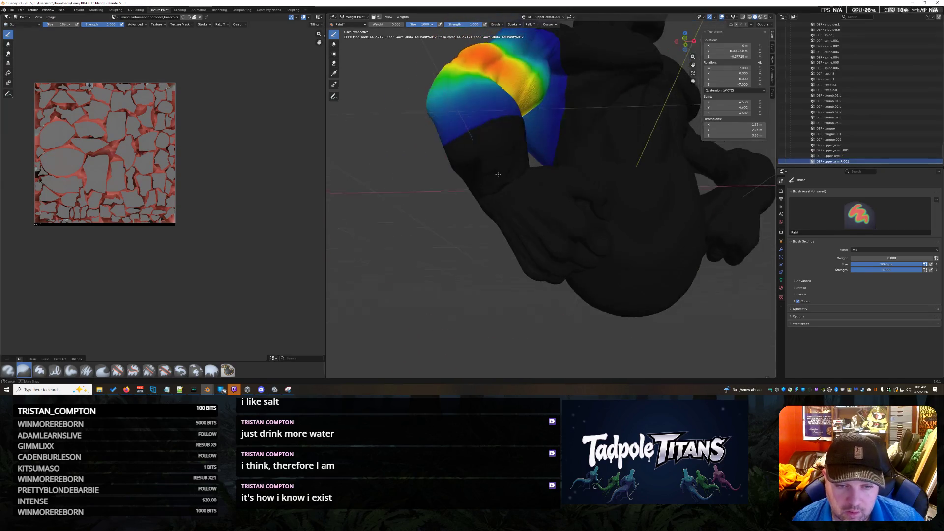
pyautogui.scroll(3, 498, 174)
pyautogui.moveTo(421, 168)
pyautogui.mouseDown(button='middle')
pyautogui.moveTo(537, 211)
pyautogui.moveTo(518, 191)
pyautogui.mouseUp(button='middle')
pyautogui.moveTo(541, 141)
pyautogui.mouseDown(button='middle')
pyautogui.moveTo(605, 146)
pyautogui.moveTo(620, 170)
pyautogui.moveTo(536, 175)
pyautogui.moveTo(547, 199)
pyautogui.moveTo(538, 184)
pyautogui.moveTo(514, 185)
pyautogui.mouseUp(button='middle')
pyautogui.scroll(2, 513, 185)
pyautogui.scroll(2, 516, 187)
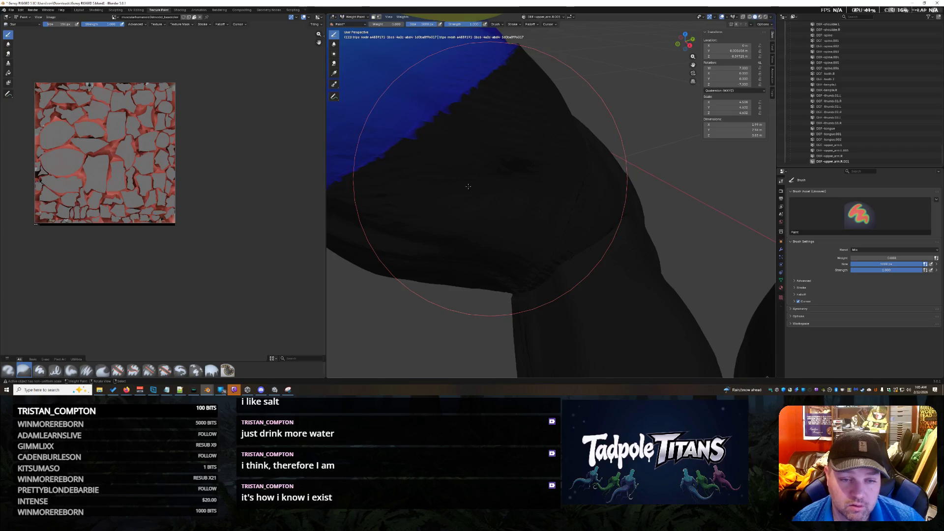
pyautogui.moveTo(457, 192); pyautogui.dragTo(452, 250, button='middle')
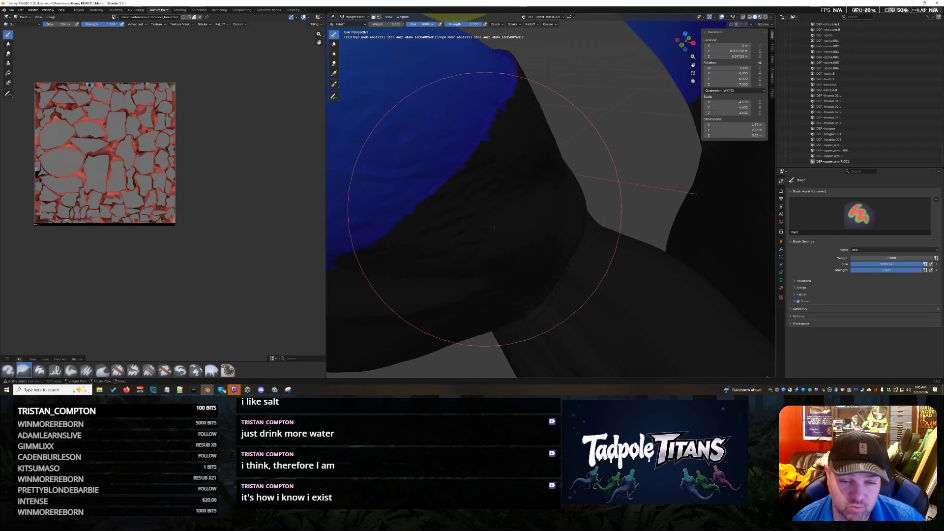
pyautogui.moveTo(458, 253)
pyautogui.mouseDown(button='middle')
pyautogui.moveTo(482, 262)
pyautogui.moveTo(506, 181)
pyautogui.moveTo(497, 194)
pyautogui.moveTo(516, 188)
pyautogui.moveTo(494, 197)
pyautogui.moveTo(548, 199)
pyautogui.moveTo(571, 309)
pyautogui.mouseUp(button='middle')
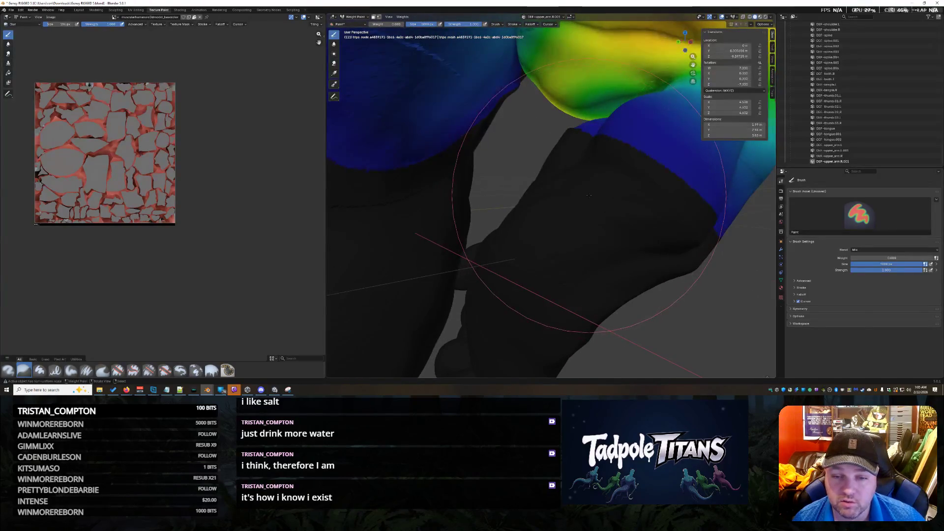
pyautogui.moveTo(589, 193)
pyautogui.mouseDown(button='middle')
pyautogui.moveTo(642, 211)
pyautogui.moveTo(516, 232)
pyautogui.moveTo(575, 232)
pyautogui.moveTo(517, 231)
pyautogui.moveTo(551, 231)
pyautogui.moveTo(543, 243)
pyautogui.moveTo(554, 232)
pyautogui.moveTo(544, 228)
pyautogui.moveTo(538, 198)
pyautogui.mouseUp(button='middle')
pyautogui.moveTo(495, 162)
pyautogui.mouseDown(button='middle')
pyautogui.moveTo(514, 173)
pyautogui.moveTo(615, 169)
pyautogui.mouseUp(button='middle')
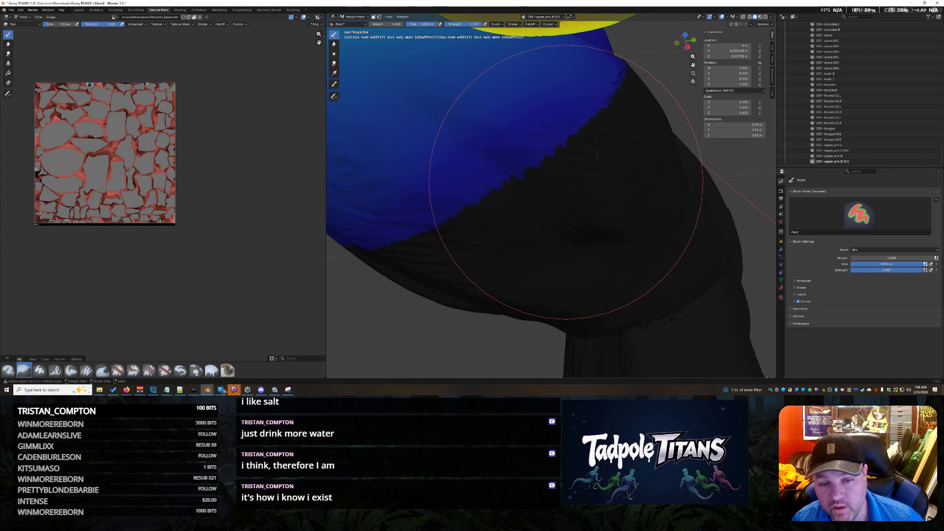
pyautogui.moveTo(624, 151); pyautogui.dragTo(608, 155, button='middle')
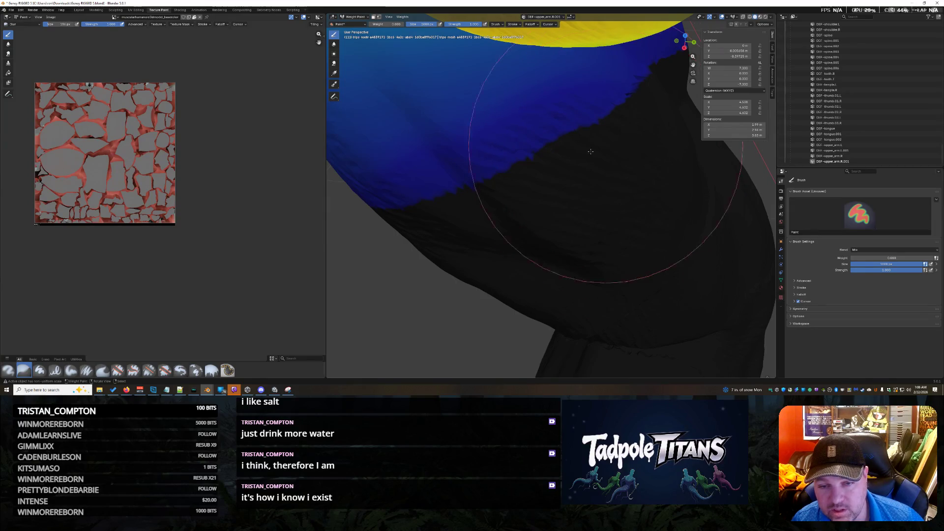
pyautogui.moveTo(609, 160); pyautogui.dragTo(506, 144, button='middle')
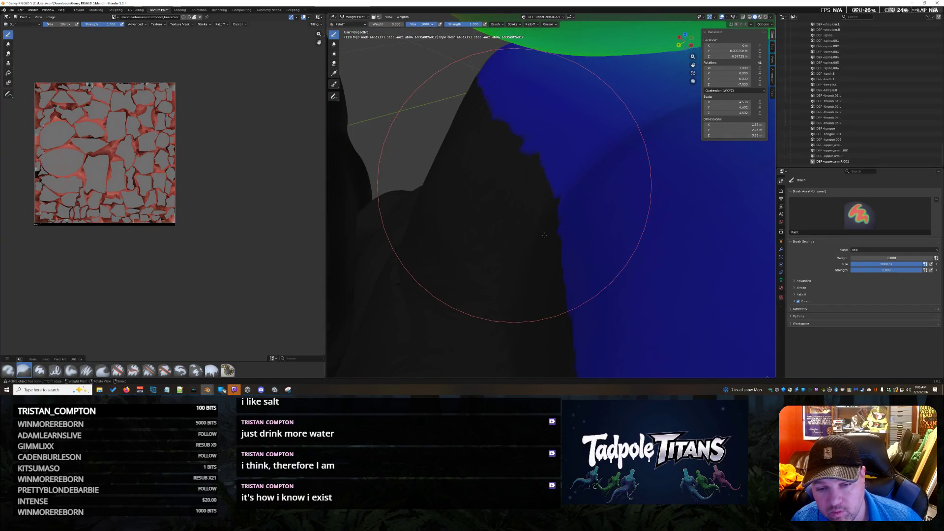
pyautogui.moveTo(563, 264)
pyautogui.mouseDown(button='middle')
pyautogui.moveTo(667, 239)
pyautogui.moveTo(611, 200)
pyautogui.moveTo(627, 209)
pyautogui.moveTo(572, 237)
pyautogui.moveTo(516, 222)
pyautogui.mouseUp(button='middle')
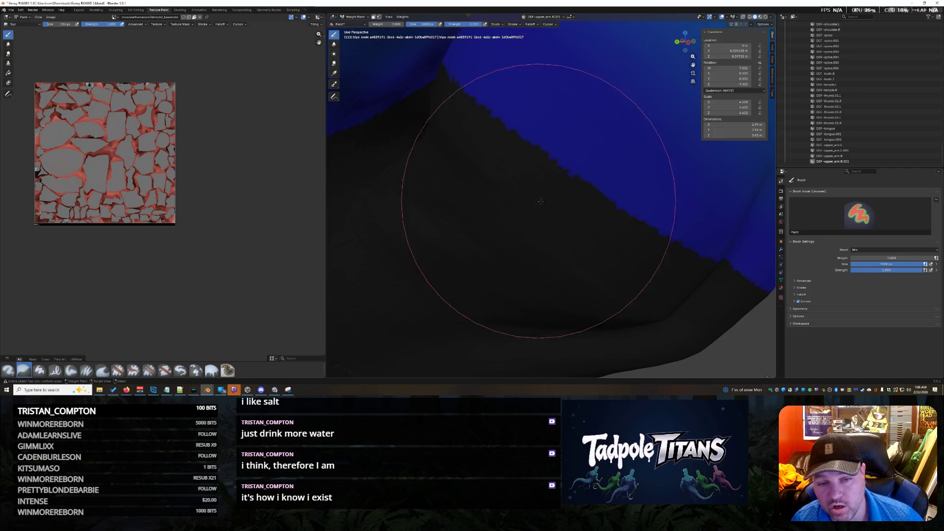
pyautogui.moveTo(654, 245)
pyautogui.mouseDown(button='middle')
pyautogui.moveTo(612, 219)
pyautogui.moveTo(620, 226)
pyautogui.mouseUp(button='middle')
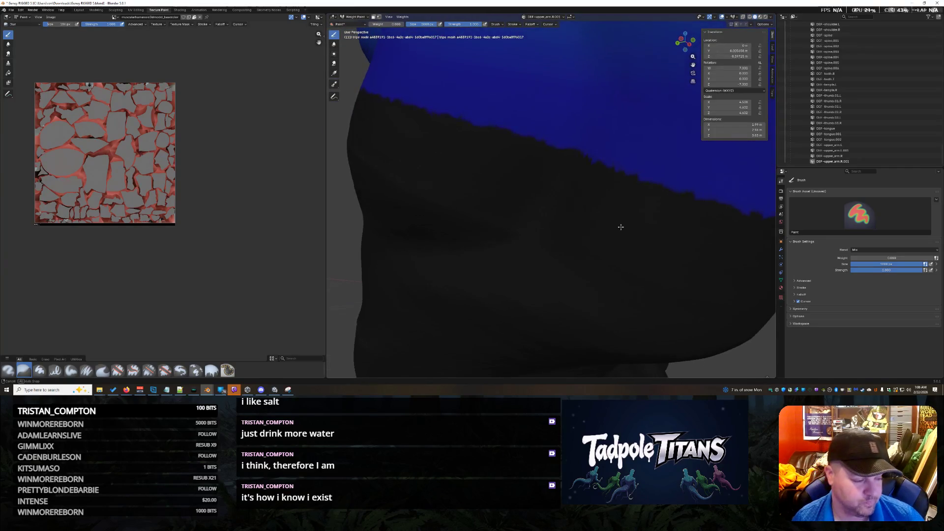
pyautogui.scroll(-5, 563, 199)
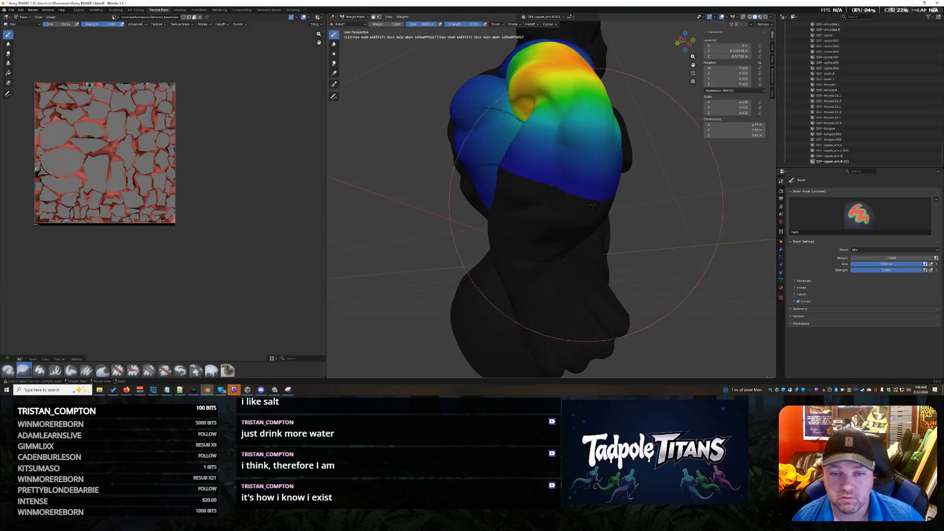
pyautogui.moveTo(564, 198); pyautogui.dragTo(619, 210, button='middle')
pyautogui.scroll(4, 640, 214)
pyautogui.scroll(-4, 639, 215)
pyautogui.moveTo(517, 193)
pyautogui.mouseDown(button='middle')
pyautogui.moveTo(471, 151)
pyautogui.moveTo(576, 134)
pyautogui.moveTo(588, 222)
pyautogui.moveTo(612, 214)
pyautogui.moveTo(539, 253)
pyautogui.moveTo(507, 212)
pyautogui.moveTo(490, 209)
pyautogui.mouseUp(button='middle')
pyautogui.scroll(4, 471, 151)
pyautogui.scroll(5, 588, 222)
# Display the DEF-upper_arm.R weights and inspect their gradient over the shoulder and back
pyautogui.click(842, 156)
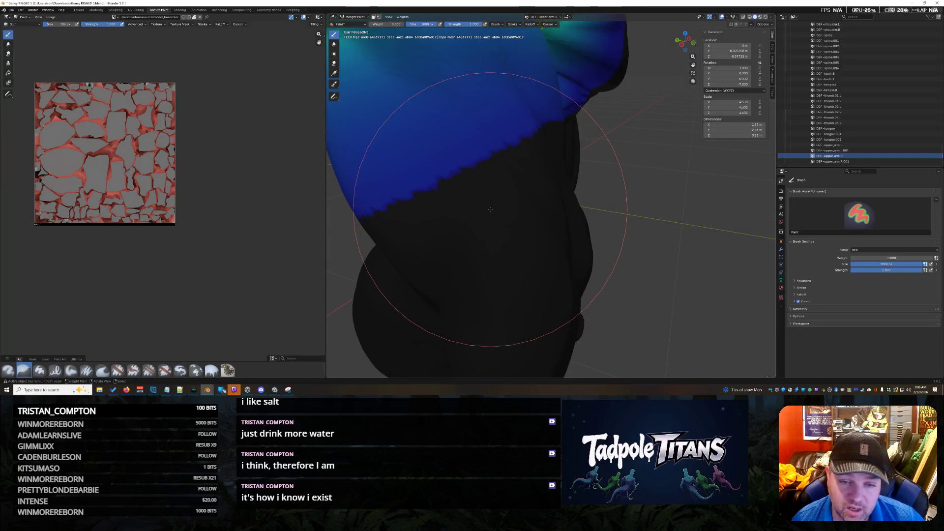
pyautogui.moveTo(432, 230)
pyautogui.mouseDown(button='middle')
pyautogui.moveTo(448, 244)
pyautogui.moveTo(539, 219)
pyautogui.moveTo(516, 222)
pyautogui.moveTo(516, 236)
pyautogui.mouseUp(button='middle')
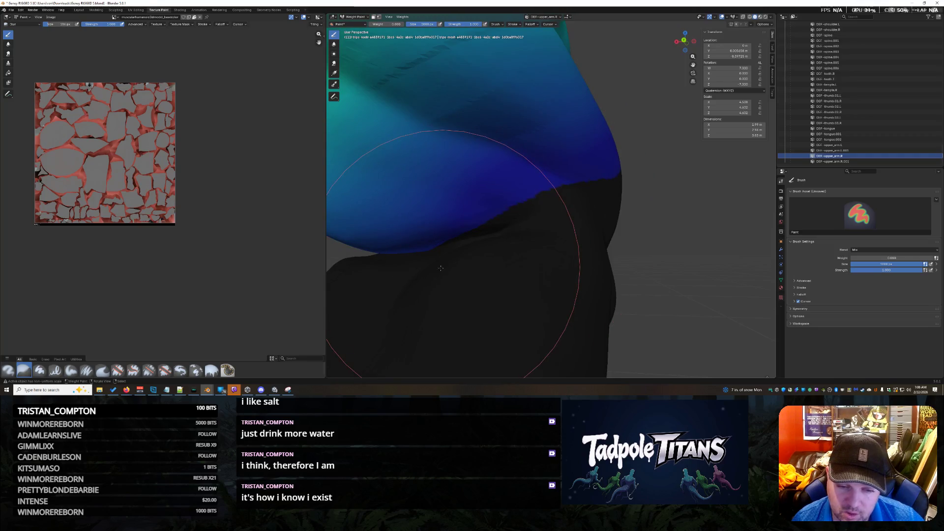
pyautogui.moveTo(446, 271); pyautogui.dragTo(469, 264, button='middle')
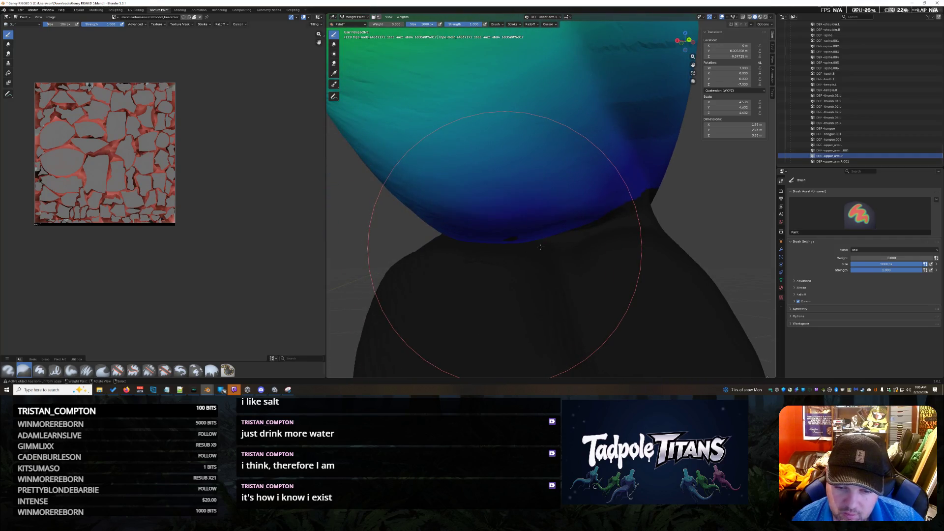
pyautogui.scroll(5, 505, 247)
pyautogui.scroll(-5, 526, 256)
pyautogui.moveTo(526, 255)
pyautogui.mouseDown(button='middle')
pyautogui.moveTo(554, 218)
pyautogui.moveTo(641, 229)
pyautogui.moveTo(668, 248)
pyautogui.mouseUp(button='middle')
pyautogui.moveTo(598, 197)
pyautogui.mouseDown(button='middle')
pyautogui.moveTo(488, 160)
pyautogui.moveTo(536, 166)
pyautogui.moveTo(490, 218)
pyautogui.moveTo(506, 242)
pyautogui.mouseUp(button='middle')
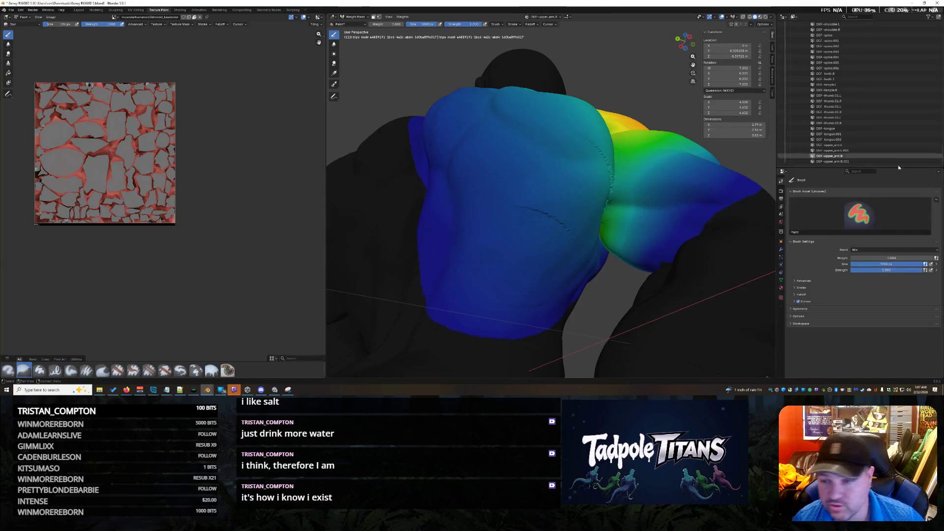
pyautogui.scroll(-5, 836, 114)
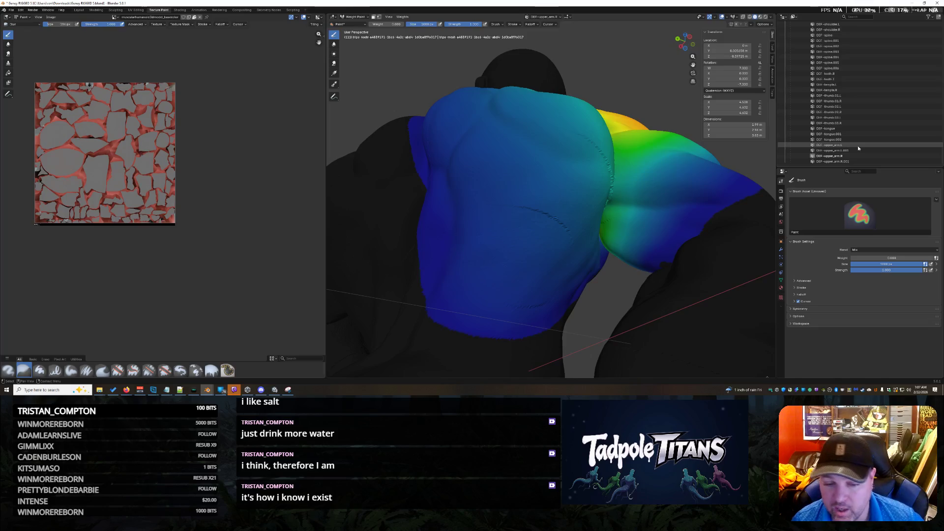
pyautogui.scroll(2, 857, 146)
pyautogui.scroll(2, 858, 146)
pyautogui.scroll(1, 857, 146)
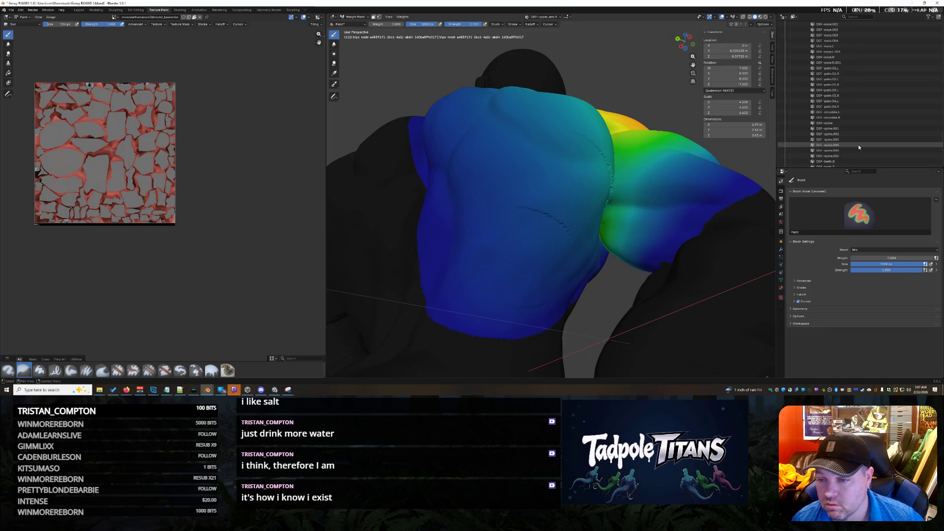
# Display the DEF-spine group's weights and inspect the gradient down the upper back
pyautogui.click(860, 128)
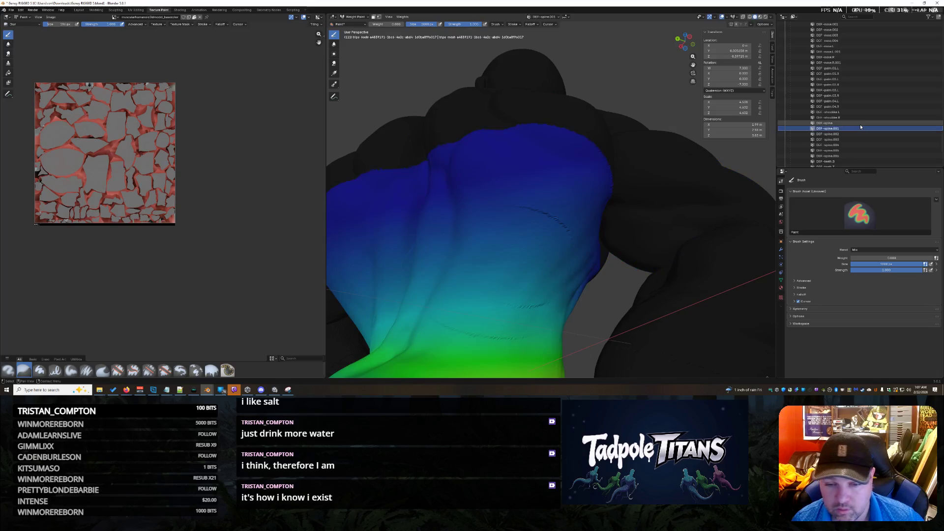
pyautogui.click(860, 122)
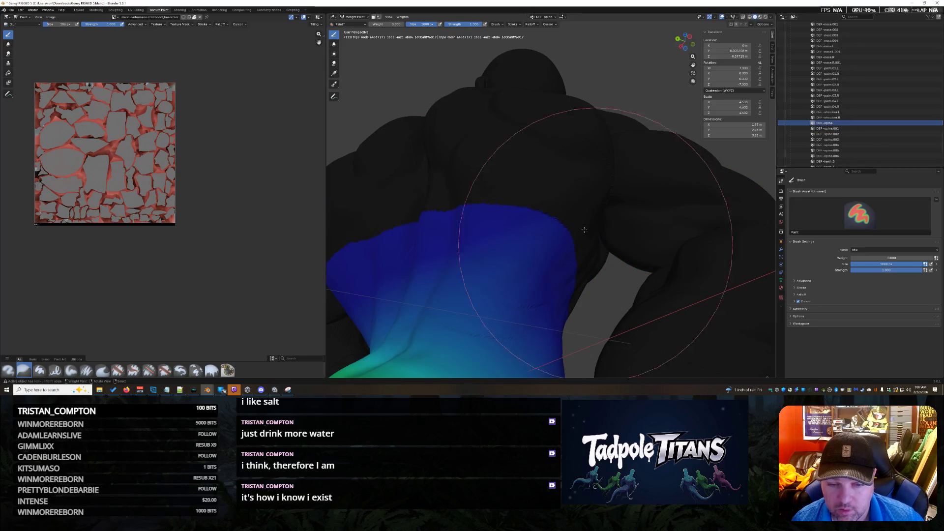
pyautogui.moveTo(484, 211)
pyautogui.mouseDown(button='middle')
pyautogui.moveTo(514, 204)
pyautogui.moveTo(398, 176)
pyautogui.mouseUp(button='middle')
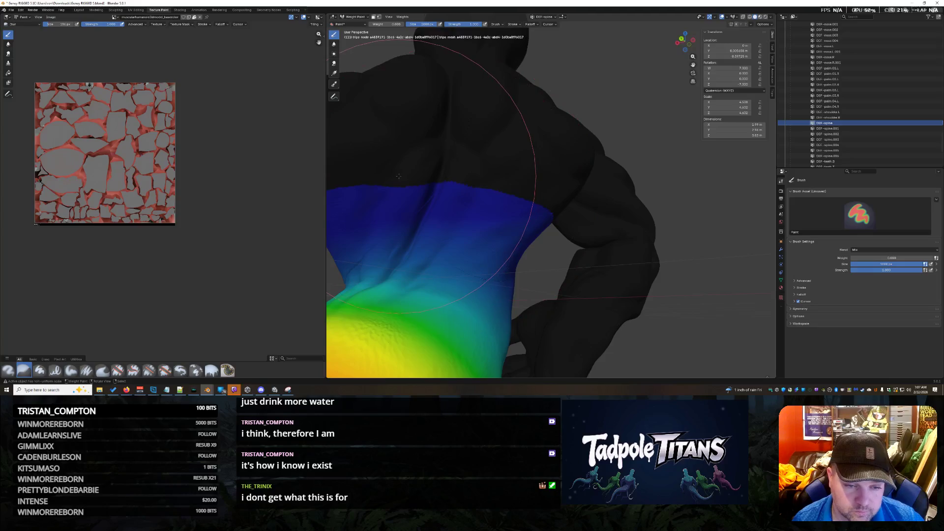
pyautogui.moveTo(479, 173); pyautogui.dragTo(467, 142, button='middle')
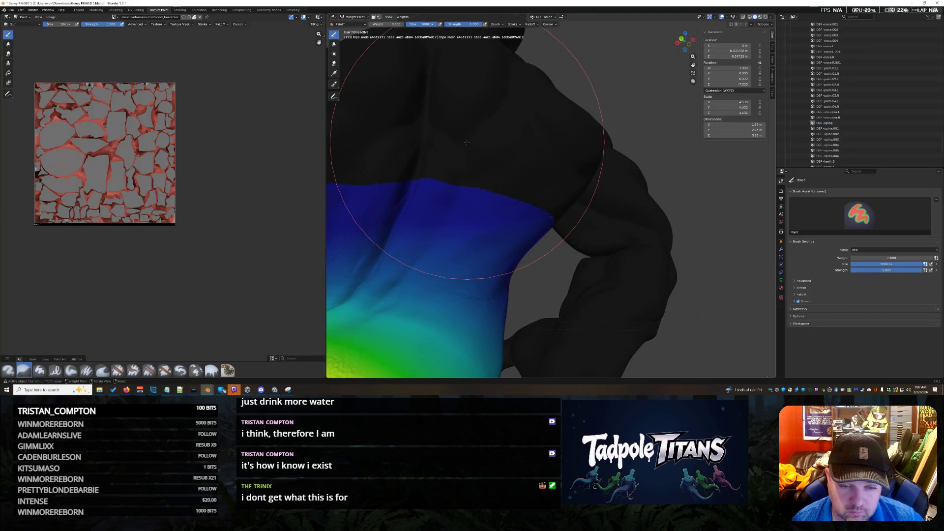
pyautogui.scroll(2, 466, 143)
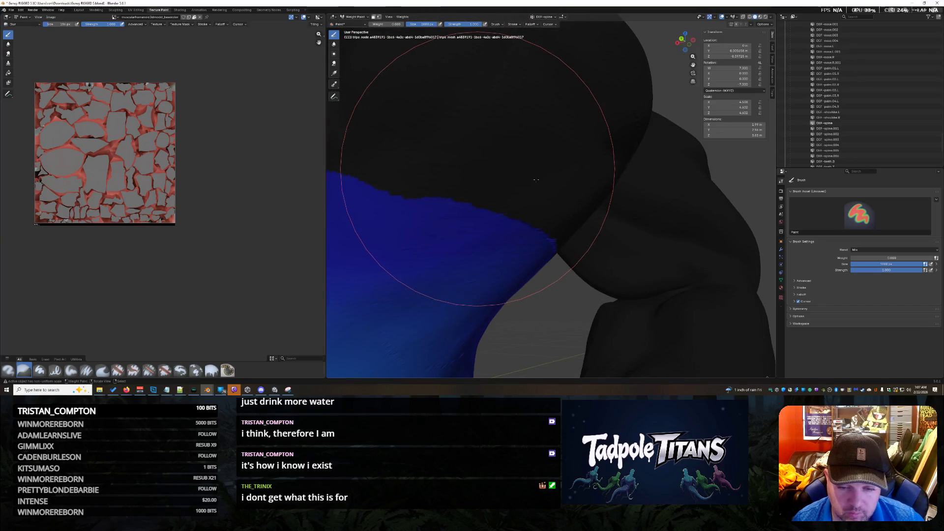
pyautogui.moveTo(593, 189); pyautogui.dragTo(626, 200, button='middle')
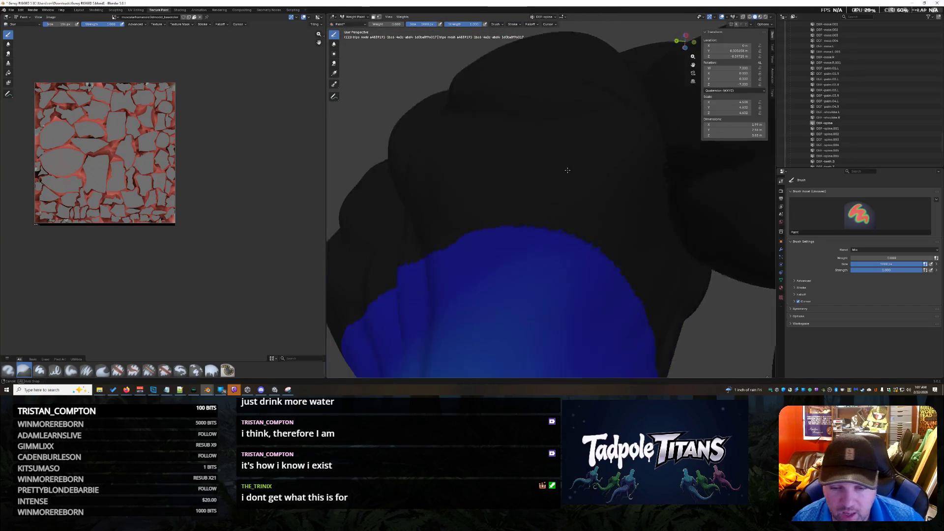
pyautogui.moveTo(669, 257)
pyautogui.mouseDown(button='middle')
pyautogui.moveTo(689, 259)
pyautogui.moveTo(652, 129)
pyautogui.moveTo(545, 203)
pyautogui.moveTo(567, 207)
pyautogui.mouseUp(button='middle')
# Step through the DEF-spine.001 to DEF-spine.004 weights on the torso
pyautogui.click(838, 129)
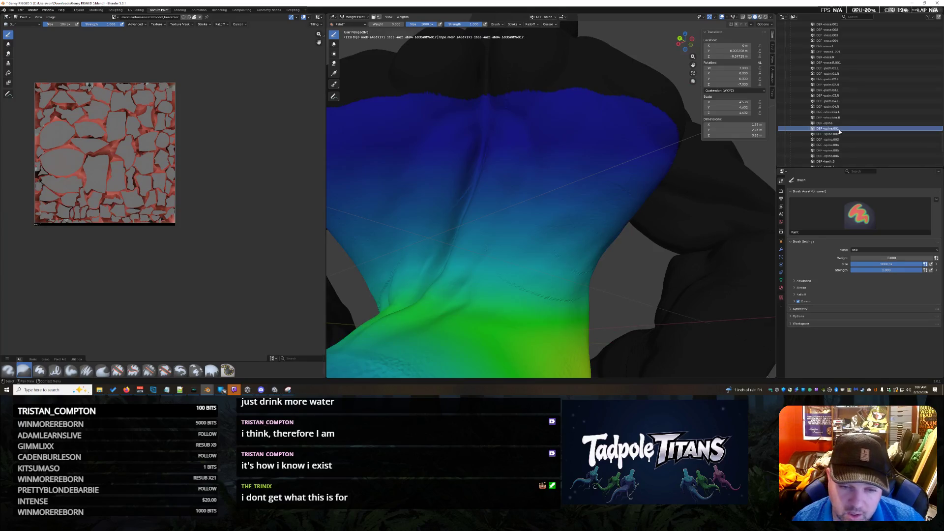
pyautogui.press('Down')
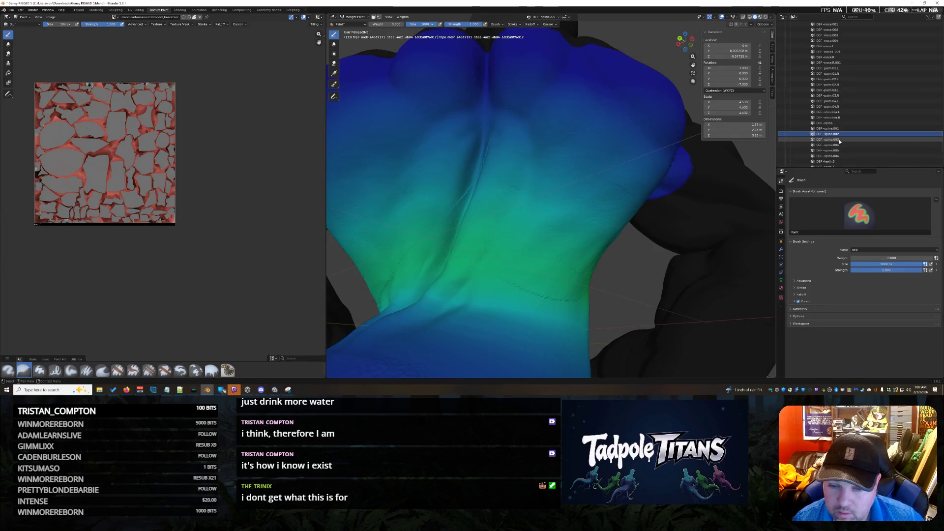
pyautogui.click(838, 139)
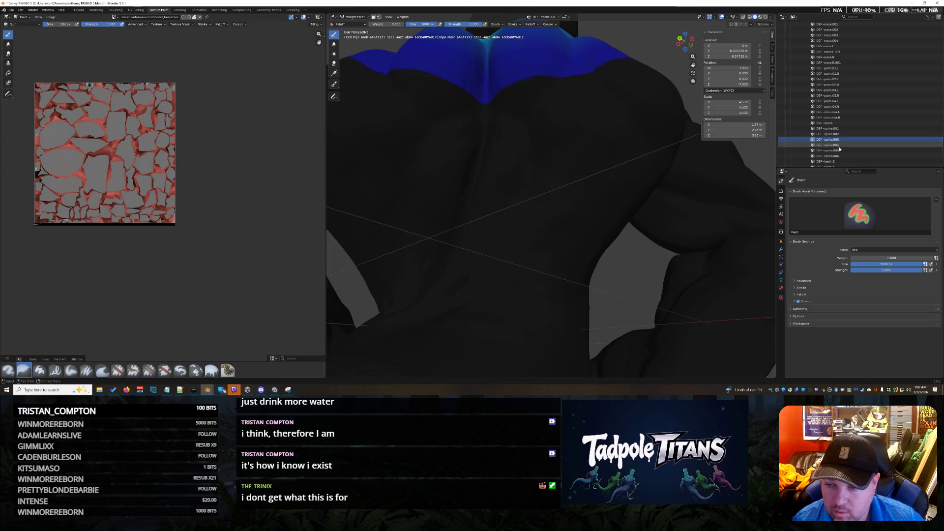
pyautogui.press('Down')
pyautogui.press('Down')
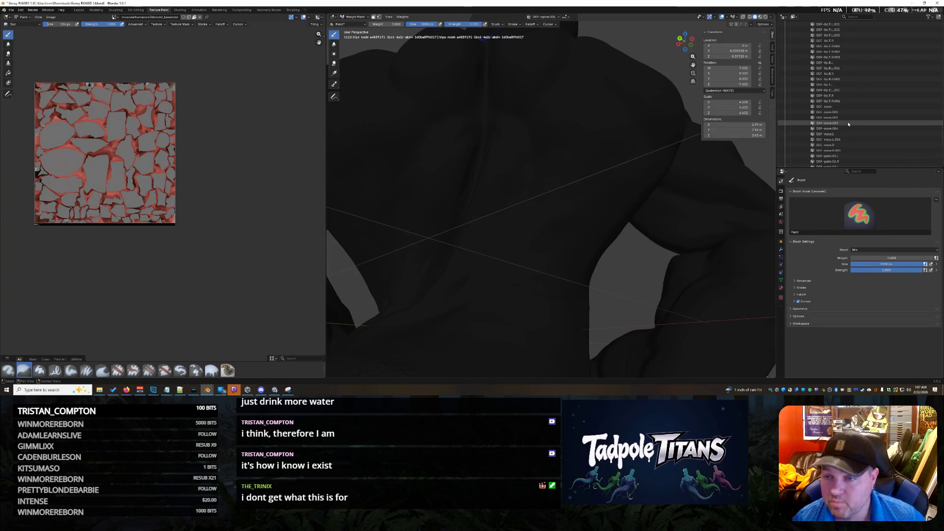
pyautogui.scroll(5, 848, 124)
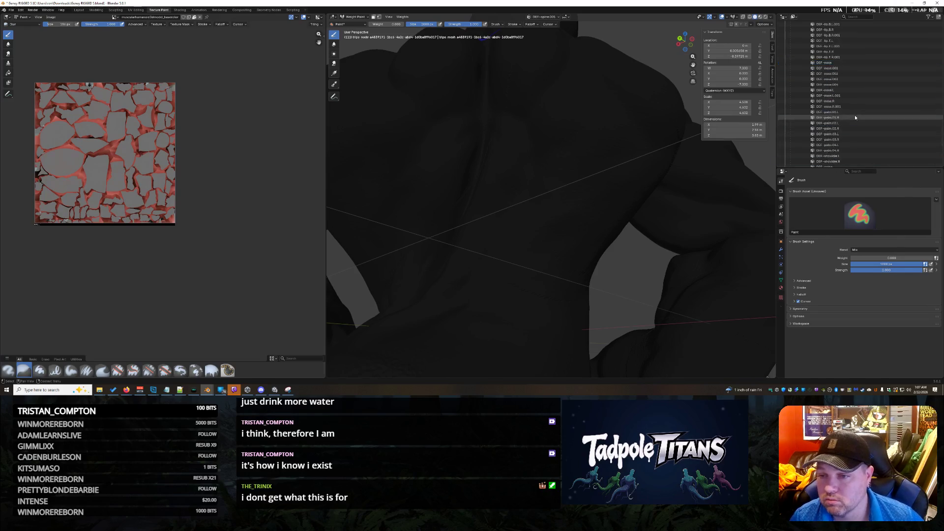
pyautogui.scroll(10, 853, 116)
pyautogui.scroll(-5, 853, 117)
pyautogui.scroll(-5, 854, 114)
pyautogui.scroll(-2, 854, 114)
pyautogui.scroll(-2, 854, 115)
pyautogui.scroll(-2, 855, 114)
pyautogui.scroll(-2, 854, 115)
pyautogui.scroll(-5, 855, 114)
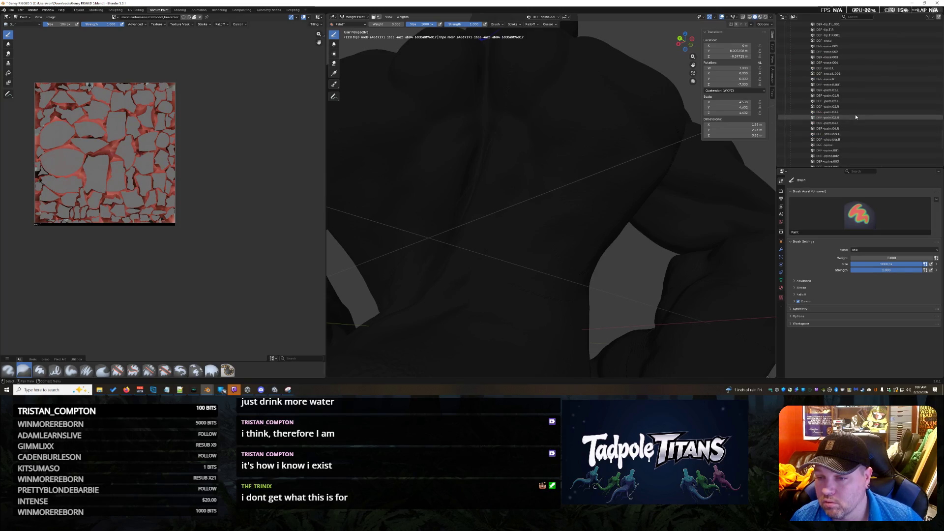
# View DEF-shoulder.R, DEF-upper_arm and DEF-upper_arm.001 weights over the shoulder
pyautogui.click(840, 139)
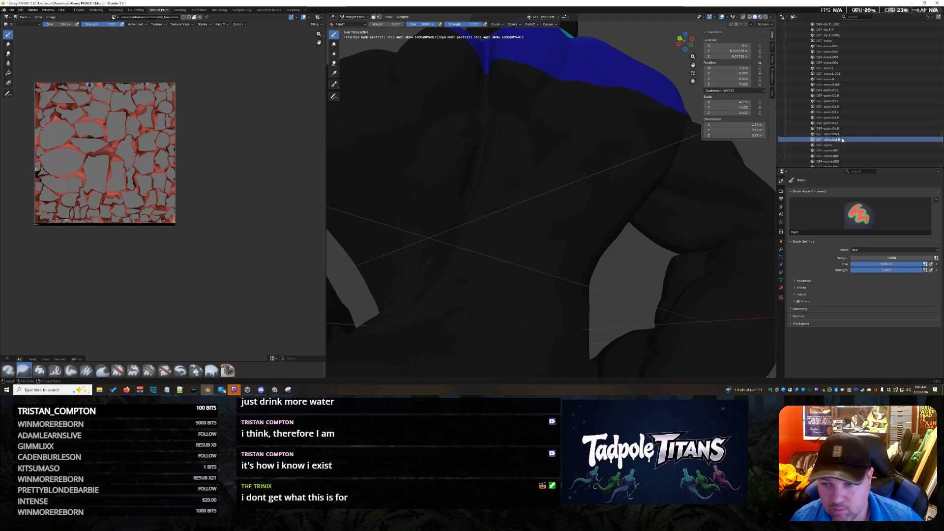
pyautogui.scroll(-5, 848, 135)
pyautogui.scroll(-3, 848, 134)
pyautogui.click(833, 155)
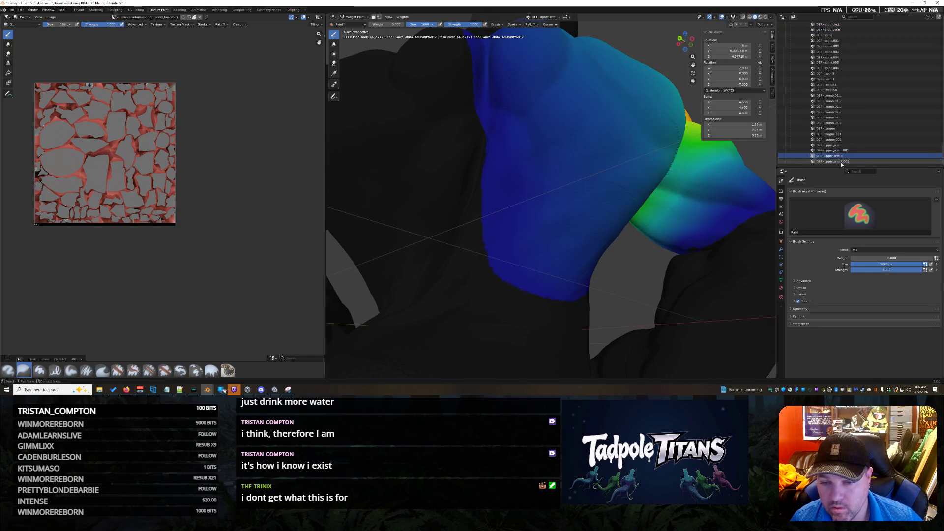
pyautogui.click(837, 162)
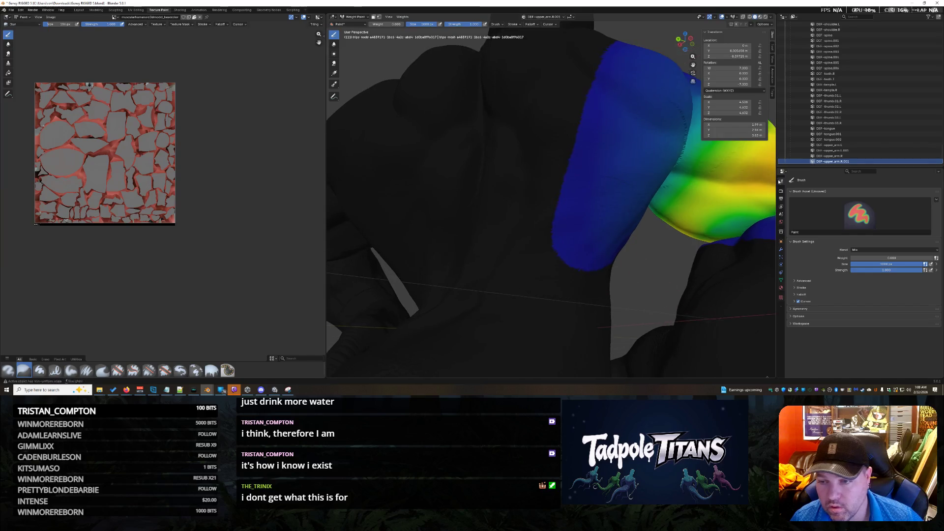
pyautogui.click(342, 17)
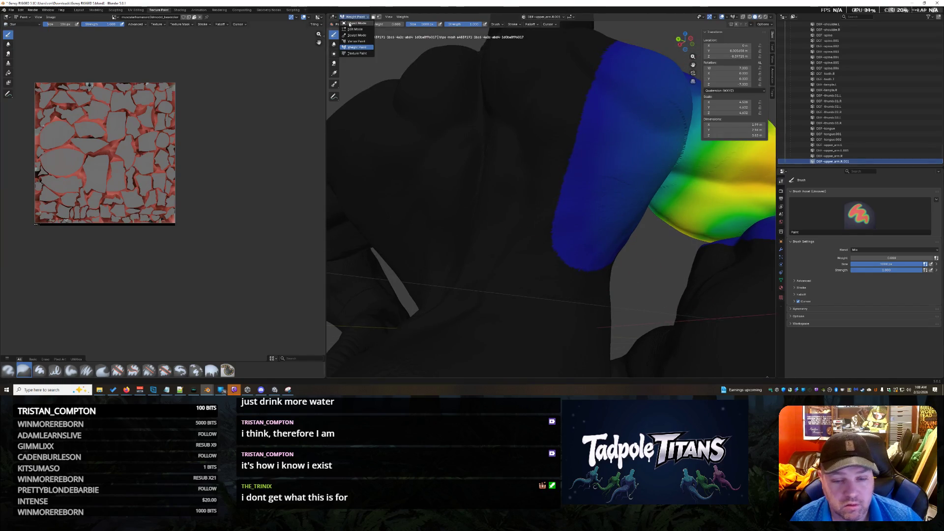
# Switch to Object Mode and inspect the red textured character's back and arm
pyautogui.click(353, 24)
pyautogui.click(362, 20)
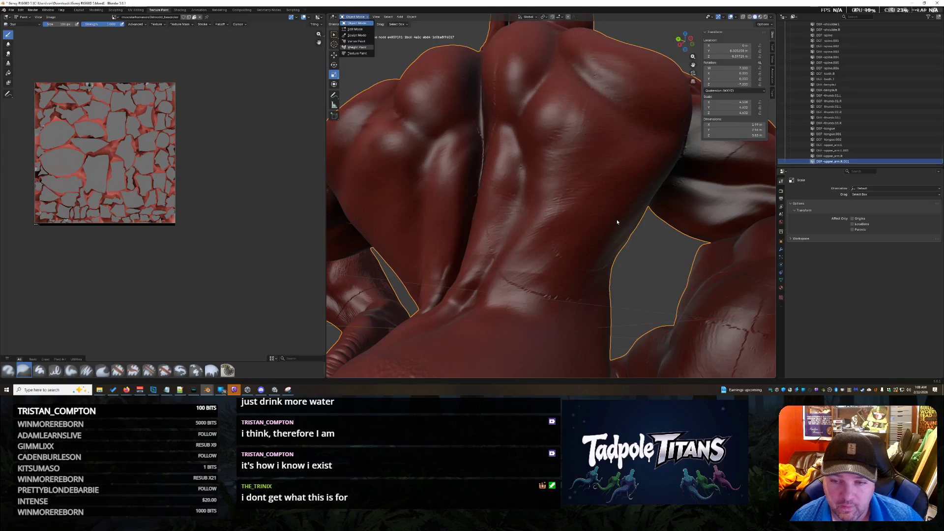
pyautogui.moveTo(657, 269); pyautogui.dragTo(673, 260, button='middle')
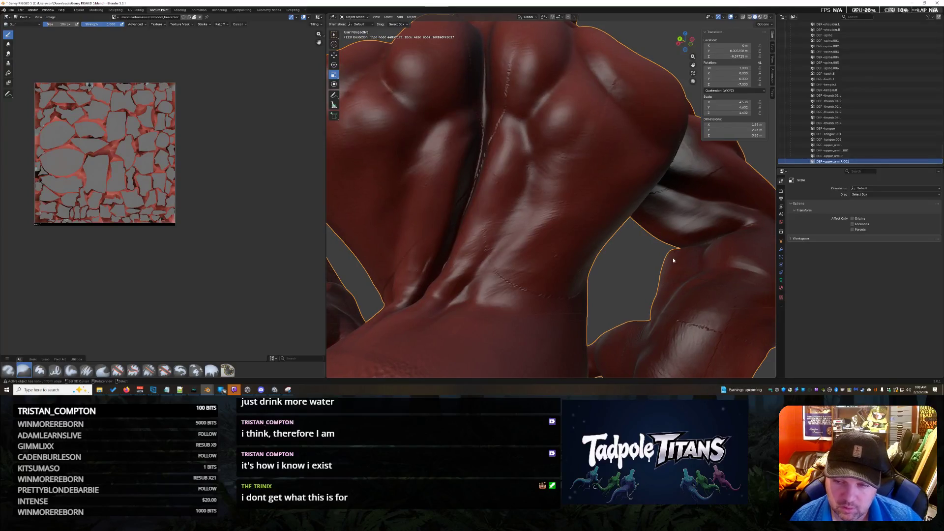
pyautogui.click(360, 17)
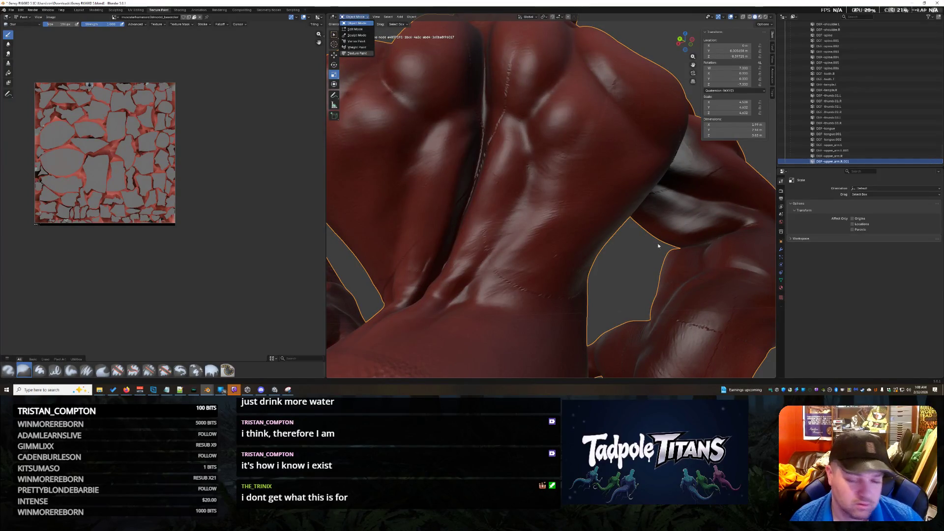
pyautogui.moveTo(658, 244); pyautogui.dragTo(575, 235, button='middle')
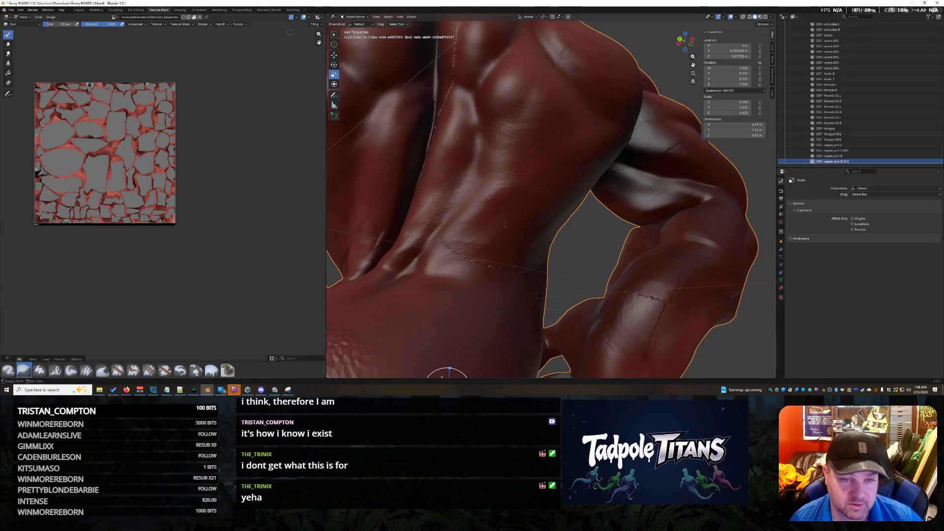
pyautogui.click(356, 17)
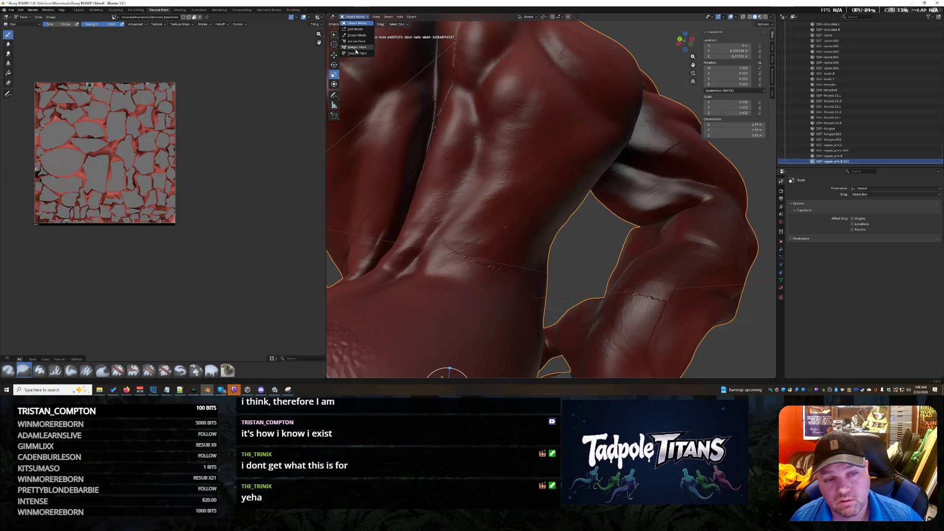
# Re-enter Weight Paint mode and frame the upper arm's blue-to-yellow gradient
pyautogui.press('w')
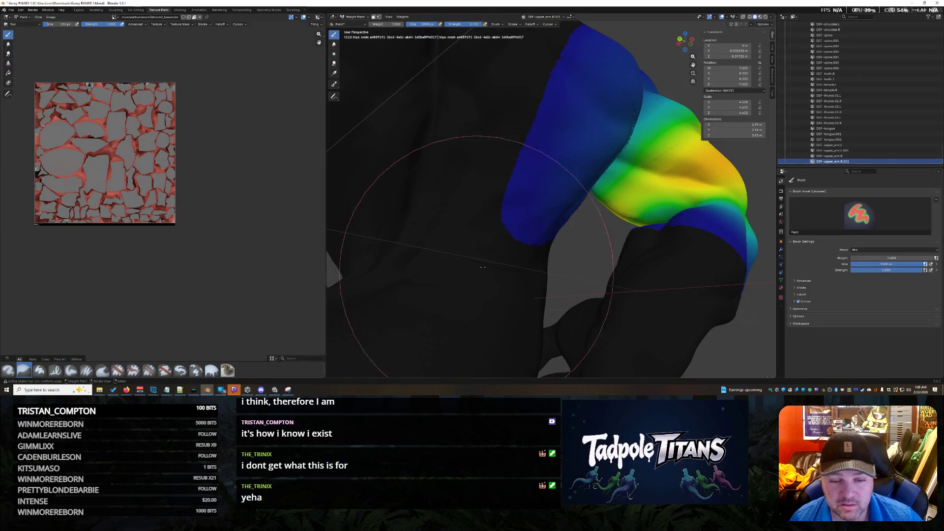
pyautogui.scroll(3, 501, 236)
pyautogui.scroll(2, 502, 237)
pyautogui.moveTo(501, 236)
pyautogui.mouseDown(button='middle')
pyautogui.moveTo(495, 204)
pyautogui.moveTo(499, 281)
pyautogui.moveTo(491, 268)
pyautogui.moveTo(513, 278)
pyautogui.moveTo(548, 273)
pyautogui.mouseUp(button='middle')
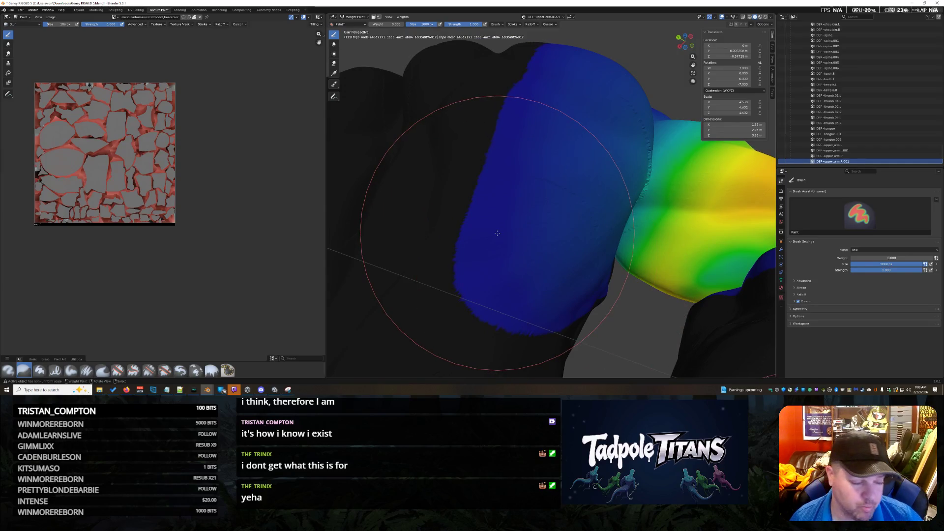
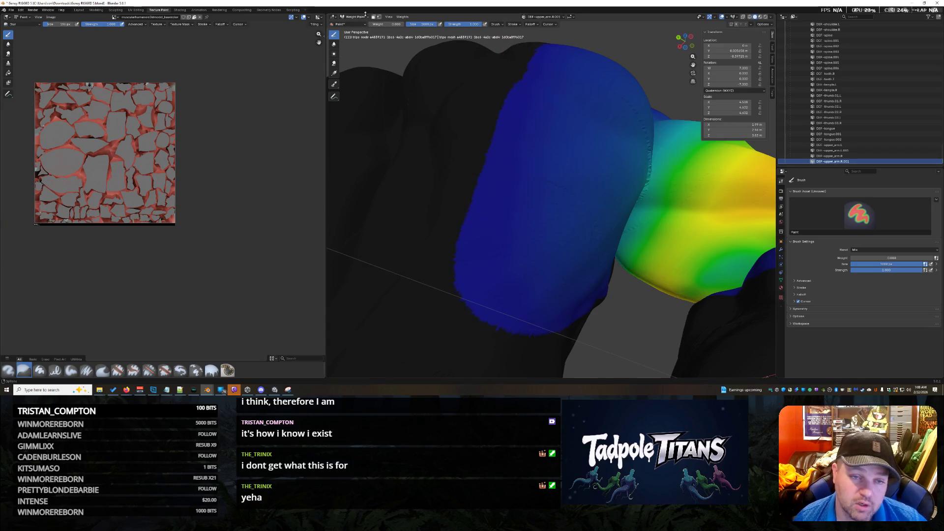
# Inspect the weighted arm, checking the shaded shoulder in Object Mode and returning to Weight Paint
pyautogui.moveTo(527, 274)
pyautogui.mouseDown(button='middle')
pyautogui.moveTo(564, 227)
pyautogui.moveTo(552, 245)
pyautogui.moveTo(434, 100)
pyautogui.mouseUp(button='middle')
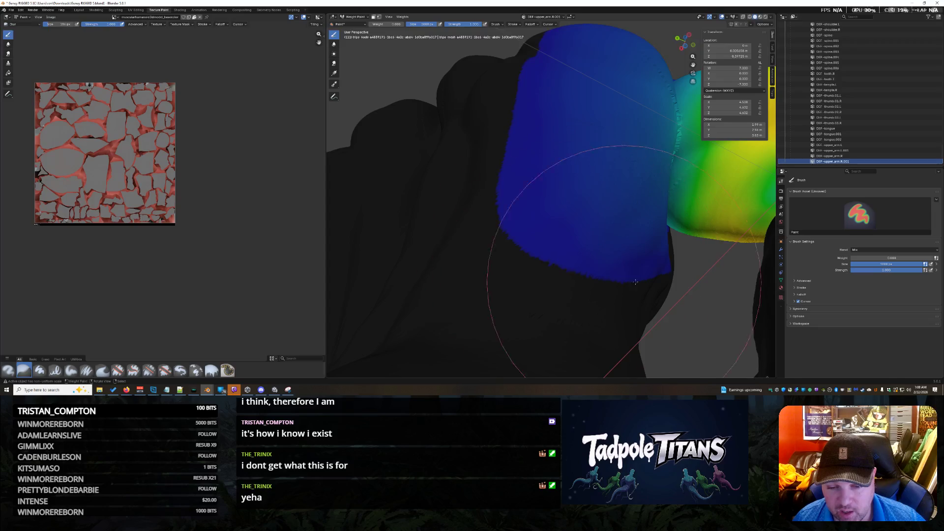
pyautogui.click(356, 17)
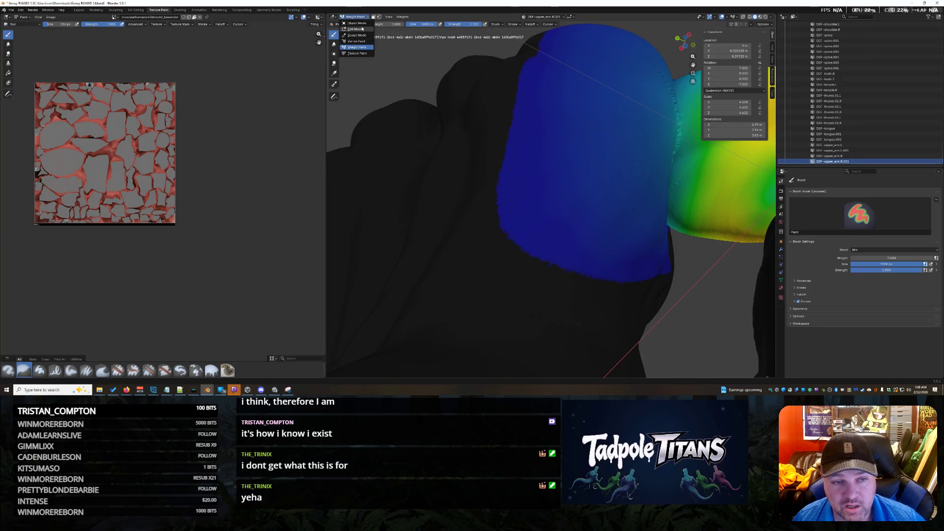
pyautogui.press('o')
pyautogui.moveTo(635, 301); pyautogui.dragTo(562, 276, button='middle')
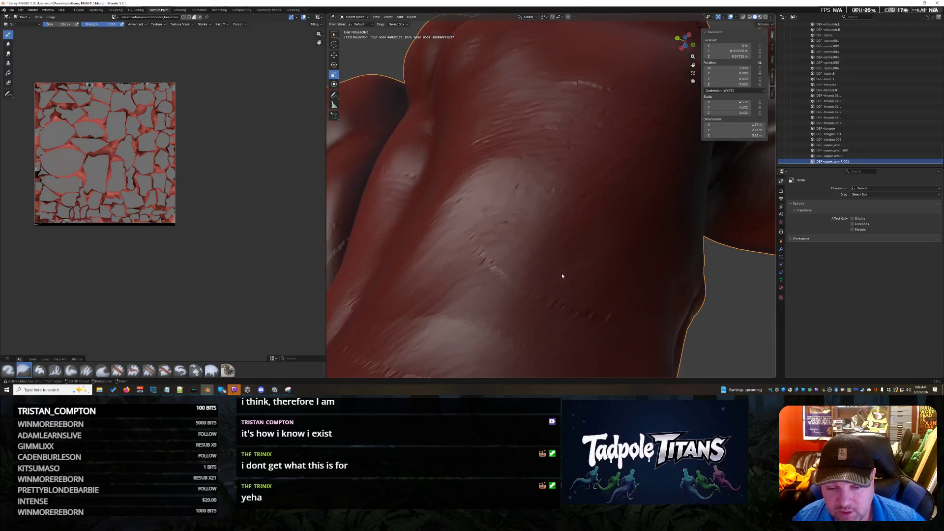
pyautogui.moveTo(500, 285)
pyautogui.mouseDown(button='middle')
pyautogui.moveTo(646, 296)
pyautogui.moveTo(563, 207)
pyautogui.mouseUp(button='middle')
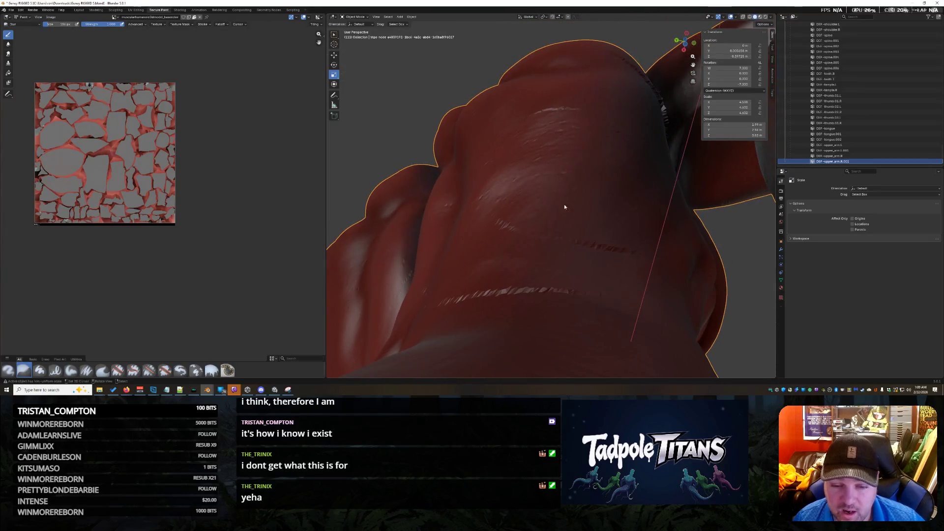
pyautogui.click(355, 16)
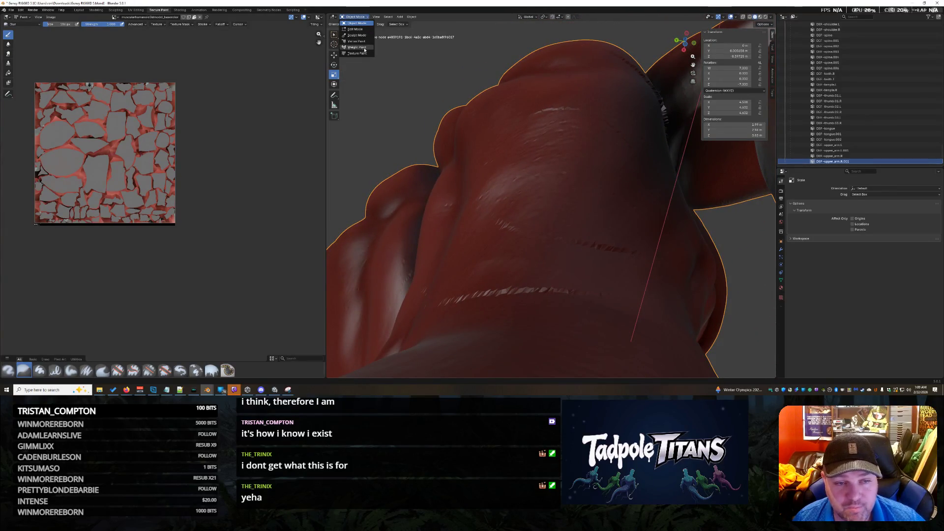
pyautogui.press('w')
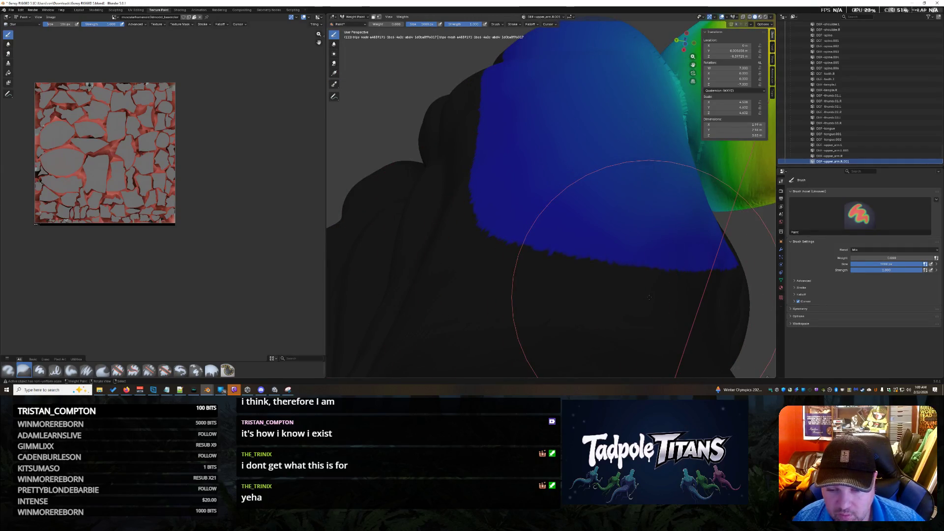
pyautogui.moveTo(702, 294); pyautogui.dragTo(736, 262, button='middle')
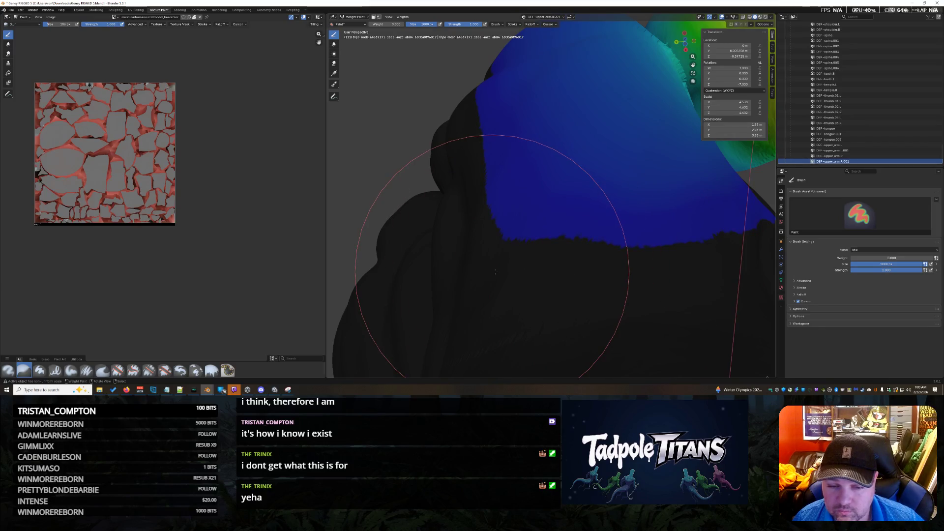
# Review the shaded mesh again, re-enter Weight Paint and show the DEF-upper_arm.R weights
pyautogui.click(354, 17)
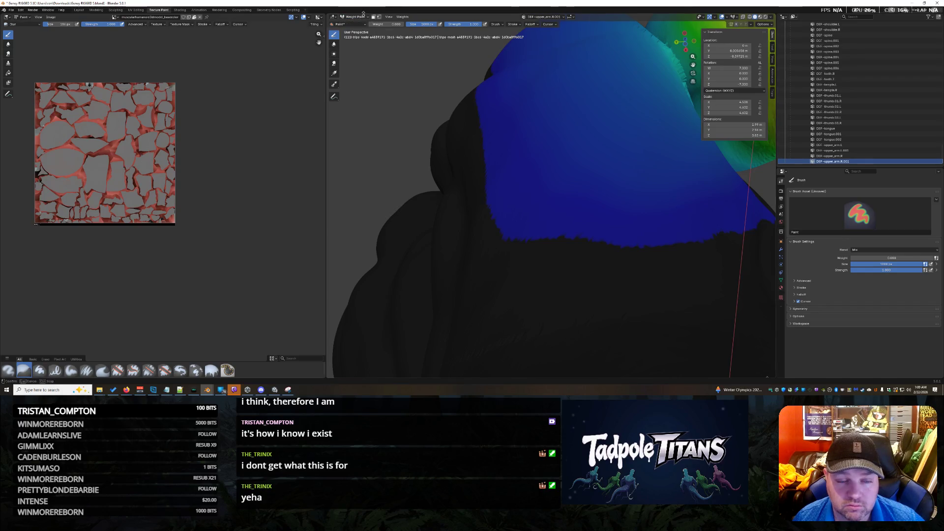
pyautogui.click(363, 17)
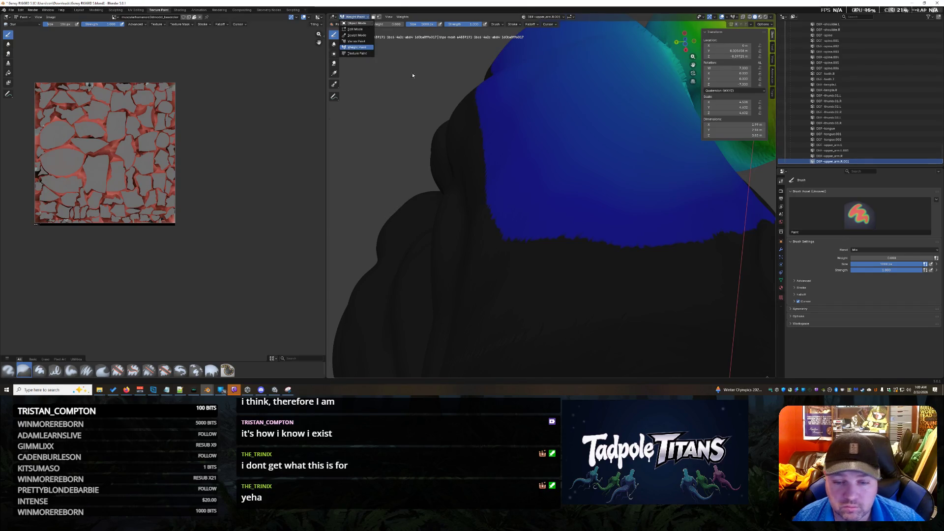
pyautogui.click(356, 23)
pyautogui.moveTo(633, 240)
pyautogui.mouseDown(button='middle')
pyautogui.moveTo(628, 225)
pyautogui.moveTo(643, 258)
pyautogui.mouseUp(button='middle')
pyautogui.moveTo(632, 192)
pyautogui.mouseDown(button='middle')
pyautogui.moveTo(694, 235)
pyautogui.moveTo(678, 222)
pyautogui.moveTo(679, 242)
pyautogui.moveTo(640, 200)
pyautogui.moveTo(642, 185)
pyautogui.moveTo(523, 251)
pyautogui.mouseUp(button='middle')
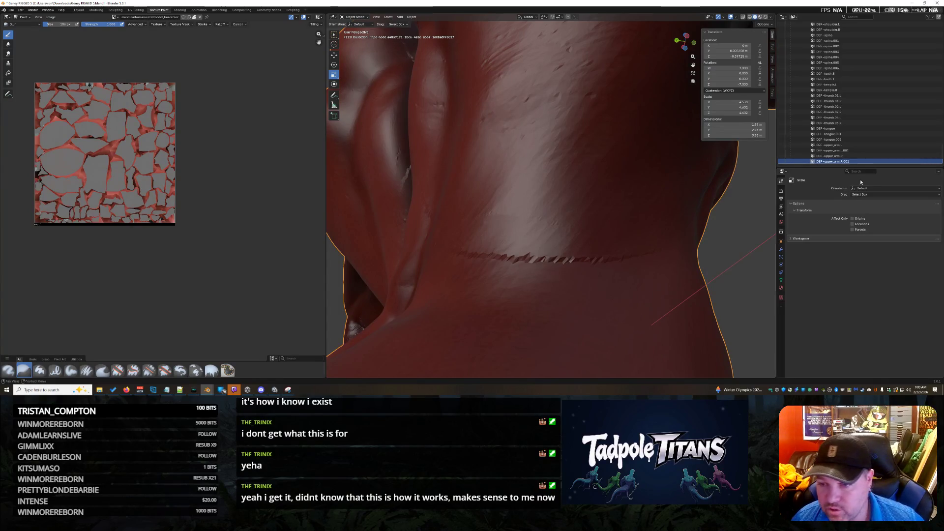
pyautogui.click(353, 17)
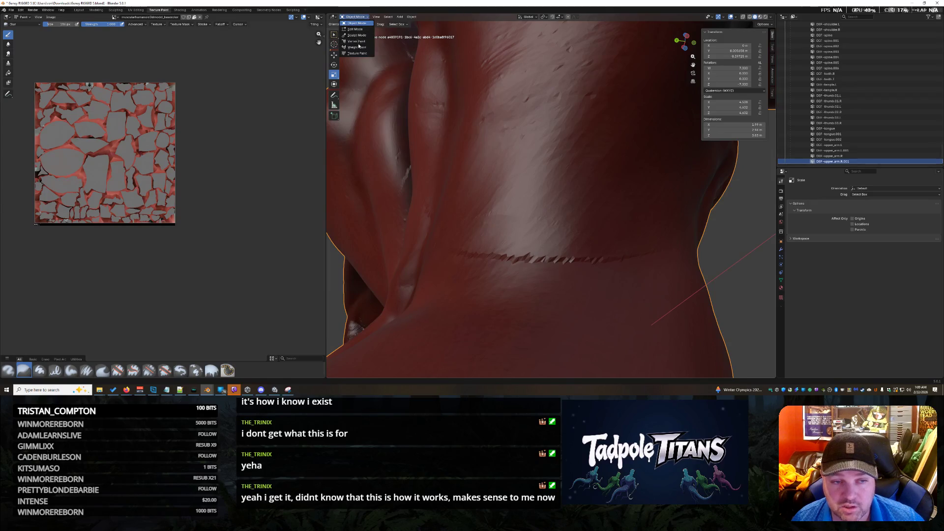
pyautogui.press('Return')
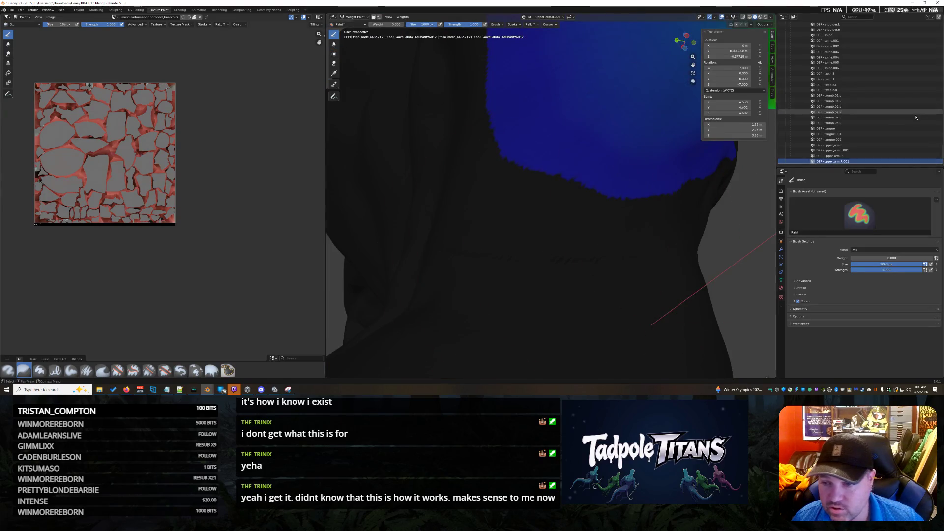
pyautogui.click(839, 157)
# Toggle Object/Weight Paint and orbit around the blue and green upper-arm weights on the shoulder
pyautogui.click(359, 18)
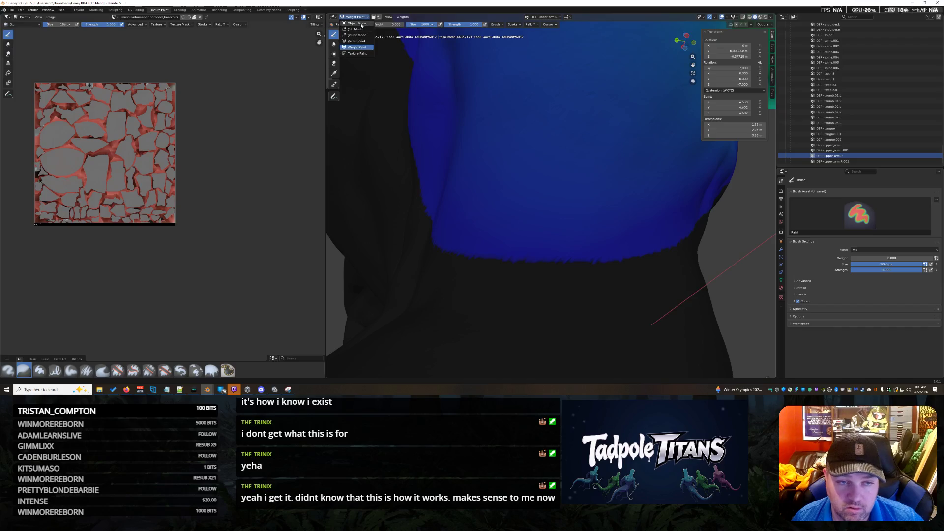
pyautogui.click(357, 23)
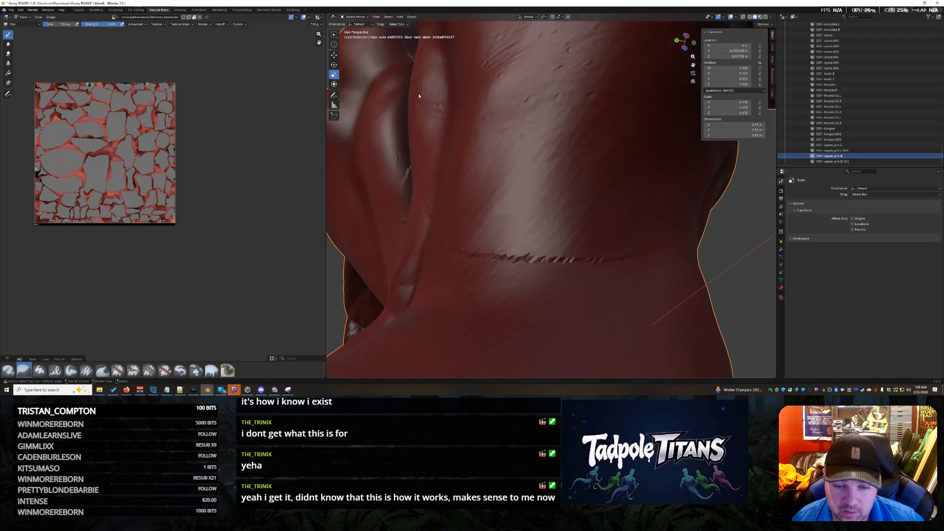
pyautogui.click(352, 17)
pyautogui.click(357, 47)
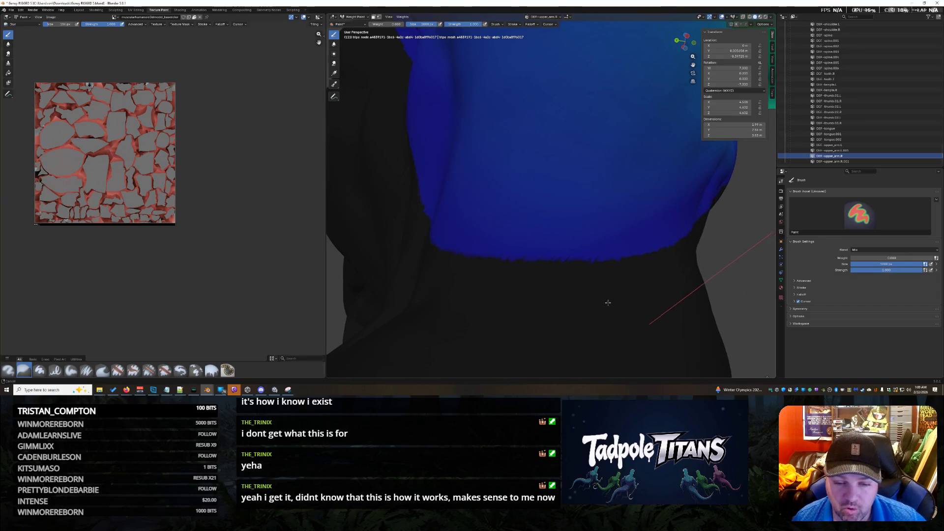
pyautogui.moveTo(607, 298); pyautogui.dragTo(596, 270, button='middle')
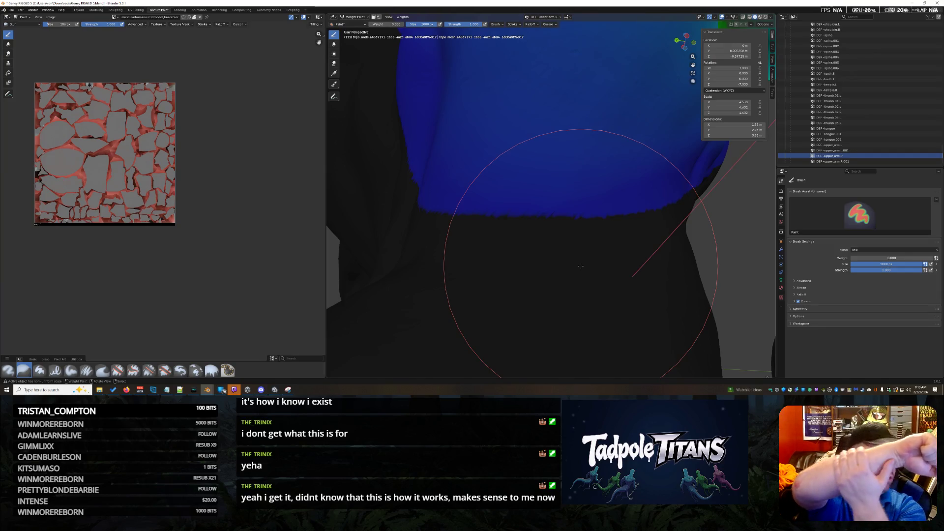
pyautogui.moveTo(574, 253)
pyautogui.mouseDown(button='middle')
pyautogui.moveTo(537, 222)
pyautogui.moveTo(651, 234)
pyautogui.mouseUp(button='middle')
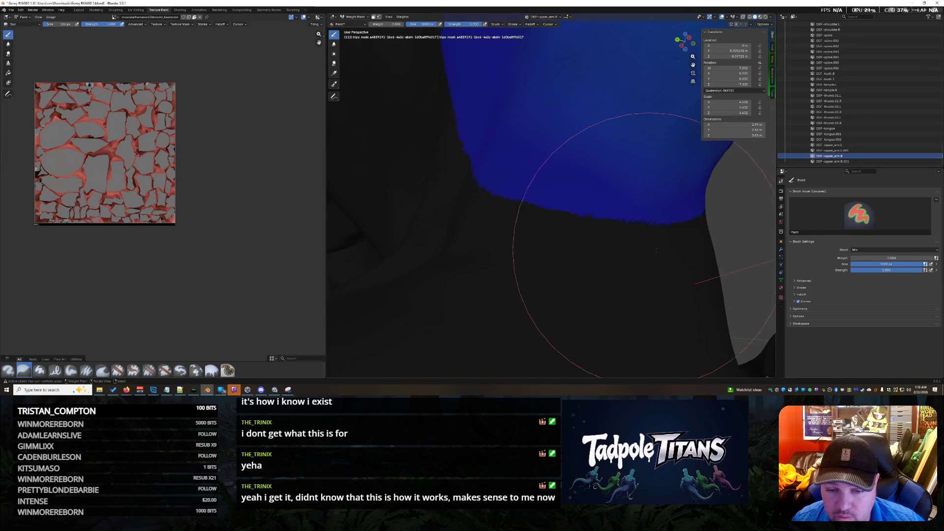
pyautogui.moveTo(635, 248)
pyautogui.mouseDown(button='middle')
pyautogui.moveTo(697, 251)
pyautogui.moveTo(700, 218)
pyautogui.mouseUp(button='middle')
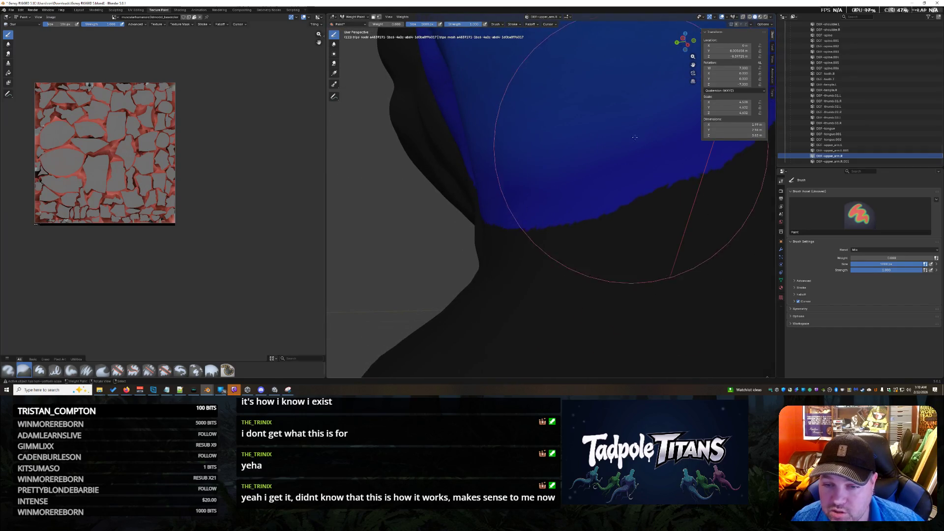
pyautogui.moveTo(664, 110)
pyautogui.mouseDown(button='middle')
pyautogui.moveTo(760, 235)
pyautogui.moveTo(636, 317)
pyautogui.moveTo(672, 295)
pyautogui.moveTo(611, 296)
pyautogui.moveTo(483, 172)
pyautogui.moveTo(466, 131)
pyautogui.moveTo(445, 147)
pyautogui.mouseUp(button='middle')
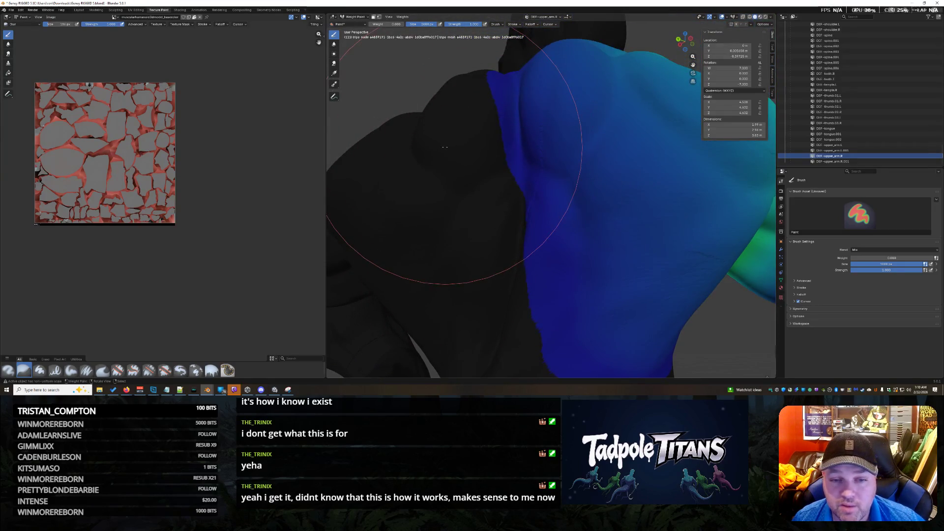
pyautogui.moveTo(585, 263)
pyautogui.mouseDown(button='middle')
pyautogui.moveTo(605, 270)
pyautogui.moveTo(548, 199)
pyautogui.moveTo(517, 222)
pyautogui.moveTo(535, 210)
pyautogui.mouseUp(button='middle')
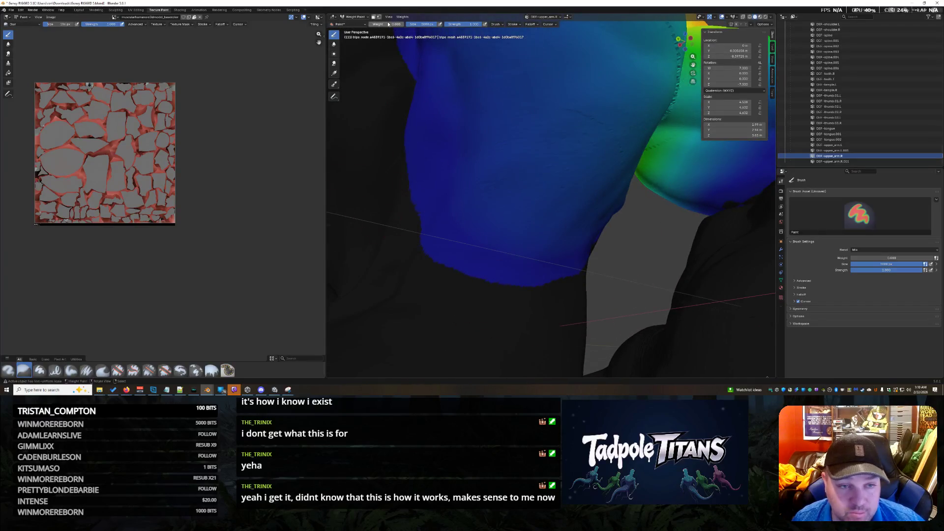
# Check the shaded back in Object Mode, return to Weight Paint and show DEF-upper_arm.R.001's weights
pyautogui.click(354, 18)
pyautogui.click(357, 23)
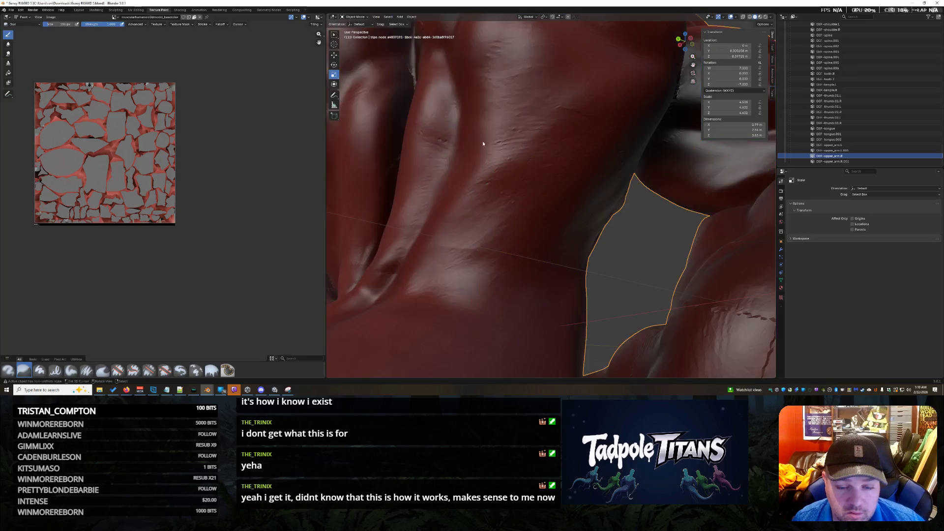
pyautogui.moveTo(438, 258)
pyautogui.mouseDown(button='middle')
pyautogui.moveTo(574, 214)
pyautogui.moveTo(594, 188)
pyautogui.mouseUp(button='middle')
pyautogui.scroll(2, 901, 122)
pyautogui.scroll(2, 892, 118)
pyautogui.scroll(1, 873, 110)
pyautogui.scroll(2, 874, 109)
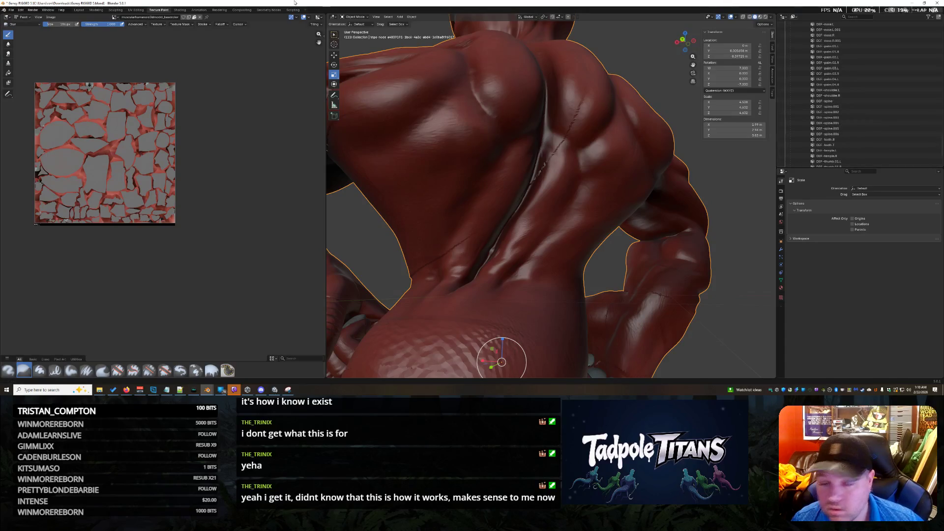
pyautogui.click(358, 17)
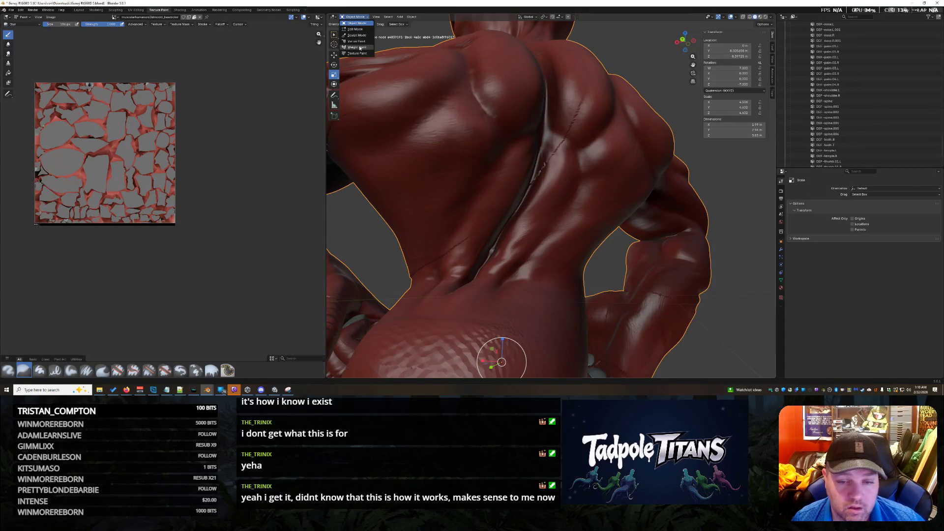
pyautogui.click(358, 48)
pyautogui.scroll(-3, 864, 130)
pyautogui.click(848, 160)
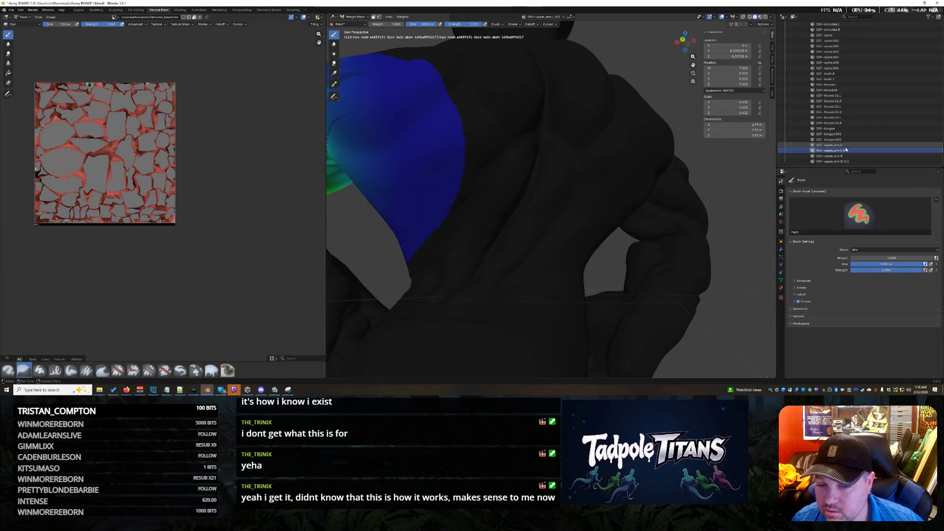
# Flip between the upper-arm groups, then view the back and arm shaded in Object Mode
pyautogui.click(845, 156)
pyautogui.click(845, 161)
pyautogui.moveTo(649, 243); pyautogui.dragTo(698, 266, button='middle')
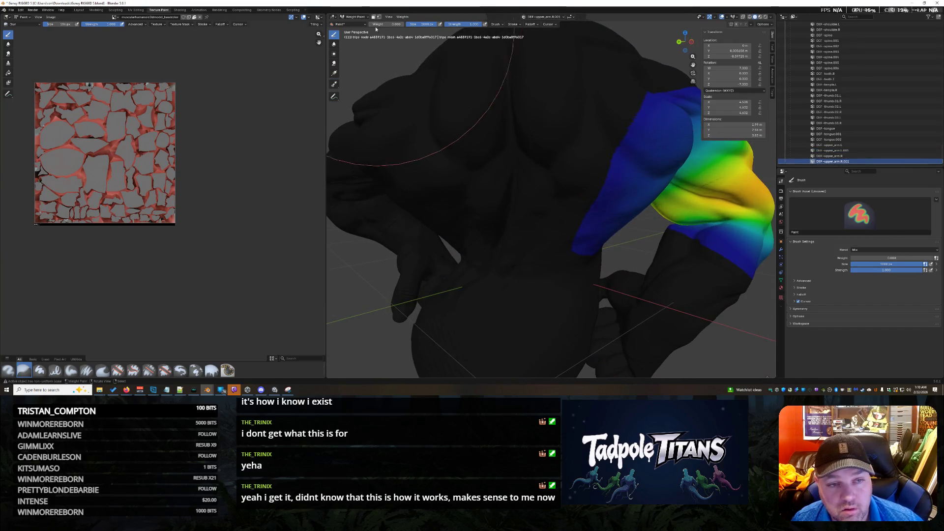
pyautogui.click(364, 17)
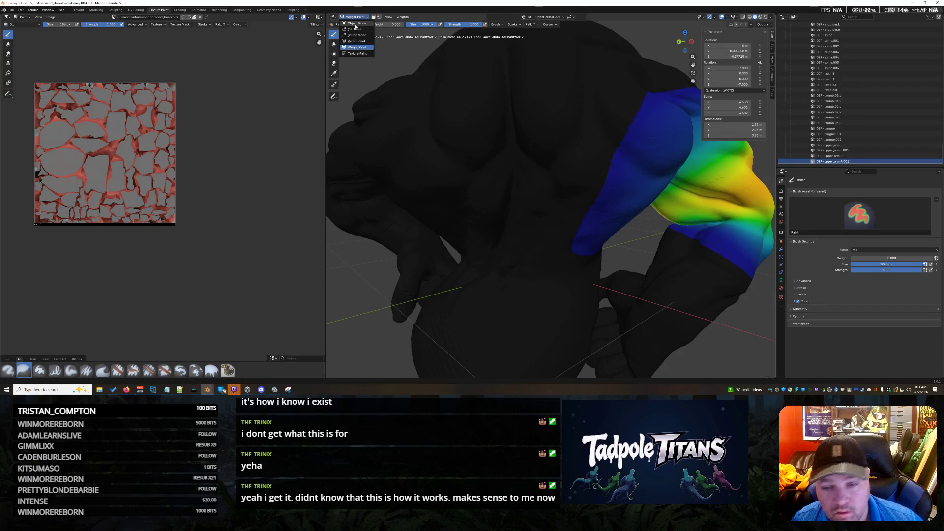
pyautogui.click(355, 23)
pyautogui.moveTo(712, 283); pyautogui.dragTo(729, 265, button='middle')
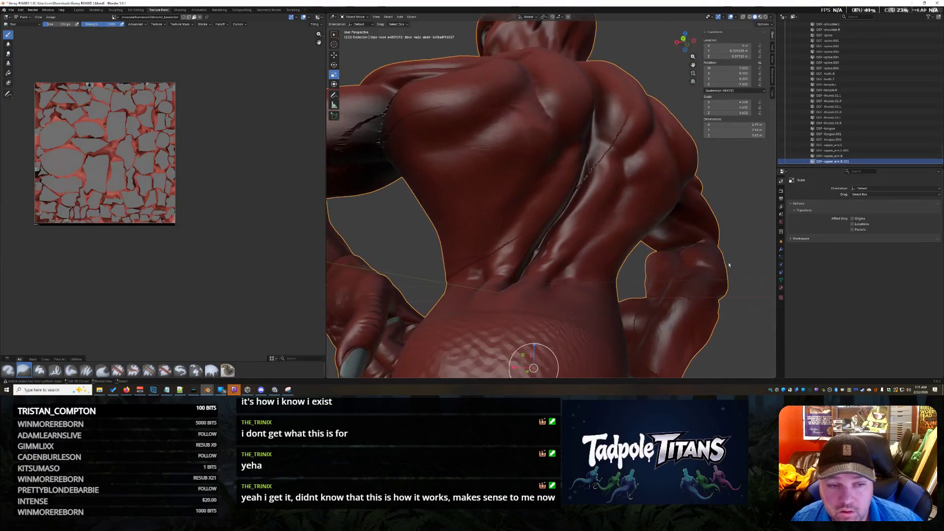
pyautogui.moveTo(616, 198)
pyautogui.mouseDown(button='middle')
pyautogui.moveTo(629, 202)
pyautogui.moveTo(537, 162)
pyautogui.moveTo(637, 193)
pyautogui.mouseUp(button='middle')
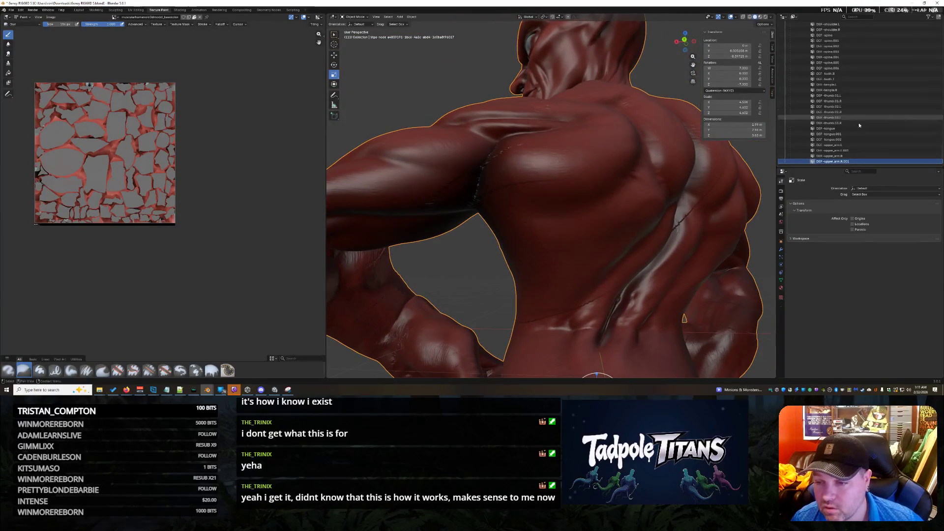
# Select the upper arm bone, enter Weight Paint and bring up the DEF-spine weights on the lower back
pyautogui.click(848, 145)
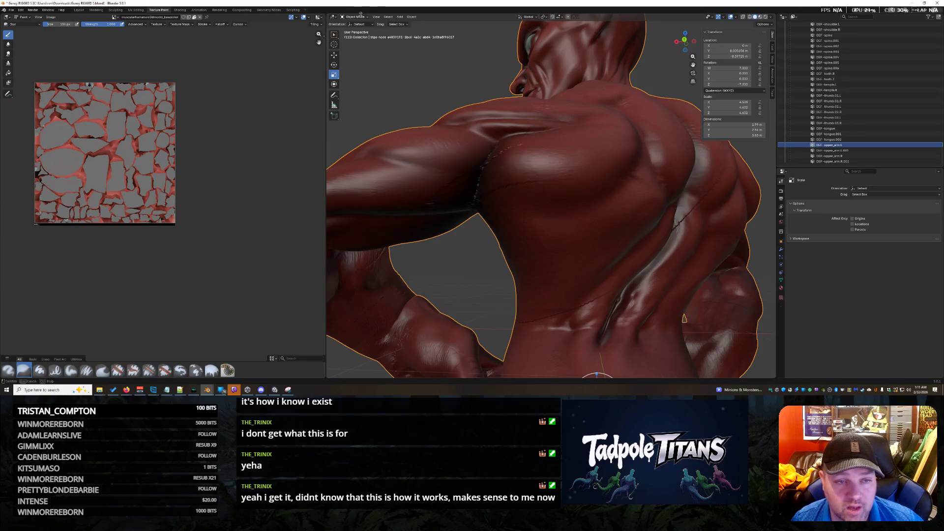
pyautogui.click(357, 17)
pyautogui.click(361, 48)
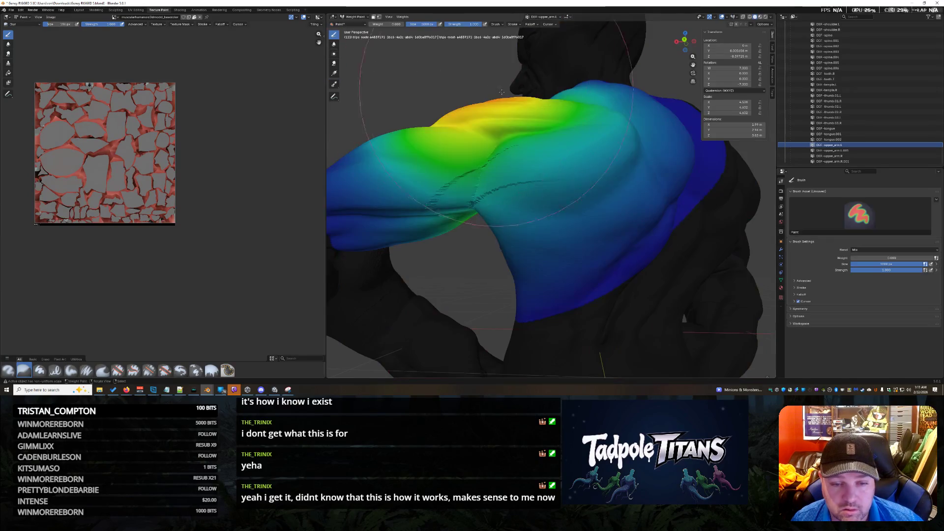
pyautogui.click(856, 150)
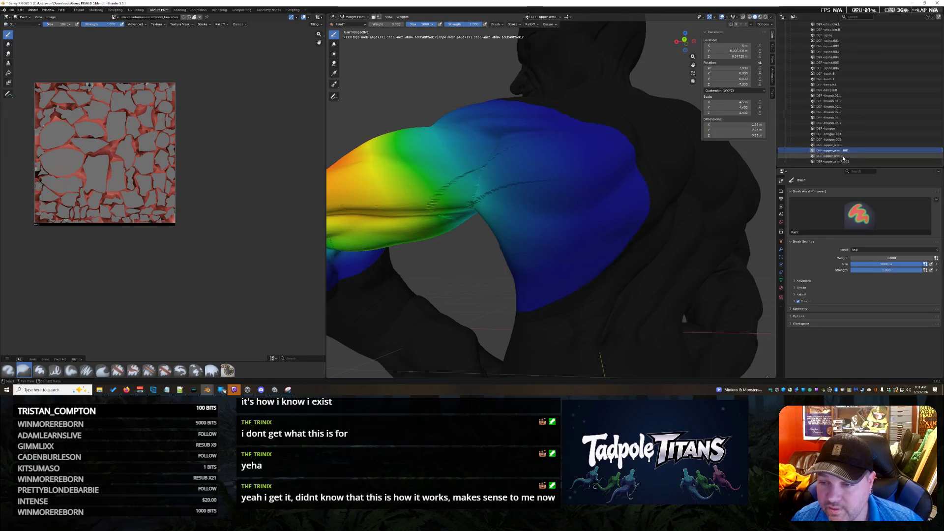
pyautogui.scroll(1, 840, 123)
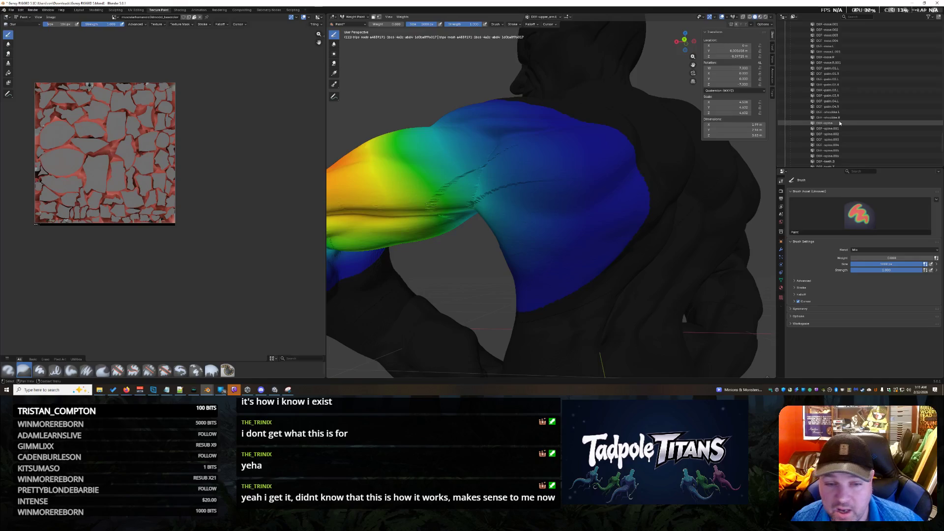
pyautogui.click(839, 123)
pyautogui.click(840, 129)
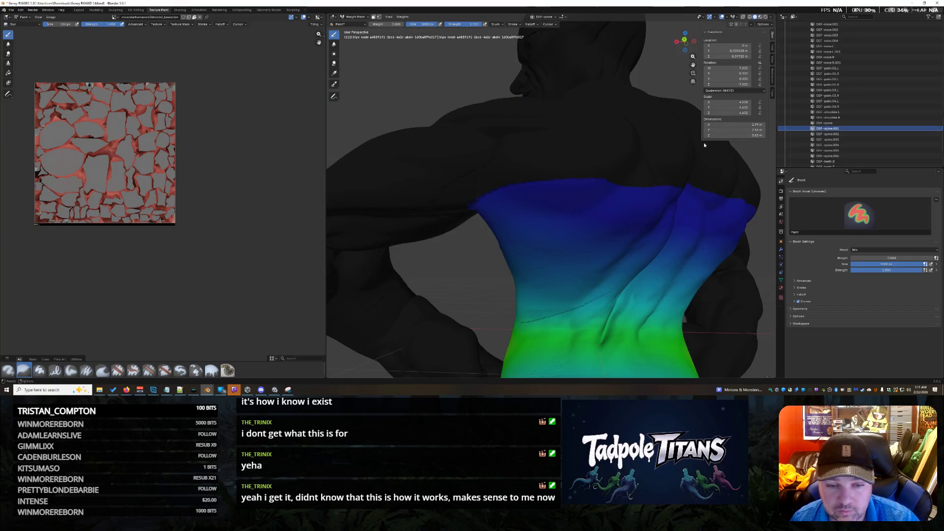
pyautogui.scroll(5, 548, 210)
pyautogui.scroll(2, 552, 177)
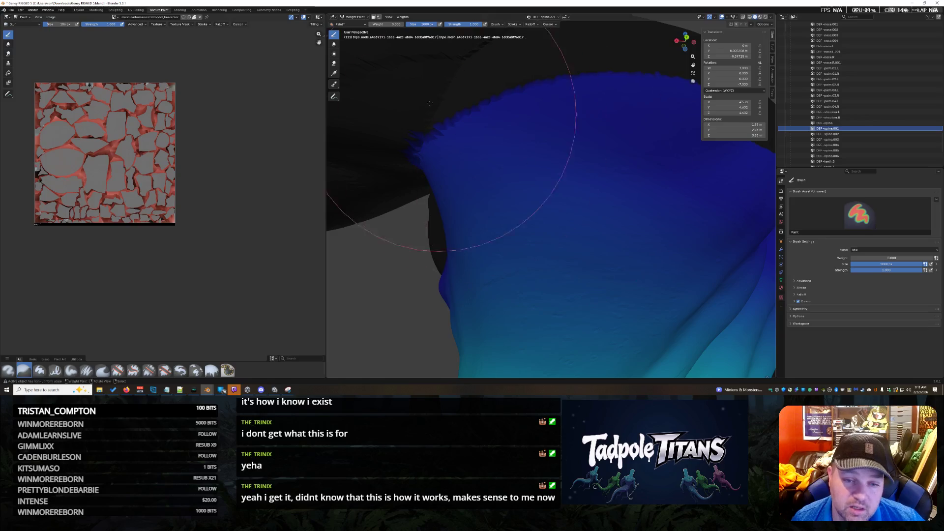
pyautogui.scroll(-4, 429, 103)
pyautogui.scroll(3, 526, 148)
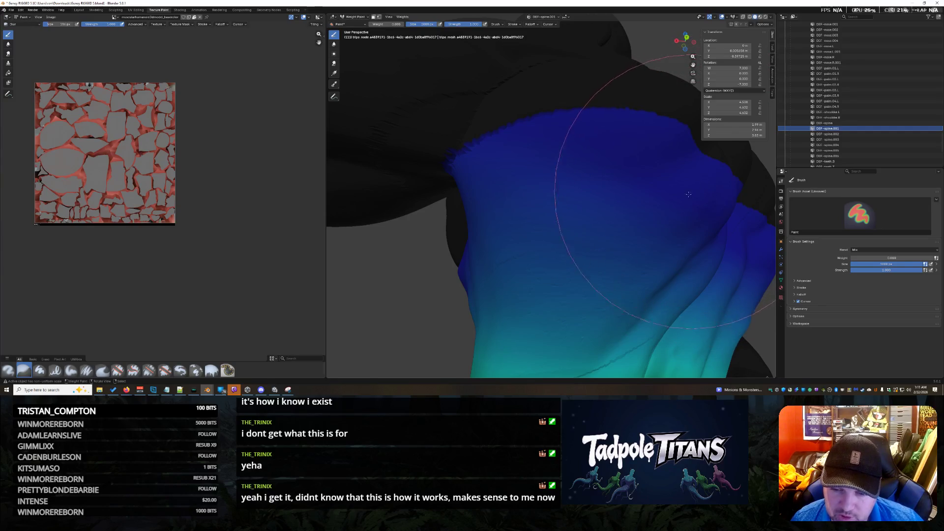
# Paint full weight over the patchy upper-back spine area and check it on the shaded model
pyautogui.moveTo(647, 231); pyautogui.dragTo(555, 194)
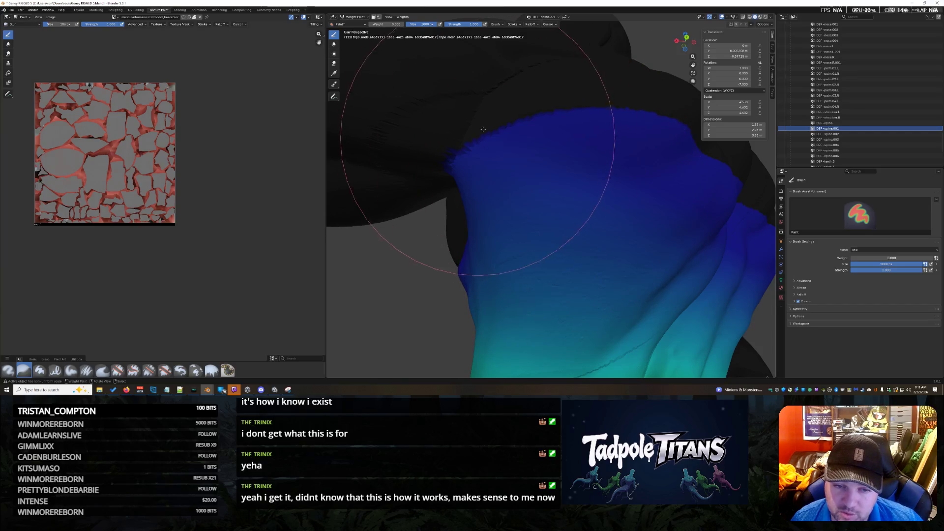
pyautogui.moveTo(485, 97)
pyautogui.mouseDown(button='middle')
pyautogui.moveTo(457, 127)
pyautogui.moveTo(494, 126)
pyautogui.mouseUp(button='middle')
pyautogui.moveTo(603, 80)
pyautogui.mouseDown(button='middle')
pyautogui.moveTo(616, 104)
pyautogui.moveTo(561, 96)
pyautogui.mouseUp(button='middle')
pyautogui.moveTo(519, 121); pyautogui.dragTo(535, 112, button='middle')
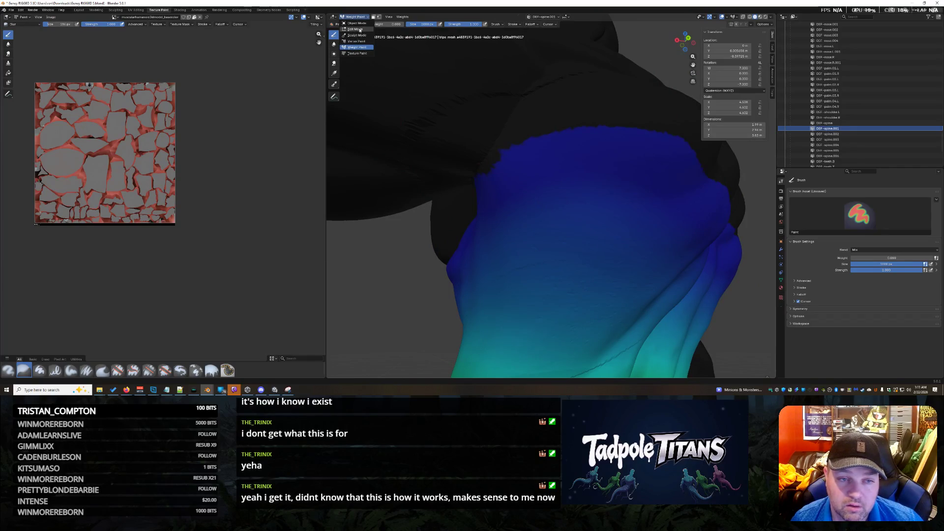
pyautogui.click(358, 23)
pyautogui.scroll(-3, 584, 139)
pyautogui.moveTo(603, 136)
pyautogui.mouseDown(button='middle')
pyautogui.moveTo(569, 133)
pyautogui.moveTo(393, 40)
pyautogui.mouseUp(button='middle')
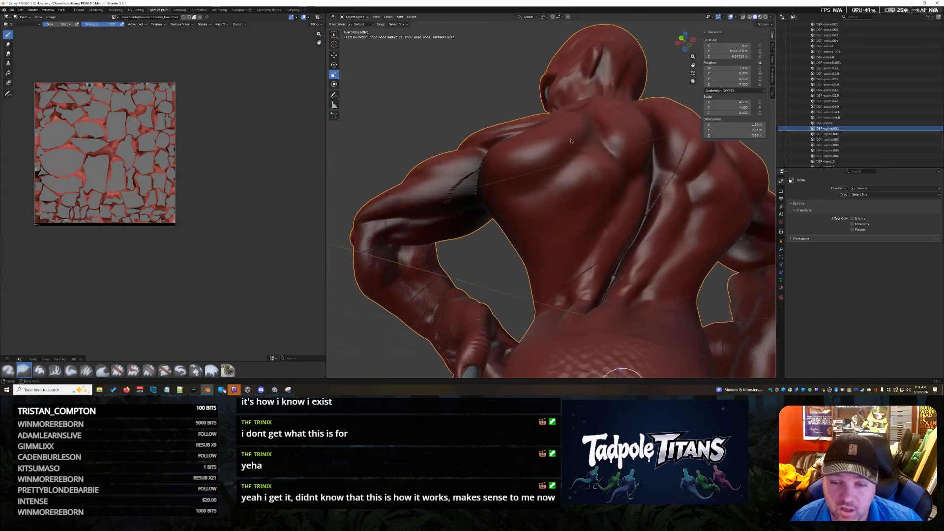
pyautogui.click(362, 18)
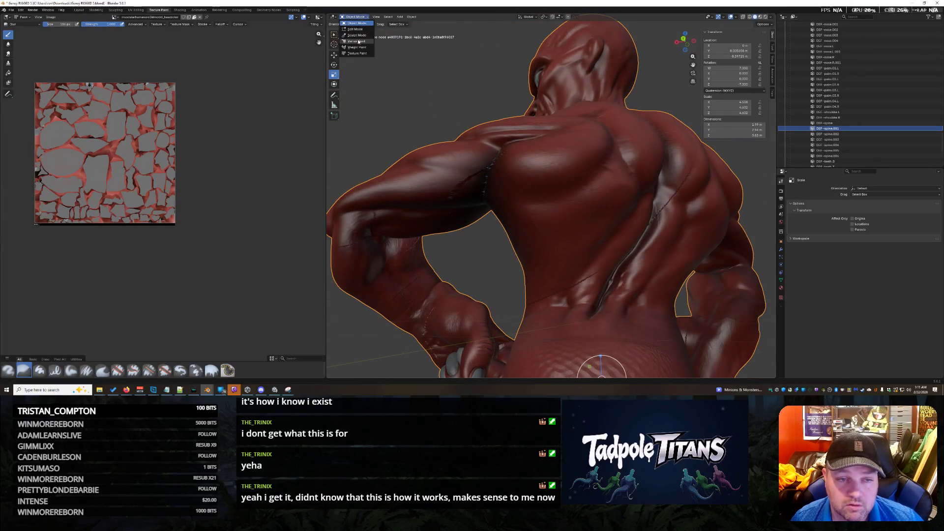
pyautogui.click(357, 47)
# Compare the neighbouring bone's back weights, toggling Object Mode to verify the shading
pyautogui.moveTo(517, 147); pyautogui.dragTo(561, 141, button='middle')
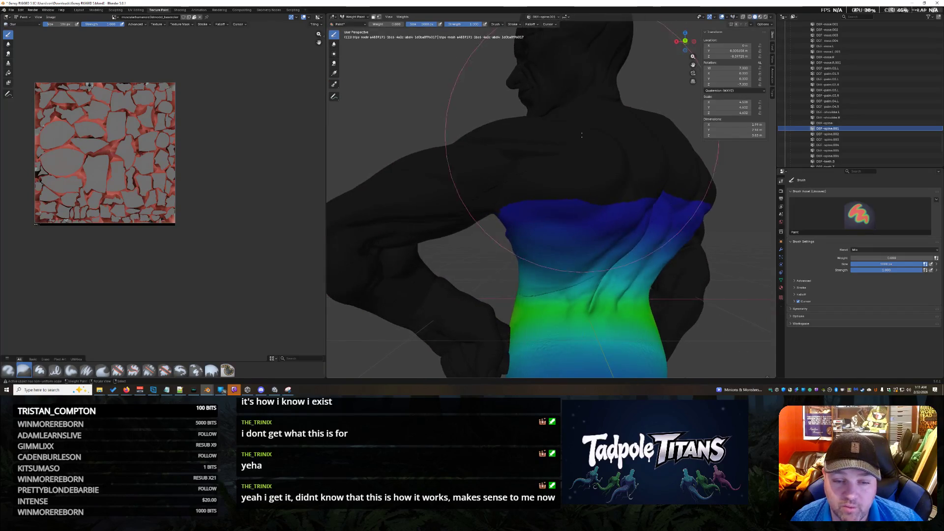
pyautogui.click(827, 139)
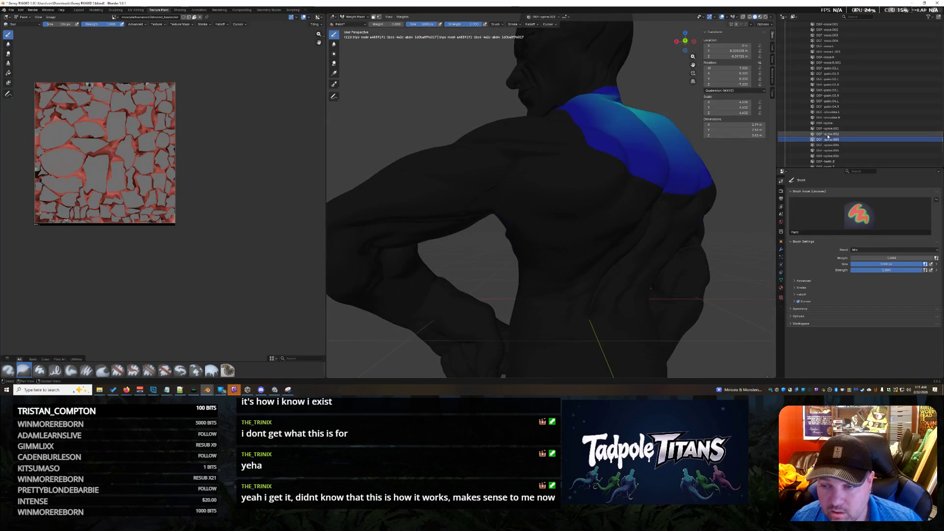
pyautogui.click(827, 134)
pyautogui.moveTo(583, 173)
pyautogui.mouseDown(button='middle')
pyautogui.moveTo(593, 162)
pyautogui.moveTo(485, 253)
pyautogui.mouseUp(button='middle')
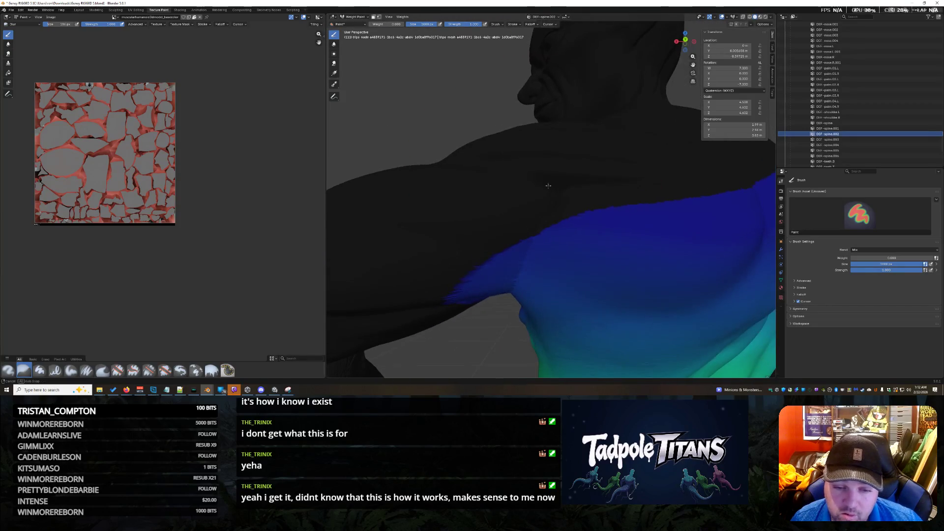
pyautogui.click(366, 17)
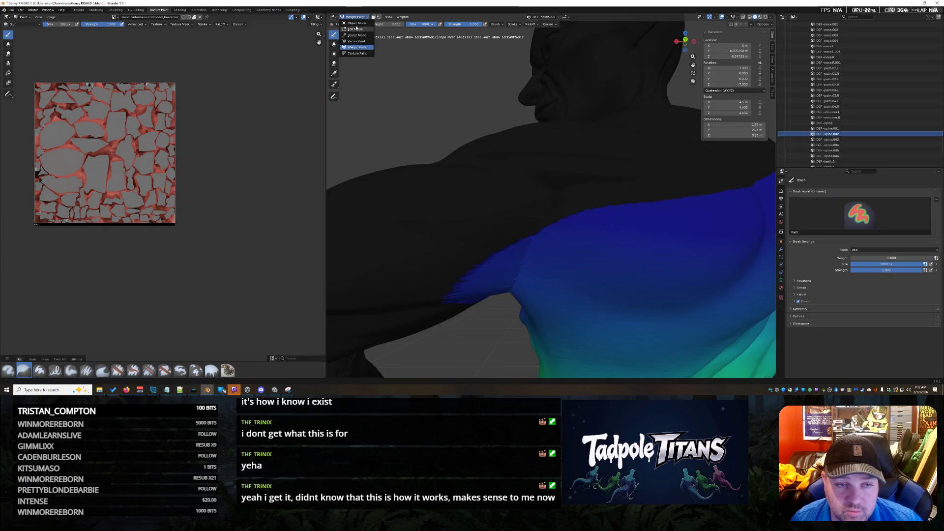
pyautogui.click(356, 23)
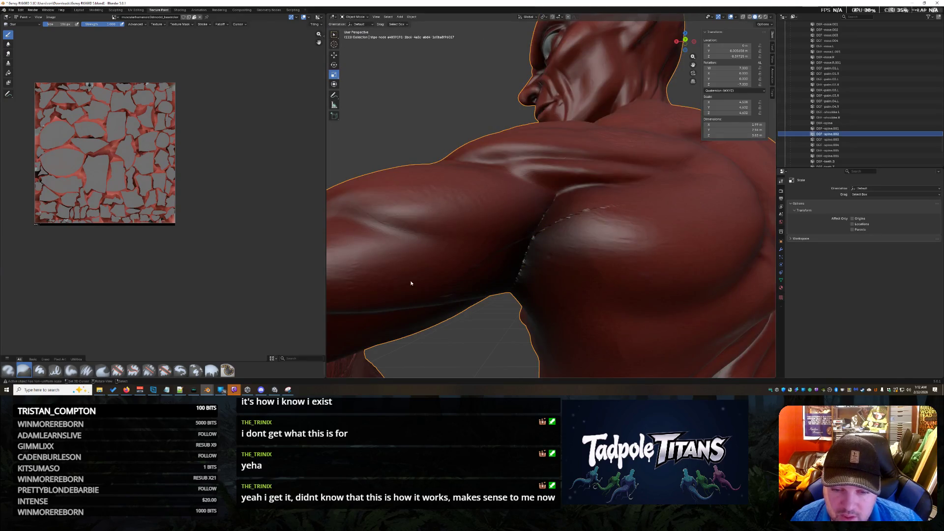
pyautogui.click(353, 17)
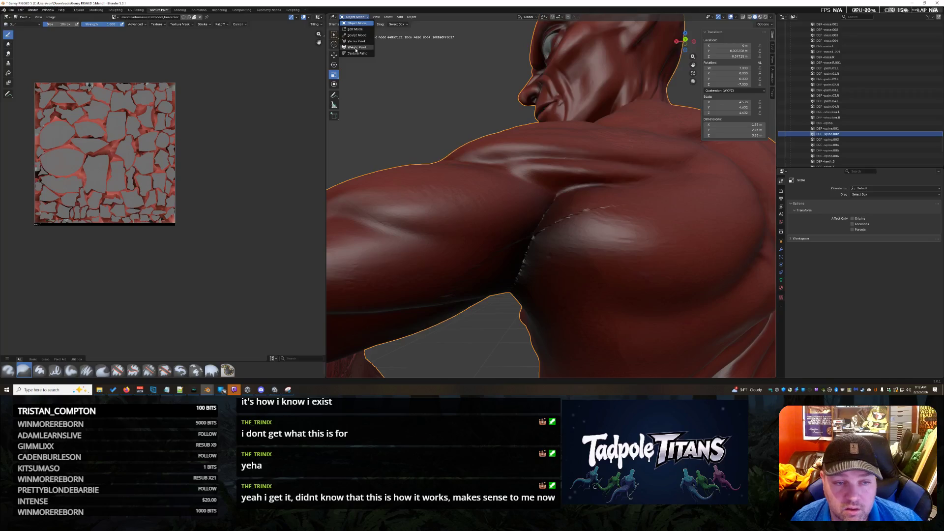
pyautogui.press('Return')
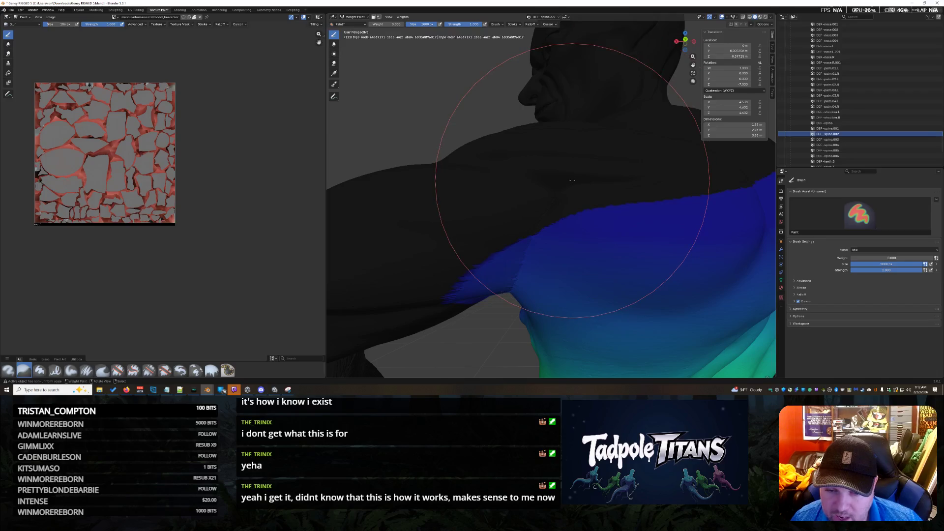
pyautogui.moveTo(486, 182)
pyautogui.mouseDown(button='middle')
pyautogui.moveTo(440, 162)
pyautogui.moveTo(413, 168)
pyautogui.moveTo(430, 153)
pyautogui.moveTo(515, 146)
pyautogui.moveTo(516, 169)
pyautogui.moveTo(578, 171)
pyautogui.mouseUp(button='middle')
pyautogui.moveTo(620, 226)
pyautogui.mouseDown(button='middle')
pyautogui.moveTo(617, 211)
pyautogui.moveTo(632, 214)
pyautogui.moveTo(480, 152)
pyautogui.moveTo(458, 159)
pyautogui.moveTo(516, 111)
pyautogui.moveTo(509, 88)
pyautogui.mouseUp(button='middle')
# Check the shape once more in Object Mode, return to Weight Paint and show DEF-shoulder.L's weights
pyautogui.click(354, 16)
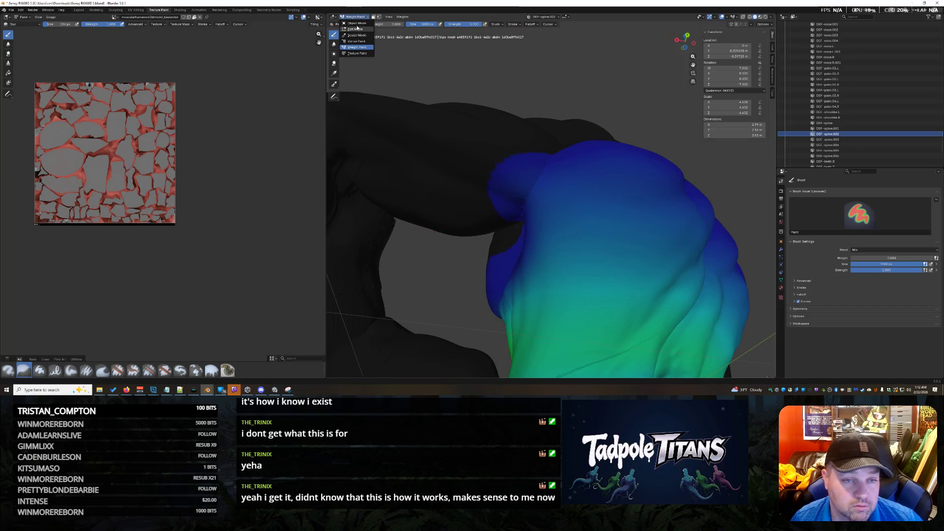
pyautogui.click(358, 25)
pyautogui.moveTo(647, 156)
pyautogui.mouseDown(button='middle')
pyautogui.moveTo(615, 182)
pyautogui.moveTo(608, 161)
pyautogui.moveTo(588, 211)
pyautogui.mouseUp(button='middle')
pyautogui.click(355, 17)
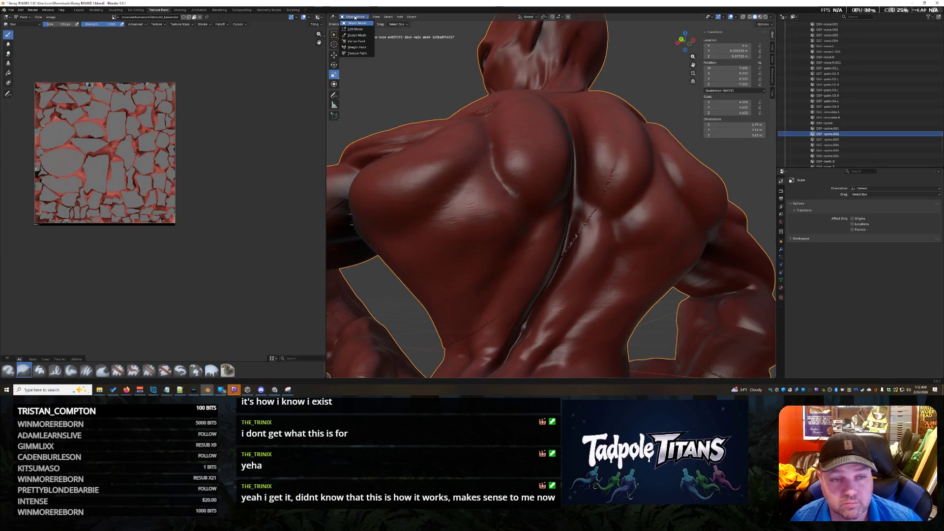
pyautogui.click(357, 47)
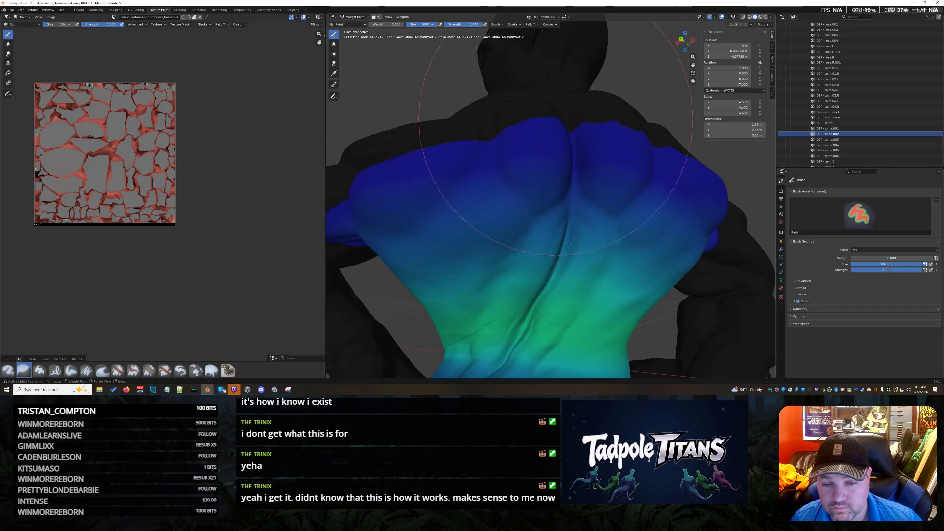
pyautogui.scroll(3, 857, 130)
pyautogui.scroll(3, 856, 111)
pyautogui.click(855, 112)
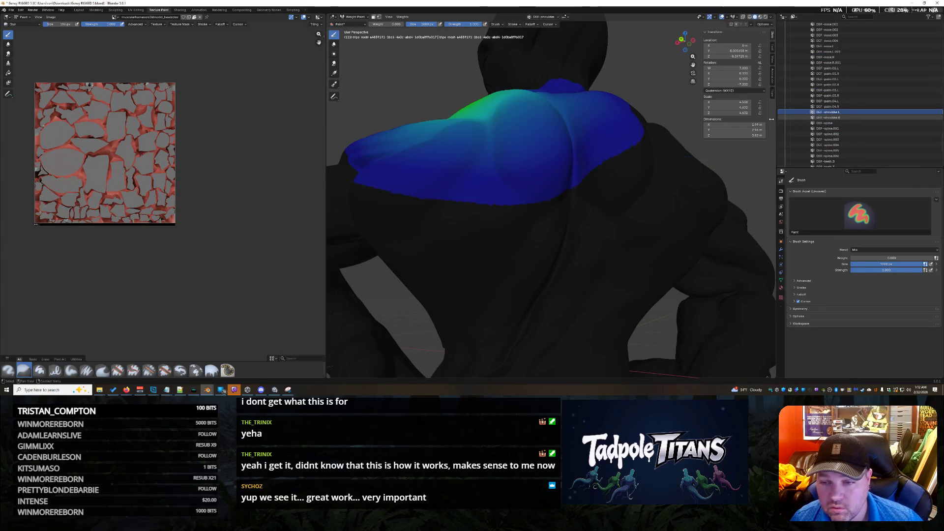
# Show DEF-breast.L's weights, then step down the vertex groups to DEF-upper_arm.L
pyautogui.moveTo(575, 163)
pyautogui.mouseDown(button='middle')
pyautogui.moveTo(665, 159)
pyautogui.moveTo(699, 137)
pyautogui.mouseUp(button='middle')
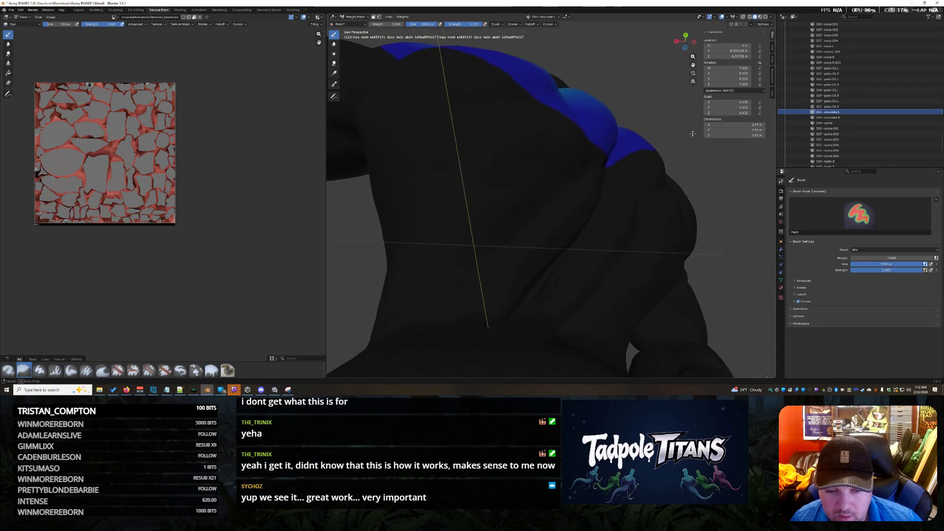
pyautogui.scroll(3, 822, 88)
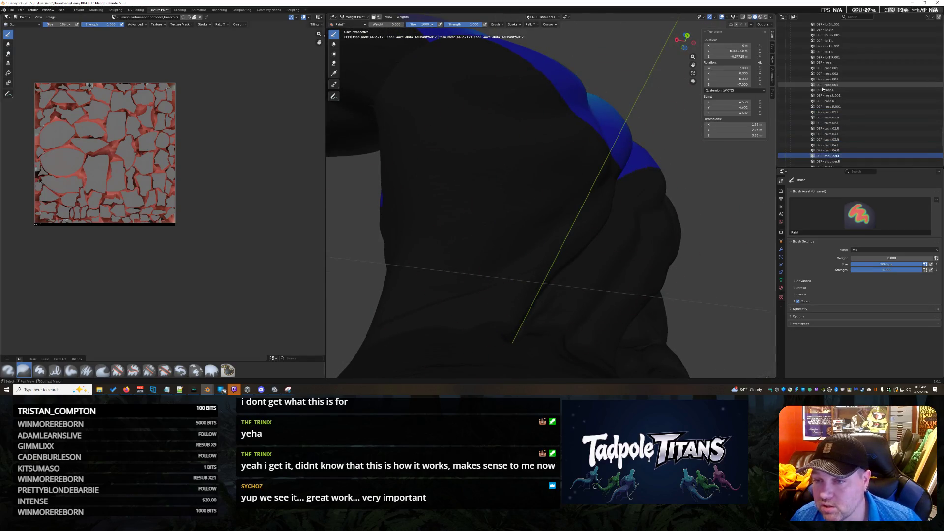
pyautogui.scroll(2, 843, 132)
pyautogui.scroll(2, 862, 110)
pyautogui.scroll(2, 889, 98)
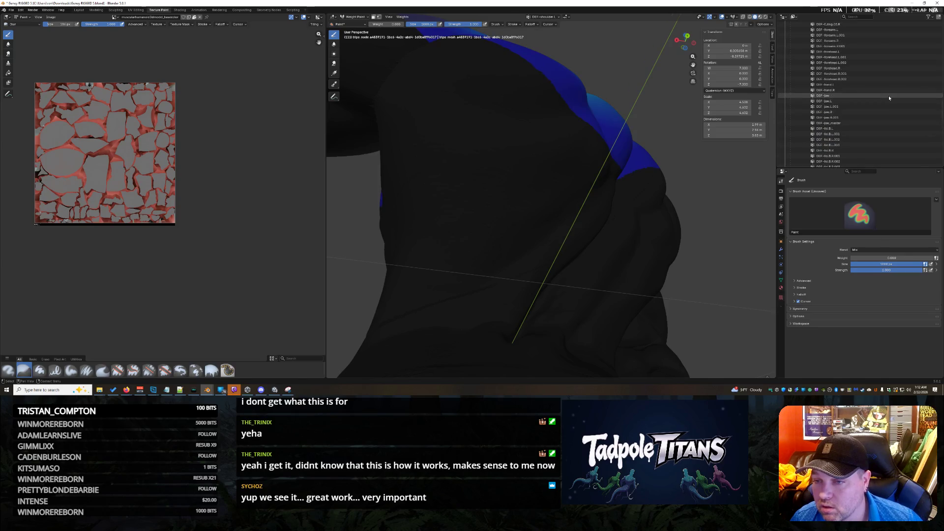
pyautogui.scroll(-5, 889, 95)
pyautogui.scroll(-6, 888, 95)
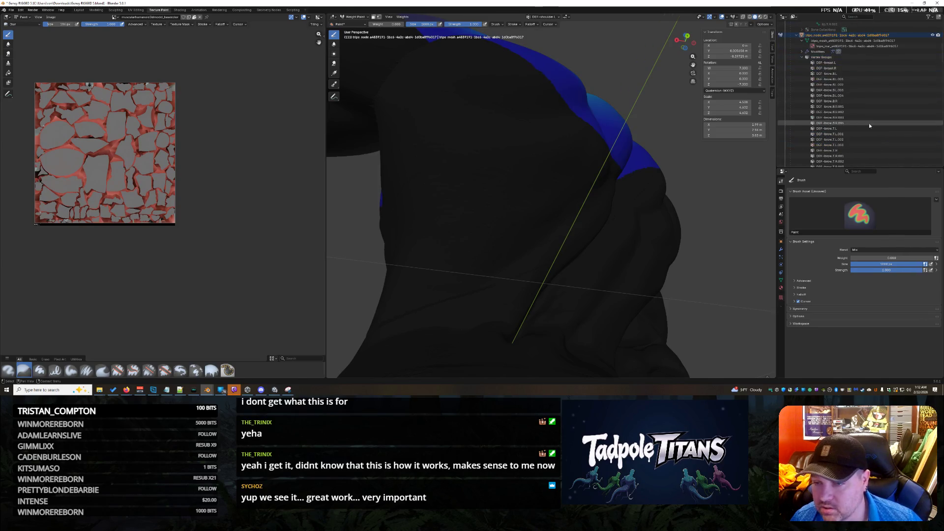
pyautogui.click(861, 65)
pyautogui.moveTo(560, 221); pyautogui.dragTo(598, 197, button='middle')
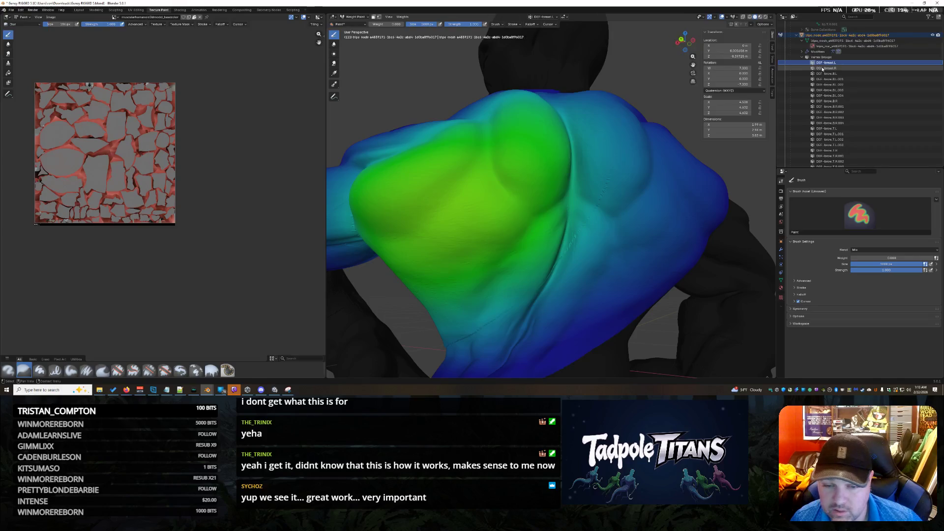
pyautogui.click(822, 69)
pyautogui.scroll(-1, 840, 77)
pyautogui.scroll(-2, 854, 86)
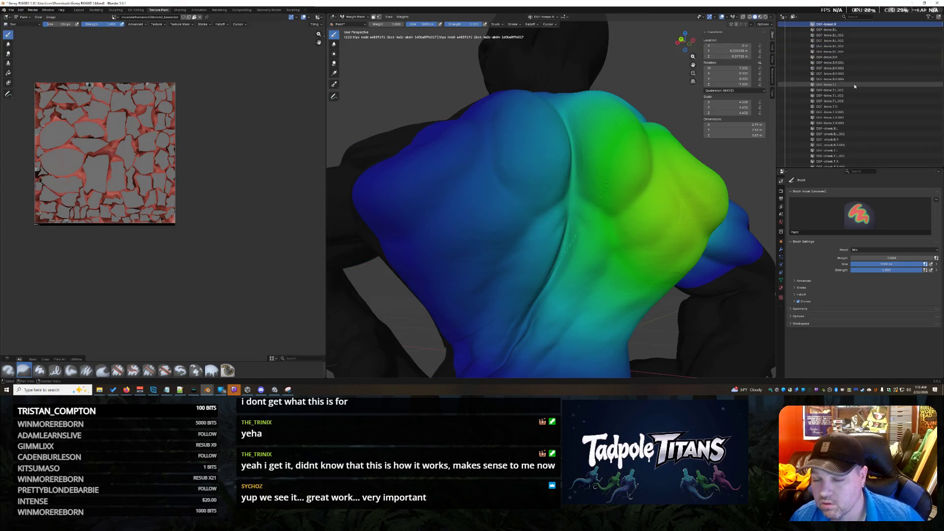
pyautogui.keyDown('ctrl'); pyautogui.scroll(-1, 855, 87); pyautogui.keyUp('ctrl')
pyautogui.keyDown('ctrl'); pyautogui.scroll(-1, 855, 86); pyautogui.keyUp('ctrl')
pyautogui.keyDown('ctrl'); pyautogui.scroll(-2, 854, 87); pyautogui.keyUp('ctrl')
pyautogui.keyDown('ctrl'); pyautogui.scroll(-2, 855, 86); pyautogui.keyUp('ctrl')
pyautogui.keyDown('ctrl'); pyautogui.scroll(-2, 854, 87); pyautogui.keyUp('ctrl')
pyautogui.keyDown('ctrl'); pyautogui.scroll(-4, 854, 87); pyautogui.keyUp('ctrl')
pyautogui.keyDown('ctrl'); pyautogui.scroll(-1, 855, 86); pyautogui.keyUp('ctrl')
pyautogui.keyDown('ctrl'); pyautogui.scroll(-2, 854, 87); pyautogui.keyUp('ctrl')
pyautogui.keyDown('ctrl'); pyautogui.scroll(-3, 855, 86); pyautogui.keyUp('ctrl')
pyautogui.keyDown('ctrl'); pyautogui.scroll(-2, 855, 86); pyautogui.keyUp('ctrl')
pyautogui.keyDown('ctrl'); pyautogui.scroll(-3, 854, 86); pyautogui.keyUp('ctrl')
pyautogui.keyDown('ctrl'); pyautogui.scroll(-2, 854, 86); pyautogui.keyUp('ctrl')
pyautogui.keyDown('ctrl'); pyautogui.scroll(-2, 855, 87); pyautogui.keyUp('ctrl')
pyautogui.keyDown('ctrl'); pyautogui.scroll(-2, 855, 87); pyautogui.keyUp('ctrl')
pyautogui.keyDown('ctrl'); pyautogui.scroll(-2, 854, 87); pyautogui.keyUp('ctrl')
pyautogui.keyDown('ctrl'); pyautogui.scroll(-2, 855, 86); pyautogui.keyUp('ctrl')
pyautogui.keyDown('ctrl'); pyautogui.scroll(-2, 854, 86); pyautogui.keyUp('ctrl')
pyautogui.keyDown('ctrl'); pyautogui.scroll(-3, 854, 87); pyautogui.keyUp('ctrl')
pyautogui.keyDown('ctrl'); pyautogui.scroll(-1, 854, 86); pyautogui.keyUp('ctrl')
pyautogui.keyDown('ctrl'); pyautogui.scroll(-1, 855, 86); pyautogui.keyUp('ctrl')
pyautogui.keyDown('ctrl'); pyautogui.scroll(-2, 855, 86); pyautogui.keyUp('ctrl')
pyautogui.keyDown('ctrl'); pyautogui.scroll(-1, 854, 87); pyautogui.keyUp('ctrl')
pyautogui.keyDown('ctrl'); pyautogui.scroll(-2, 854, 87); pyautogui.keyUp('ctrl')
pyautogui.keyDown('ctrl'); pyautogui.scroll(-1, 855, 86); pyautogui.keyUp('ctrl')
pyautogui.keyDown('ctrl'); pyautogui.scroll(-1, 854, 87); pyautogui.keyUp('ctrl')
pyautogui.keyDown('ctrl'); pyautogui.scroll(-2, 851, 92); pyautogui.keyUp('ctrl')
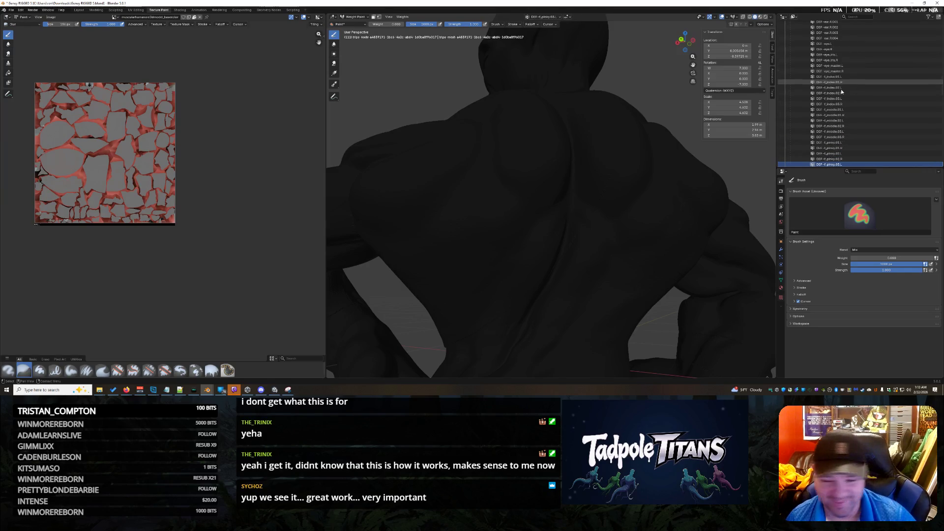
pyautogui.press('Down')
pyautogui.keyDown('ctrl'); pyautogui.scroll(-2, 860, 122); pyautogui.keyUp('ctrl')
pyautogui.keyDown('ctrl'); pyautogui.scroll(-2, 860, 123); pyautogui.keyUp('ctrl')
pyautogui.keyDown('ctrl'); pyautogui.scroll(-3, 859, 123); pyautogui.keyUp('ctrl')
pyautogui.keyDown('ctrl'); pyautogui.scroll(-2, 859, 123); pyautogui.keyUp('ctrl')
pyautogui.keyDown('ctrl'); pyautogui.scroll(-1, 860, 122); pyautogui.keyUp('ctrl')
pyautogui.keyDown('ctrl'); pyautogui.scroll(-1, 860, 123); pyautogui.keyUp('ctrl')
pyautogui.keyDown('ctrl'); pyautogui.scroll(-1, 860, 123); pyautogui.keyUp('ctrl')
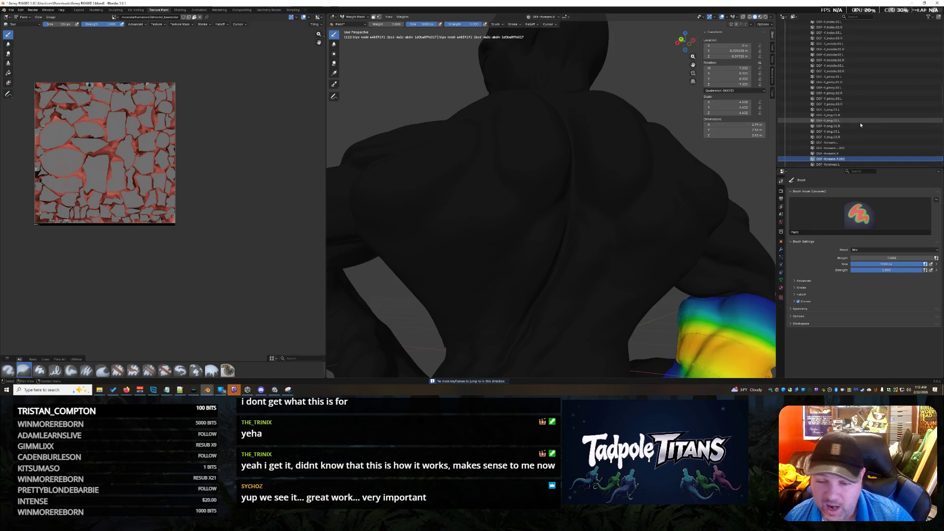
pyautogui.keyDown('ctrl'); pyautogui.scroll(-1, 860, 123); pyautogui.keyUp('ctrl')
pyautogui.keyDown('ctrl'); pyautogui.scroll(-1, 860, 122); pyautogui.keyUp('ctrl')
pyautogui.keyDown('ctrl'); pyautogui.scroll(-1, 860, 122); pyautogui.keyUp('ctrl')
pyautogui.keyDown('ctrl'); pyautogui.scroll(-2, 860, 122); pyautogui.keyUp('ctrl')
pyautogui.keyDown('ctrl'); pyautogui.scroll(-1, 860, 123); pyautogui.keyUp('ctrl')
pyautogui.keyDown('ctrl'); pyautogui.scroll(-2, 860, 123); pyautogui.keyUp('ctrl')
pyautogui.keyDown('ctrl'); pyautogui.scroll(-1, 860, 123); pyautogui.keyUp('ctrl')
pyautogui.keyDown('ctrl'); pyautogui.scroll(-1, 860, 122); pyautogui.keyUp('ctrl')
pyautogui.keyDown('ctrl'); pyautogui.scroll(-2, 860, 123); pyautogui.keyUp('ctrl')
pyautogui.keyDown('ctrl'); pyautogui.scroll(-1, 860, 122); pyautogui.keyUp('ctrl')
pyautogui.keyDown('ctrl'); pyautogui.scroll(-1, 860, 123); pyautogui.keyUp('ctrl')
pyautogui.keyDown('ctrl'); pyautogui.scroll(-1, 860, 123); pyautogui.keyUp('ctrl')
pyautogui.keyDown('ctrl'); pyautogui.scroll(-1, 859, 123); pyautogui.keyUp('ctrl')
pyautogui.keyDown('ctrl'); pyautogui.scroll(-1, 860, 123); pyautogui.keyUp('ctrl')
pyautogui.keyDown('ctrl'); pyautogui.scroll(-1, 859, 123); pyautogui.keyUp('ctrl')
pyautogui.keyDown('ctrl'); pyautogui.scroll(-1, 861, 123); pyautogui.keyUp('ctrl')
pyautogui.keyDown('ctrl'); pyautogui.scroll(-2, 859, 123); pyautogui.keyUp('ctrl')
pyautogui.keyDown('ctrl'); pyautogui.scroll(-2, 860, 123); pyautogui.keyUp('ctrl')
pyautogui.keyDown('ctrl'); pyautogui.scroll(-3, 860, 123); pyautogui.keyUp('ctrl')
pyautogui.keyDown('ctrl'); pyautogui.scroll(-2, 860, 123); pyautogui.keyUp('ctrl')
pyautogui.keyDown('ctrl'); pyautogui.scroll(-2, 860, 123); pyautogui.keyUp('ctrl')
pyautogui.keyDown('ctrl'); pyautogui.scroll(-3, 860, 123); pyautogui.keyUp('ctrl')
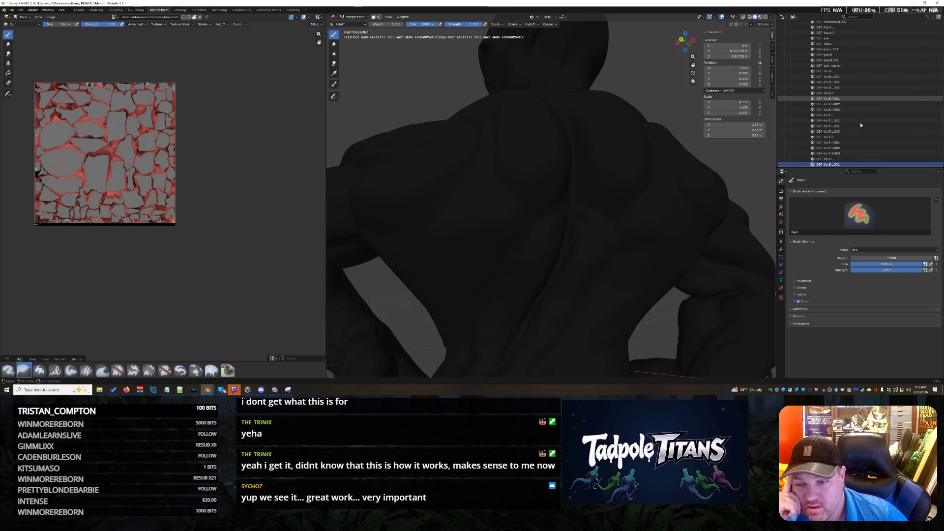
pyautogui.keyDown('ctrl'); pyautogui.scroll(-3, 861, 123); pyautogui.keyUp('ctrl')
pyautogui.keyDown('ctrl'); pyautogui.scroll(-3, 859, 123); pyautogui.keyUp('ctrl')
pyautogui.scroll(3, 486, 240)
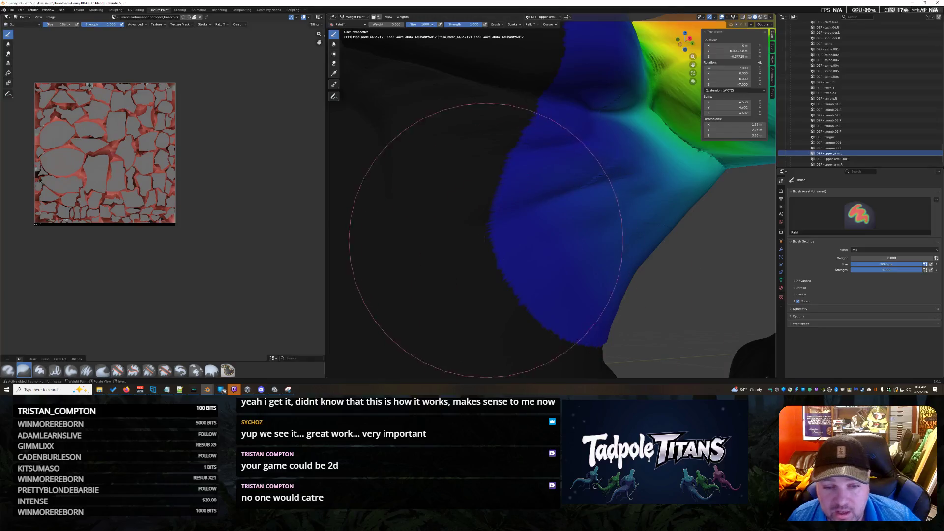
# Inspect the blue upper-arm weights from several angles, then show the next upper_arm group
pyautogui.moveTo(488, 299)
pyautogui.mouseDown(button='middle')
pyautogui.moveTo(511, 344)
pyautogui.moveTo(472, 313)
pyautogui.moveTo(501, 295)
pyautogui.moveTo(484, 288)
pyautogui.moveTo(447, 307)
pyautogui.moveTo(482, 306)
pyautogui.moveTo(554, 266)
pyautogui.mouseUp(button='middle')
pyautogui.moveTo(554, 221)
pyautogui.mouseDown(button='middle')
pyautogui.moveTo(640, 187)
pyautogui.moveTo(632, 211)
pyautogui.moveTo(631, 200)
pyautogui.mouseUp(button='middle')
pyautogui.moveTo(658, 138)
pyautogui.mouseDown(button='middle')
pyautogui.moveTo(654, 192)
pyautogui.moveTo(642, 177)
pyautogui.moveTo(652, 149)
pyautogui.moveTo(620, 201)
pyautogui.moveTo(601, 194)
pyautogui.moveTo(587, 161)
pyautogui.moveTo(604, 124)
pyautogui.mouseUp(button='middle')
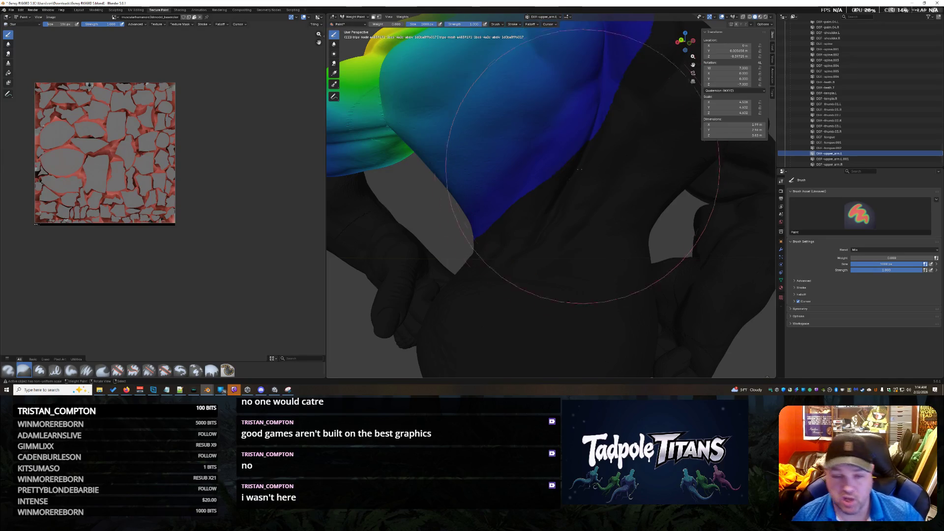
pyautogui.moveTo(485, 232)
pyautogui.mouseDown(button='middle')
pyautogui.moveTo(528, 237)
pyautogui.moveTo(548, 274)
pyautogui.mouseUp(button='middle')
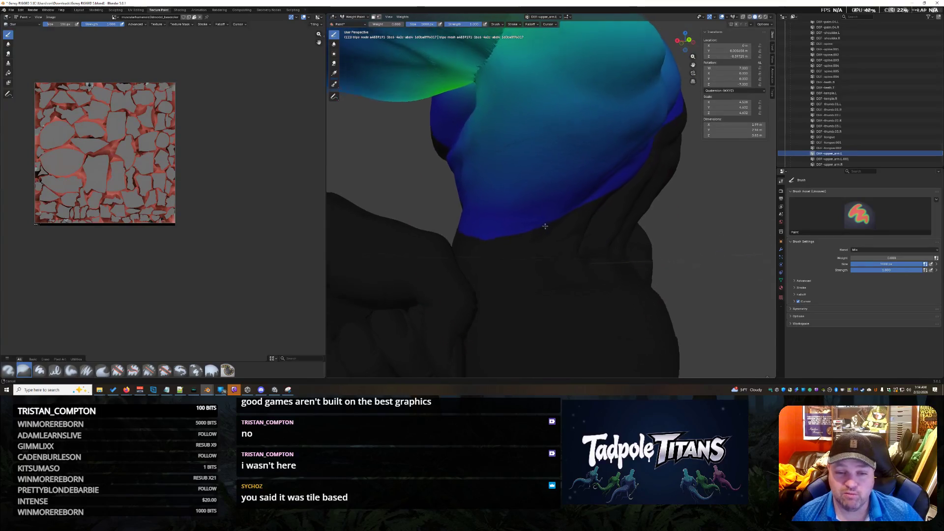
pyautogui.click(848, 159)
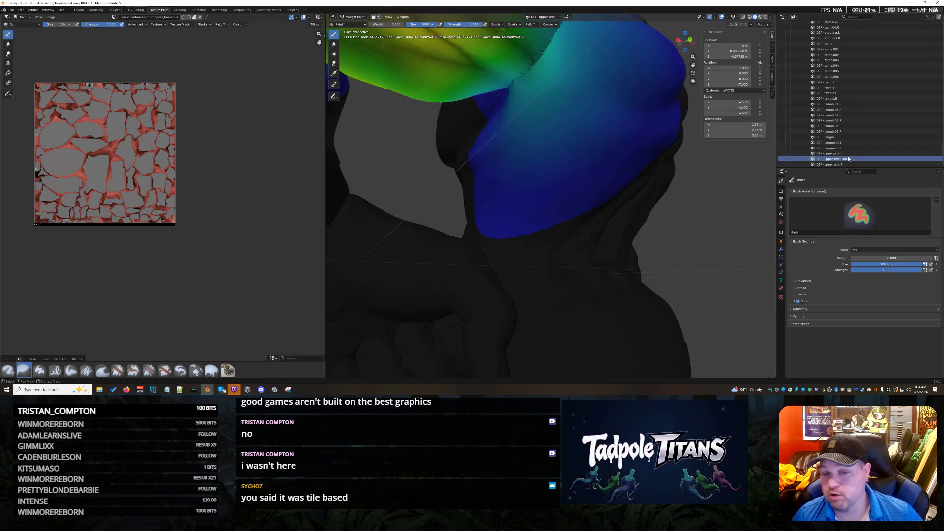
# View the shoulder and forearm weights together, then switch the arm to Object Mode
pyautogui.moveTo(605, 185); pyautogui.dragTo(621, 193, button='middle')
pyautogui.moveTo(679, 199); pyautogui.dragTo(511, 159, button='middle')
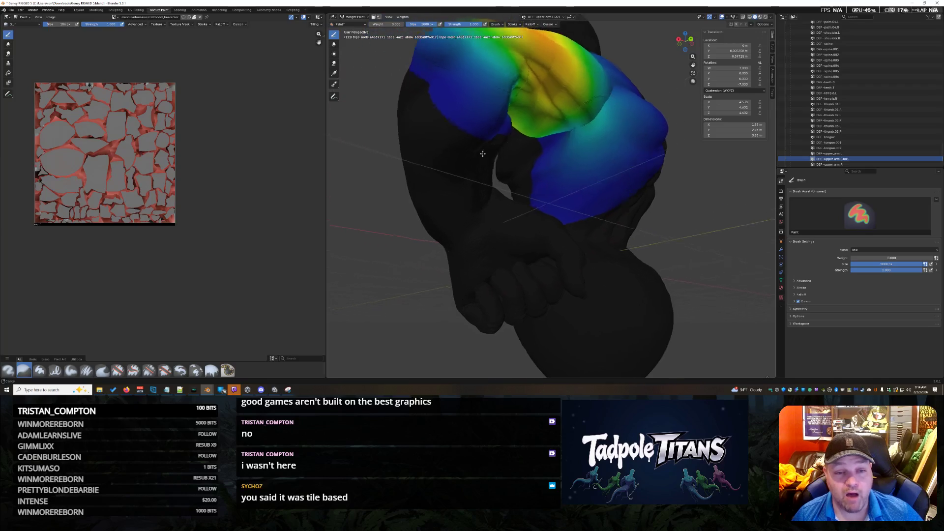
pyautogui.moveTo(511, 159)
pyautogui.mouseDown(button='middle')
pyautogui.moveTo(559, 210)
pyautogui.moveTo(522, 199)
pyautogui.mouseUp(button='middle')
pyautogui.scroll(4, 561, 212)
pyautogui.scroll(2, 562, 217)
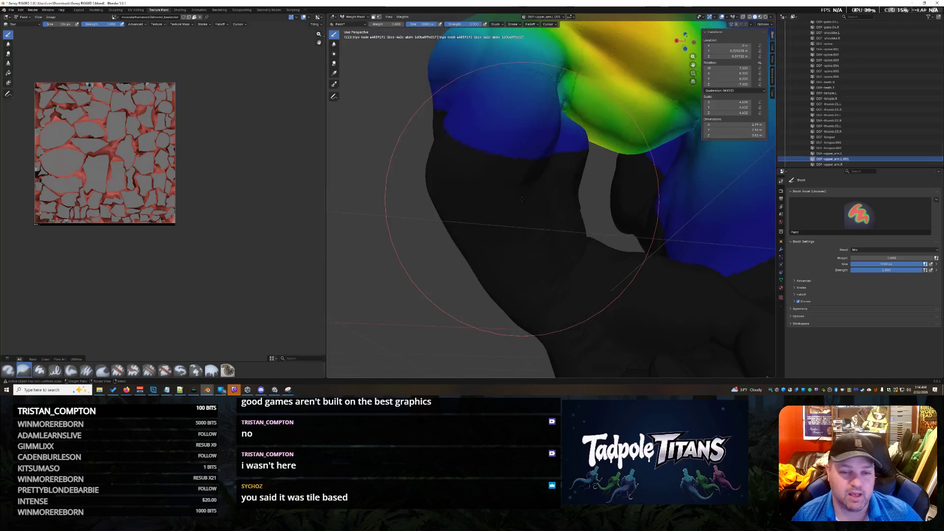
pyautogui.click(359, 17)
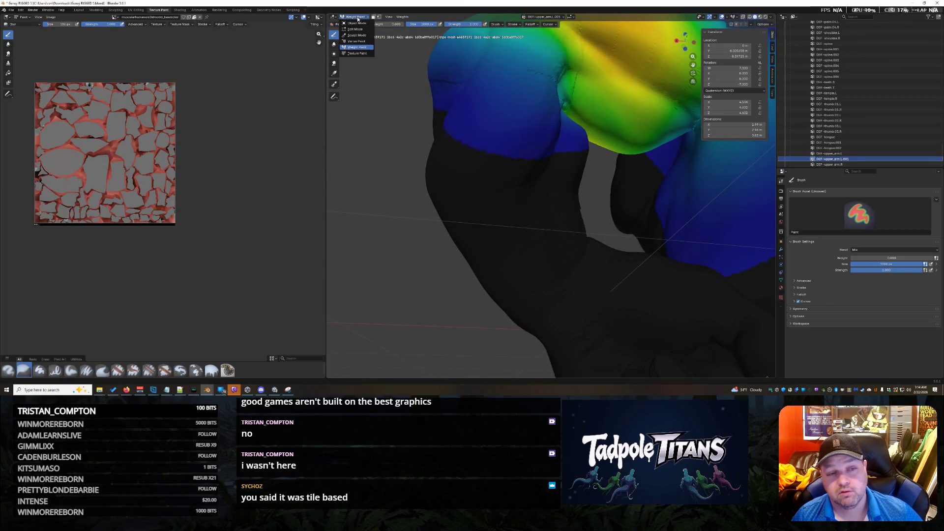
pyautogui.click(357, 23)
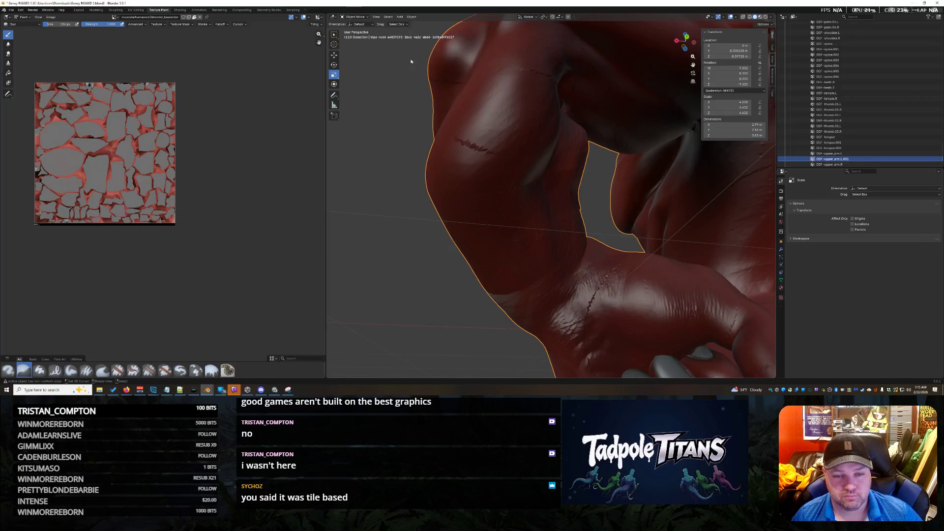
# Re-enter Weight Paint and paint more upper-arm weight onto the shoulder
pyautogui.click(358, 17)
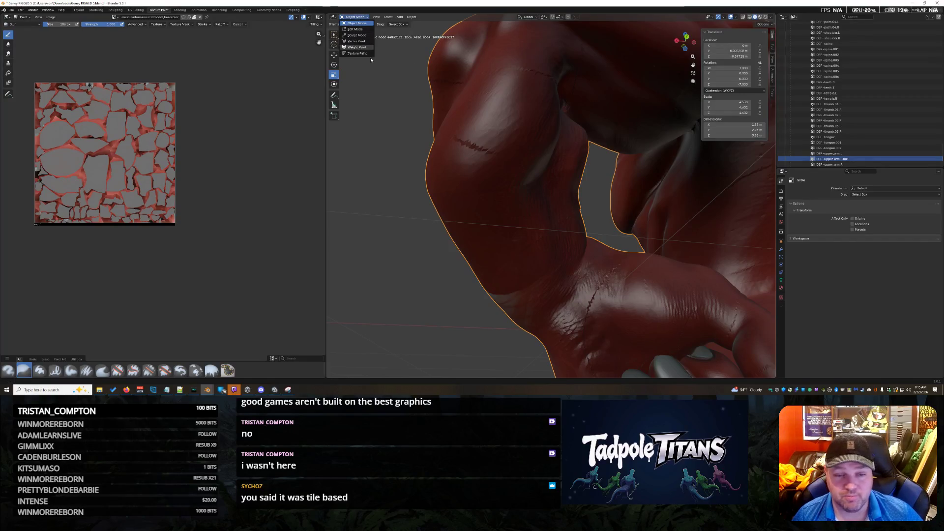
pyautogui.click(356, 47)
pyautogui.moveTo(576, 212)
pyautogui.mouseDown(button='middle')
pyautogui.moveTo(473, 152)
pyautogui.moveTo(468, 201)
pyautogui.moveTo(602, 158)
pyautogui.mouseUp(button='middle')
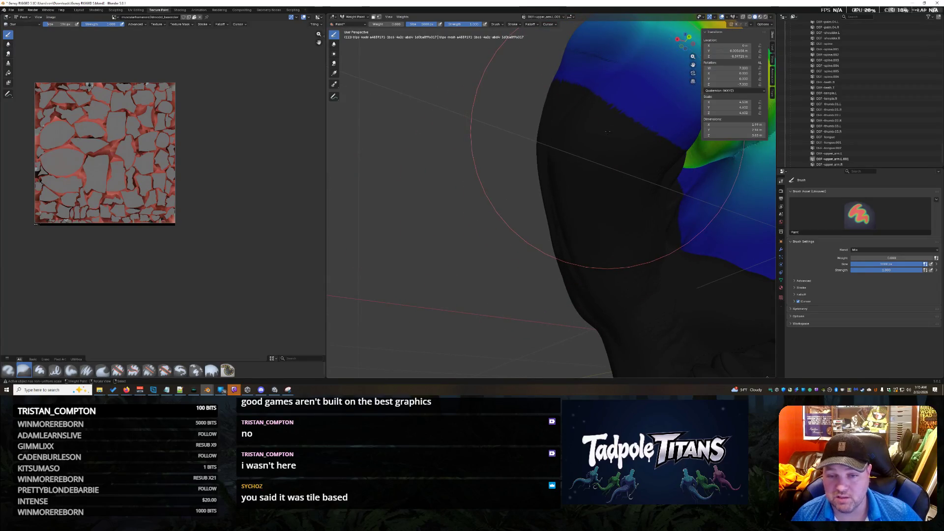
pyautogui.moveTo(601, 156); pyautogui.dragTo(657, 190, button='middle')
pyautogui.moveTo(702, 276); pyautogui.dragTo(685, 279)
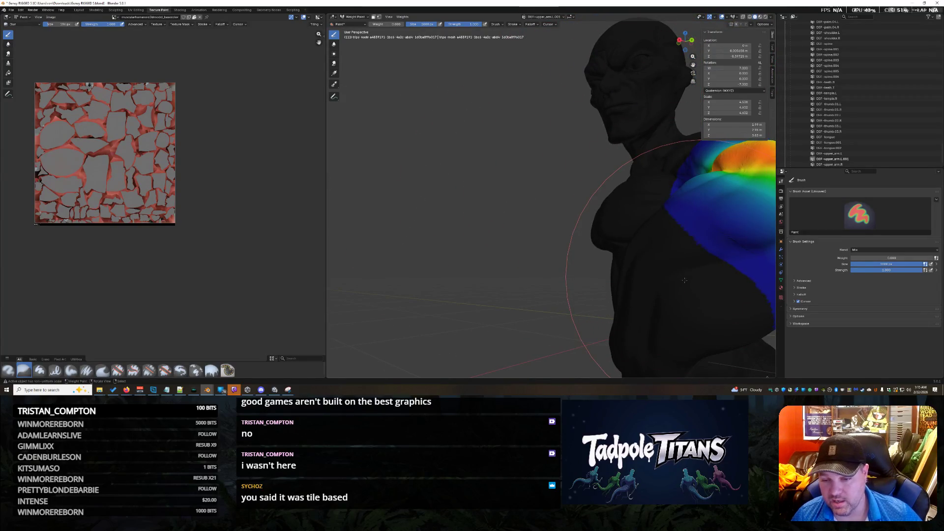
pyautogui.moveTo(650, 267)
pyautogui.mouseDown(button='middle')
pyautogui.moveTo(660, 267)
pyautogui.moveTo(557, 216)
pyautogui.mouseUp(button='middle')
pyautogui.scroll(5, 658, 265)
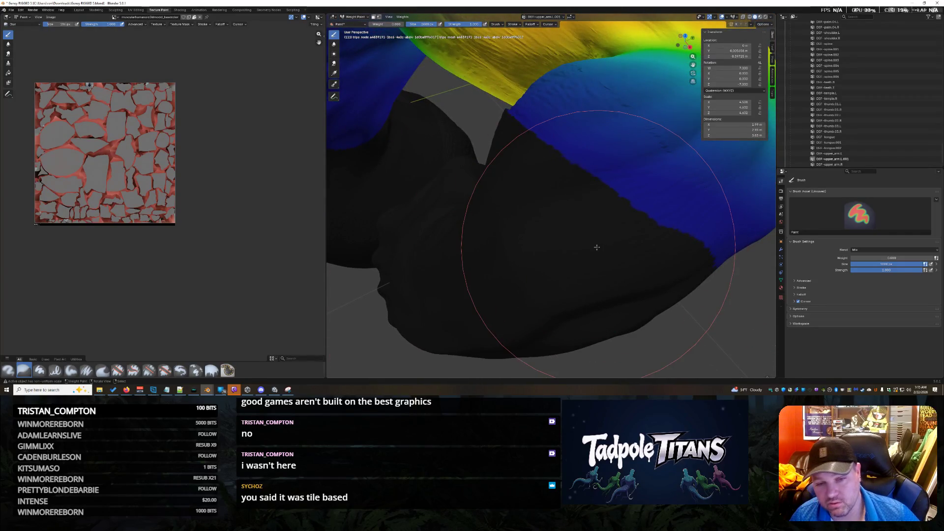
# Orbit under the arm along the blue/yellow weight boundary to review the result
pyautogui.moveTo(542, 227)
pyautogui.mouseDown(button='middle')
pyautogui.moveTo(564, 228)
pyautogui.moveTo(496, 226)
pyautogui.moveTo(511, 238)
pyautogui.moveTo(566, 234)
pyautogui.moveTo(468, 270)
pyautogui.moveTo(513, 253)
pyautogui.moveTo(495, 261)
pyautogui.mouseUp(button='middle')
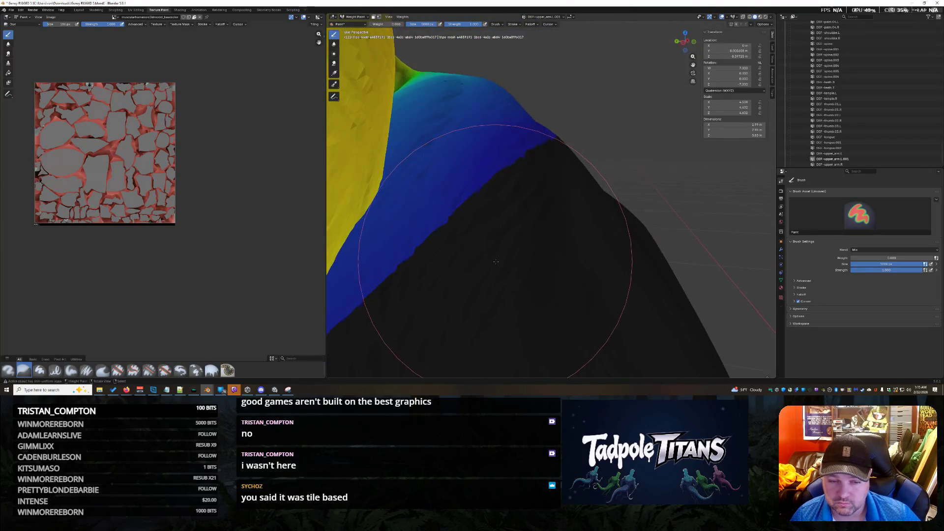
pyautogui.moveTo(487, 299); pyautogui.dragTo(491, 224, button='middle')
pyautogui.moveTo(454, 299)
pyautogui.mouseDown(button='middle')
pyautogui.moveTo(476, 310)
pyautogui.moveTo(521, 226)
pyautogui.mouseUp(button='middle')
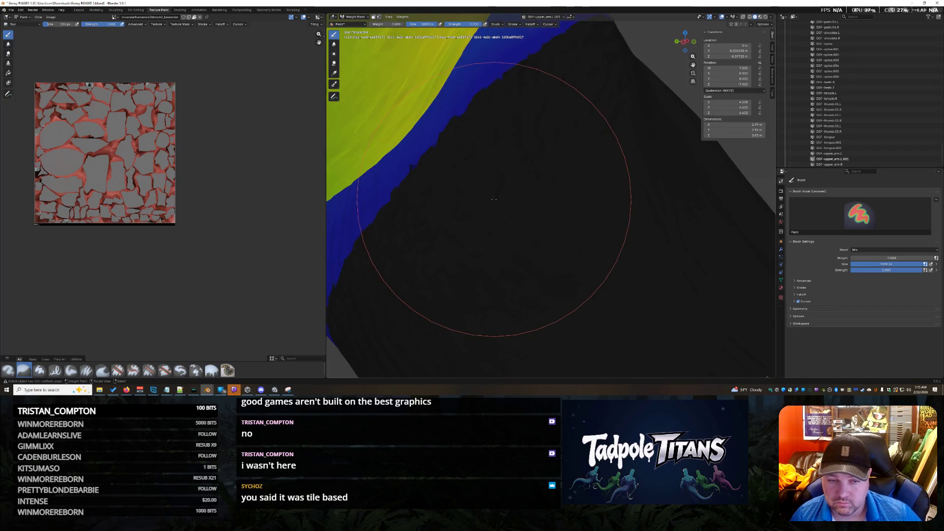
pyautogui.moveTo(445, 279)
pyautogui.mouseDown(button='middle')
pyautogui.moveTo(453, 263)
pyautogui.moveTo(437, 214)
pyautogui.moveTo(448, 257)
pyautogui.moveTo(484, 257)
pyautogui.moveTo(451, 221)
pyautogui.mouseUp(button='middle')
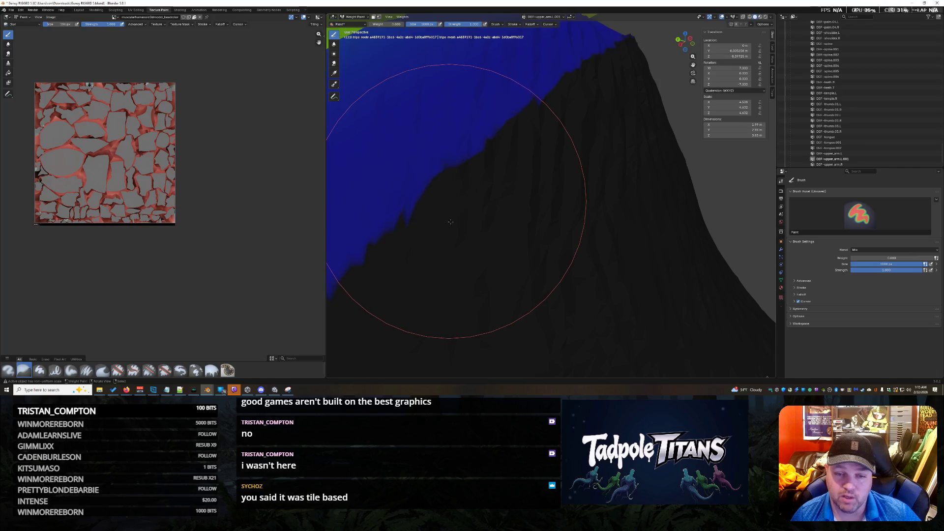
pyautogui.moveTo(435, 254)
pyautogui.mouseDown(button='middle')
pyautogui.moveTo(527, 134)
pyautogui.moveTo(560, 177)
pyautogui.moveTo(598, 155)
pyautogui.moveTo(543, 172)
pyautogui.moveTo(578, 88)
pyautogui.moveTo(561, 223)
pyautogui.mouseUp(button='middle')
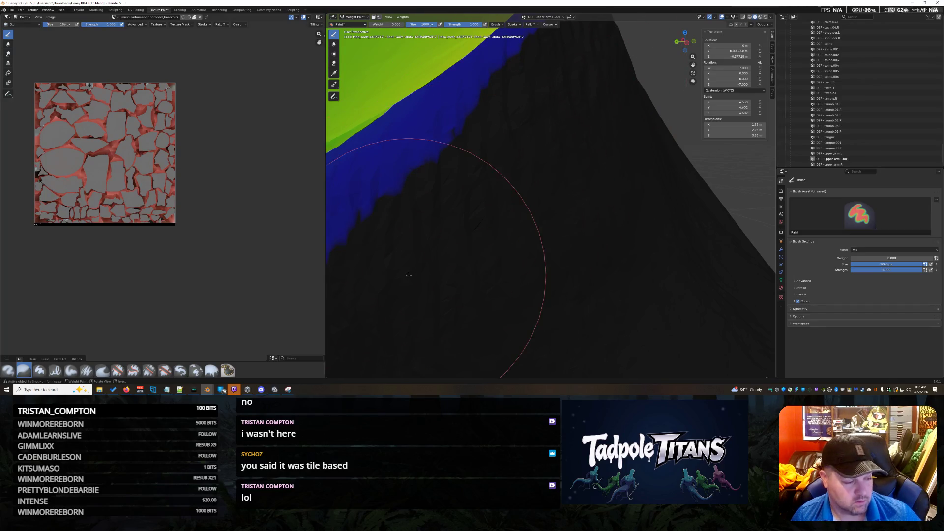
pyautogui.scroll(-3, 407, 274)
pyautogui.scroll(3, 468, 217)
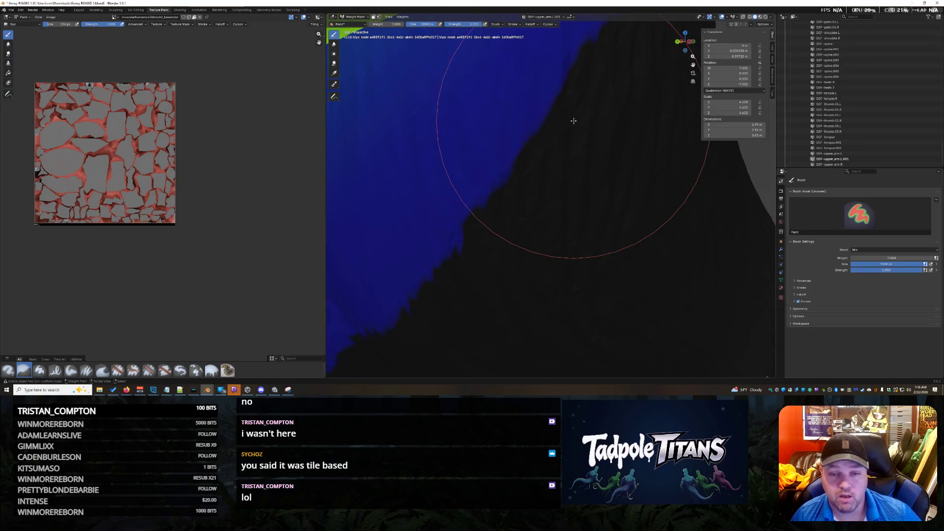
# Show DEF-upper_arm.L's weights and check the arm shaded in Object Mode, then return to Weight Paint
pyautogui.moveTo(475, 253)
pyautogui.mouseDown(button='middle')
pyautogui.moveTo(489, 275)
pyautogui.moveTo(410, 216)
pyautogui.moveTo(487, 197)
pyautogui.moveTo(435, 236)
pyautogui.moveTo(482, 238)
pyautogui.moveTo(509, 259)
pyautogui.moveTo(516, 228)
pyautogui.moveTo(533, 222)
pyautogui.moveTo(489, 232)
pyautogui.mouseUp(button='middle')
pyautogui.scroll(-2, 438, 243)
pyautogui.scroll(-1, 839, 126)
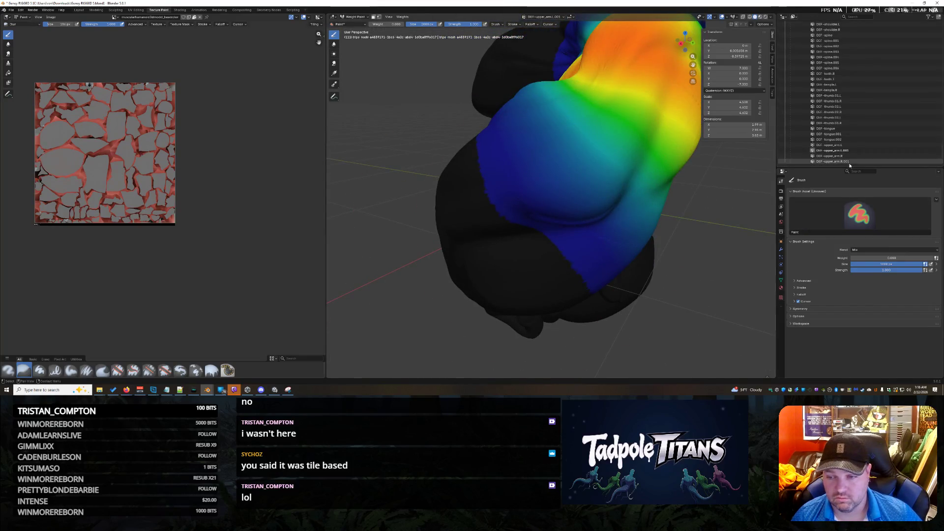
pyautogui.click(850, 146)
pyautogui.moveTo(605, 191)
pyautogui.mouseDown(button='middle')
pyautogui.moveTo(628, 206)
pyautogui.moveTo(575, 224)
pyautogui.mouseUp(button='middle')
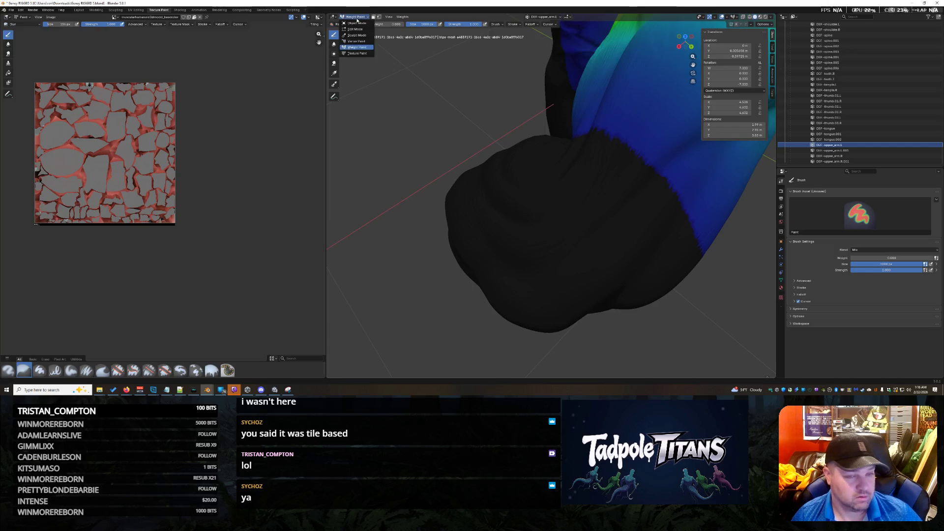
pyautogui.click(357, 23)
pyautogui.moveTo(575, 140)
pyautogui.mouseDown(button='middle')
pyautogui.moveTo(611, 138)
pyautogui.moveTo(624, 154)
pyautogui.moveTo(615, 154)
pyautogui.mouseUp(button='middle')
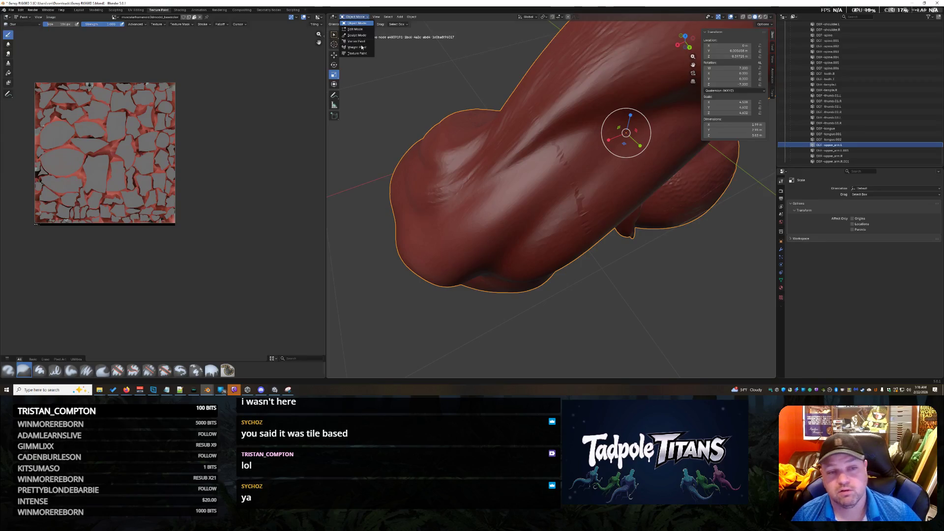
pyautogui.click(357, 47)
# Orbit the arm to review the orange-to-blue shoulder weights from several sides
pyautogui.moveTo(482, 200)
pyautogui.mouseDown(button='middle')
pyautogui.moveTo(545, 203)
pyautogui.moveTo(584, 187)
pyautogui.mouseUp(button='middle')
pyautogui.moveTo(546, 211)
pyautogui.mouseDown(button='middle')
pyautogui.moveTo(572, 192)
pyautogui.moveTo(565, 179)
pyautogui.moveTo(660, 130)
pyautogui.moveTo(569, 190)
pyautogui.mouseUp(button='middle')
pyautogui.moveTo(505, 189)
pyautogui.mouseDown(button='middle')
pyautogui.moveTo(491, 196)
pyautogui.moveTo(522, 214)
pyautogui.mouseUp(button='middle')
pyautogui.moveTo(576, 233)
pyautogui.mouseDown(button='middle')
pyautogui.moveTo(538, 211)
pyautogui.moveTo(549, 205)
pyautogui.moveTo(550, 226)
pyautogui.moveTo(609, 164)
pyautogui.mouseUp(button='middle')
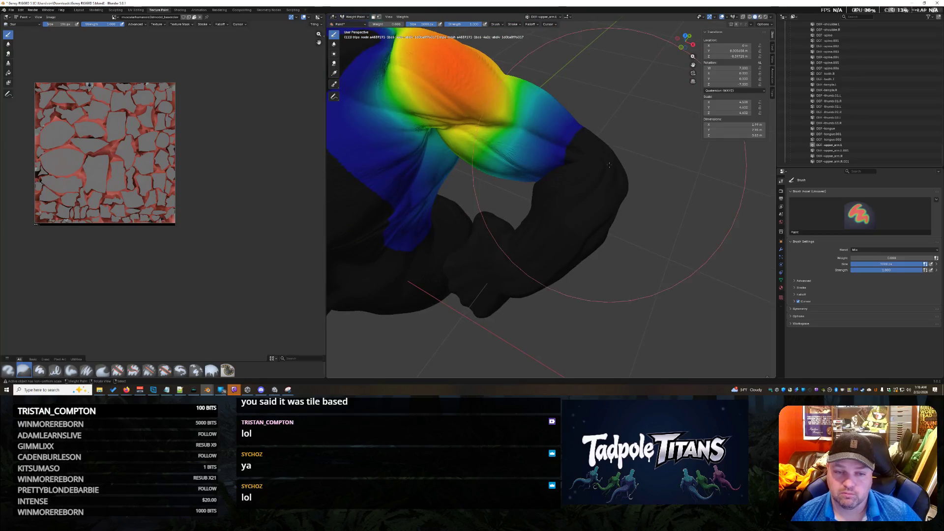
# Preview the next upper-arm, DEF-tongue and last groups' weights, stepping up to the upper-arm bone
pyautogui.click(858, 151)
pyautogui.moveTo(667, 170)
pyautogui.mouseDown(button='middle')
pyautogui.moveTo(672, 218)
pyautogui.moveTo(627, 186)
pyautogui.mouseUp(button='middle')
pyautogui.moveTo(710, 174); pyautogui.dragTo(642, 244, button='middle')
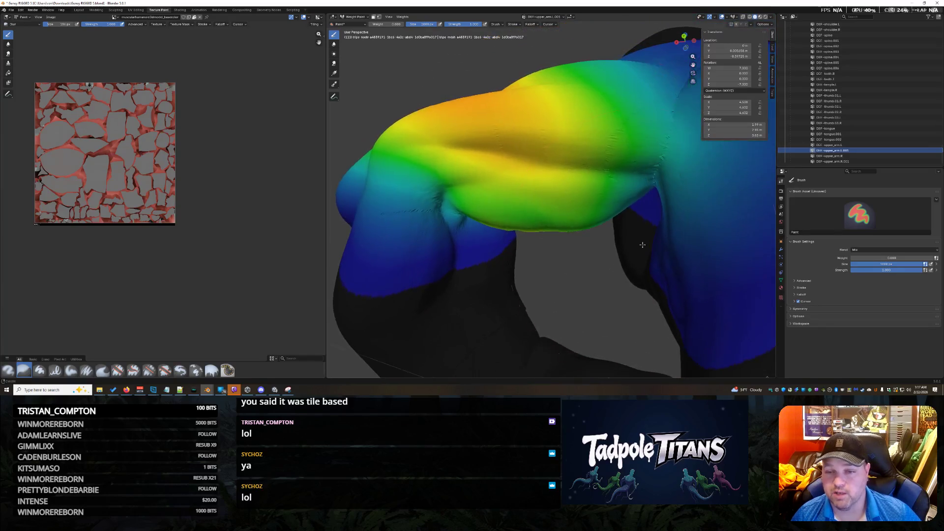
pyautogui.click(852, 132)
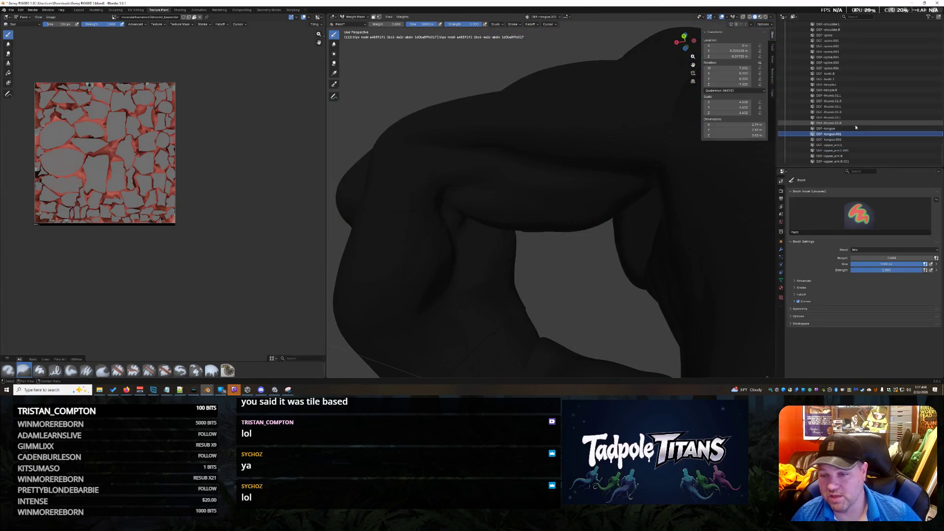
pyautogui.click(856, 161)
pyautogui.press('Up')
pyautogui.press('Up')
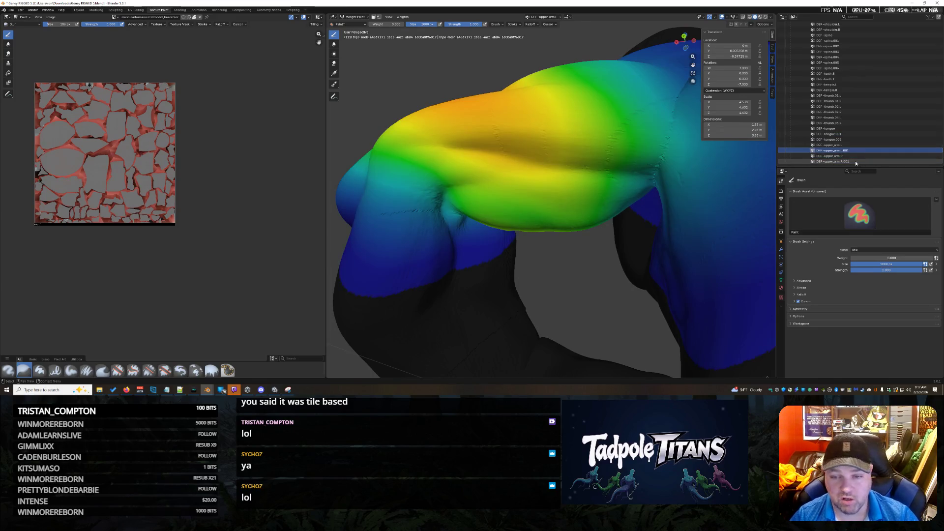
pyautogui.press('Up')
# Step through the thumb and forearm groups' weights, then show the arm shaded in Object Mode
pyautogui.moveTo(634, 221); pyautogui.dragTo(613, 166, button='middle')
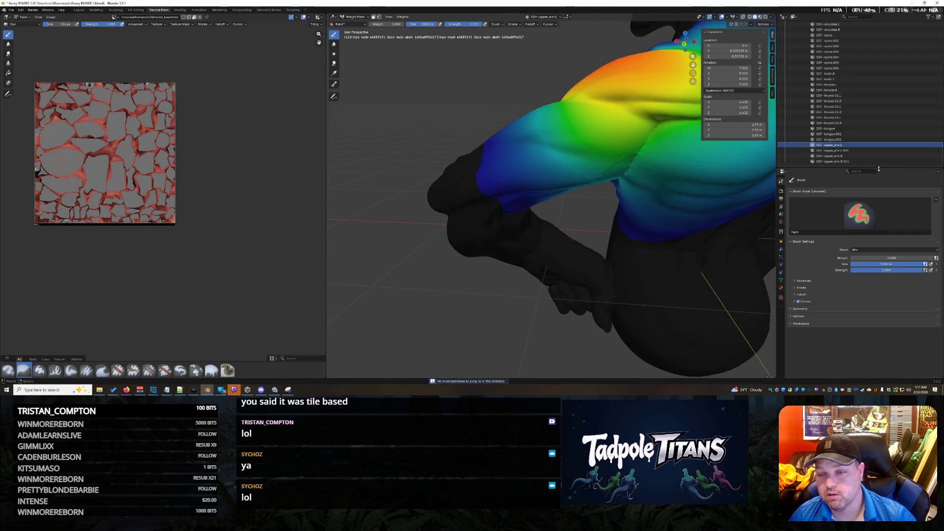
pyautogui.press('Up')
pyautogui.press('Up')
pyautogui.press('Up')
pyautogui.press('Up')
pyautogui.press('Up')
pyautogui.press('Up')
pyautogui.press('Up')
pyautogui.press('Up')
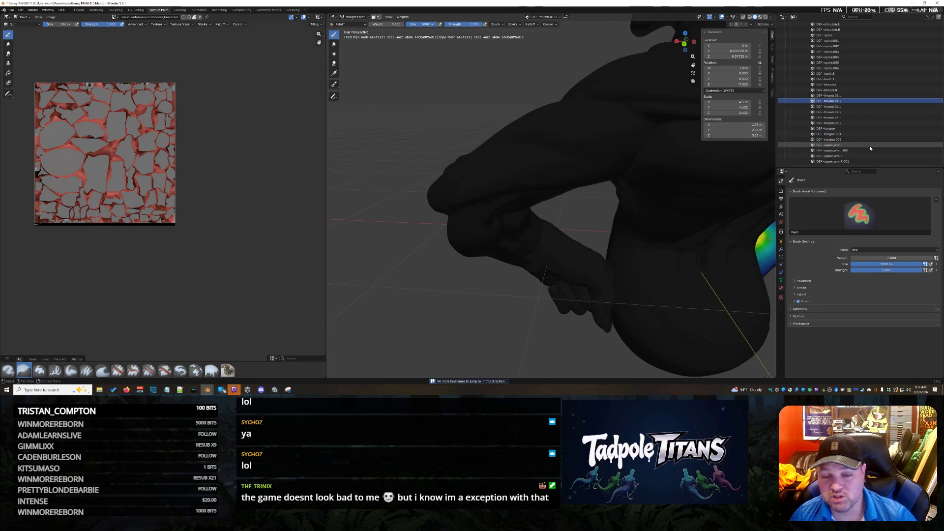
pyautogui.press('Up')
pyautogui.press('Up')
pyautogui.scroll(-3, 613, 310)
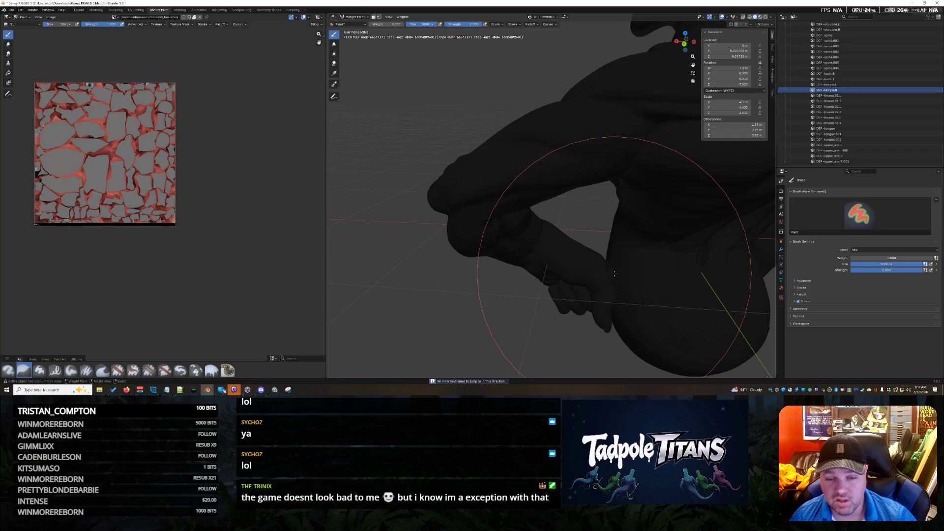
pyautogui.scroll(-1, 614, 280)
pyautogui.scroll(-1, 614, 272)
pyautogui.scroll(2, 613, 272)
pyautogui.scroll(2, 613, 271)
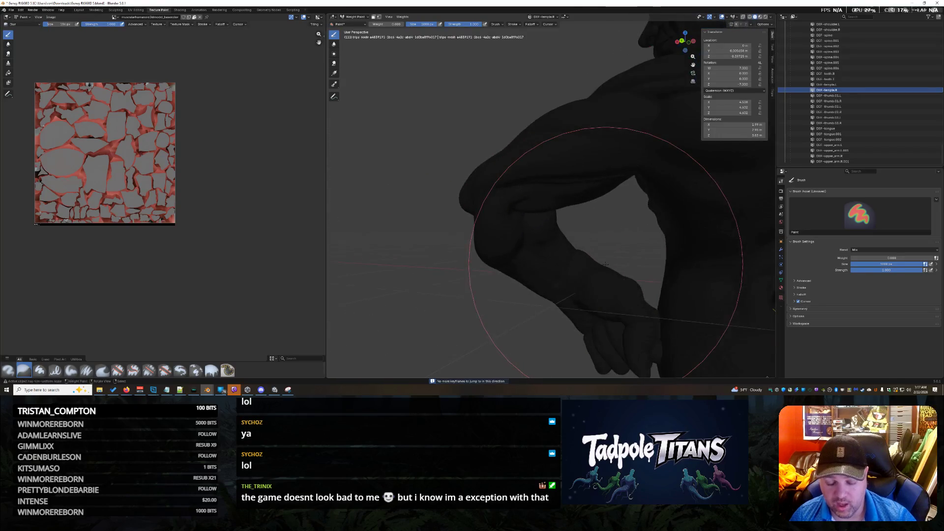
pyautogui.scroll(3, 613, 271)
pyautogui.click(833, 96)
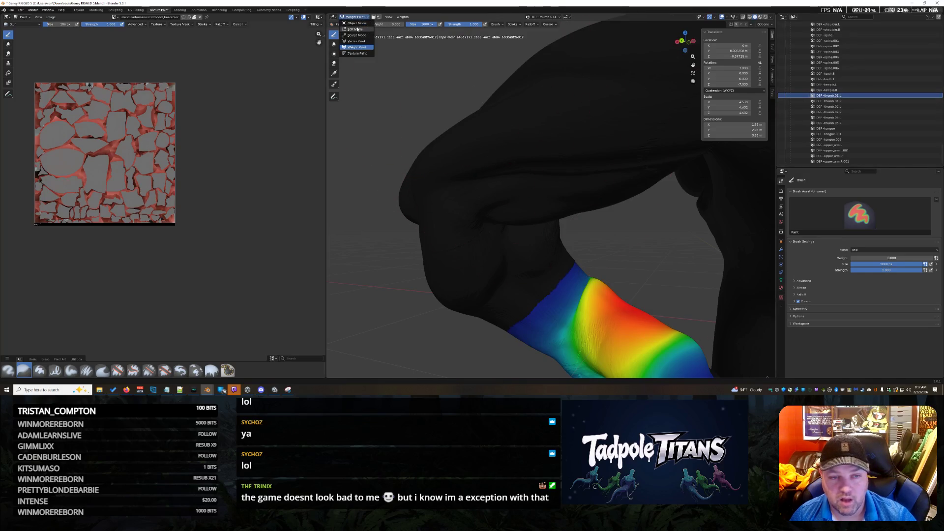
pyautogui.click(357, 23)
pyautogui.moveTo(600, 297); pyautogui.dragTo(600, 232, button='middle')
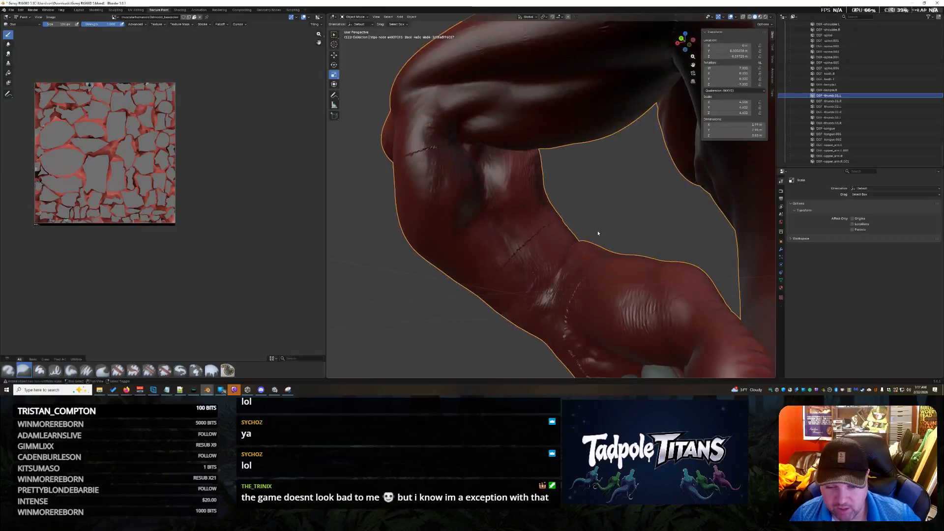
pyautogui.scroll(3, 601, 244)
pyautogui.click(366, 20)
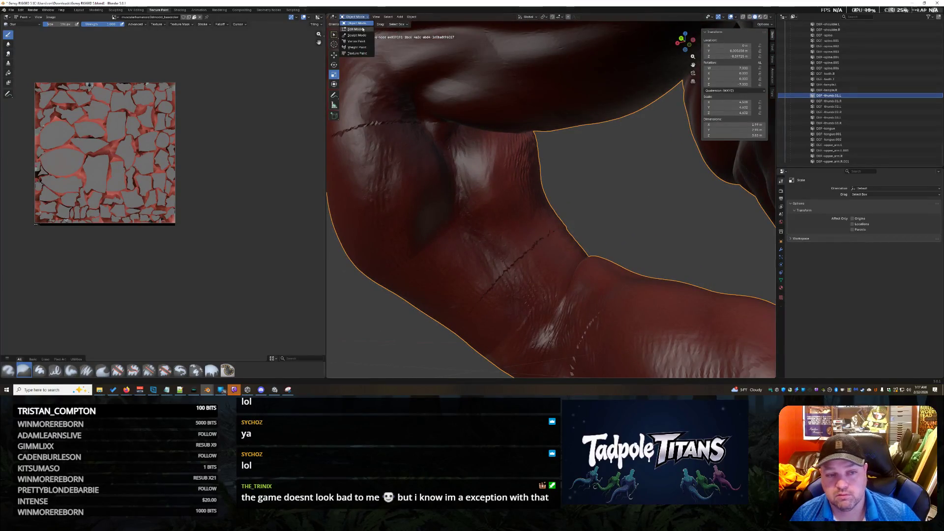
# Return to Weight Paint and orbit onto the blue thumb weight region
pyautogui.click(355, 47)
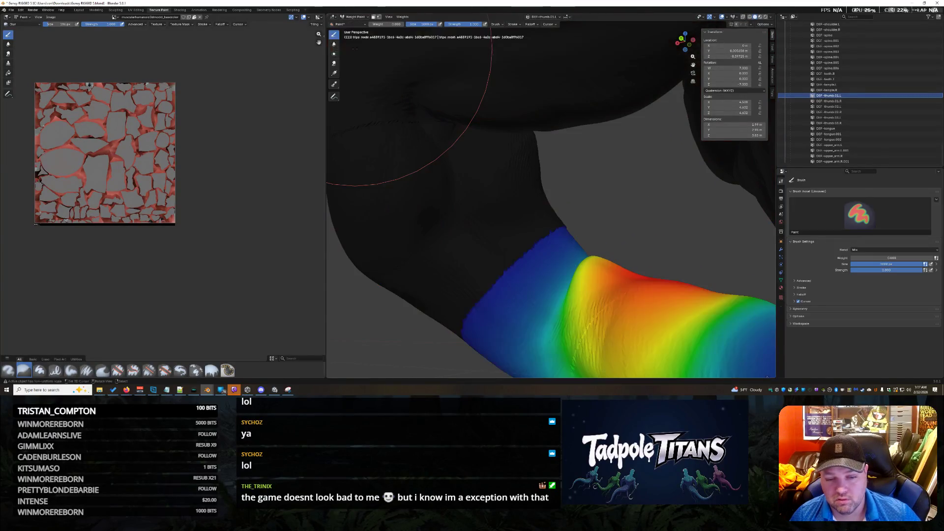
pyautogui.scroll(2, 495, 257)
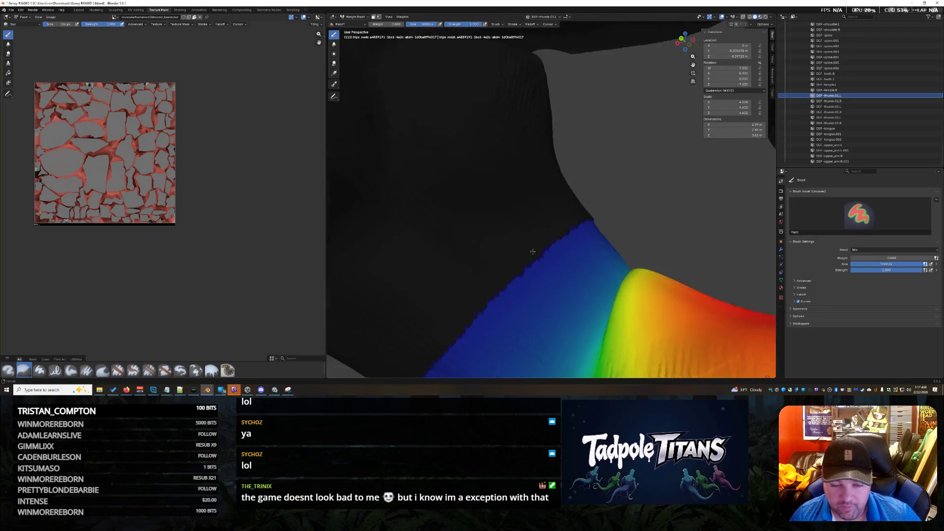
pyautogui.scroll(2, 516, 239)
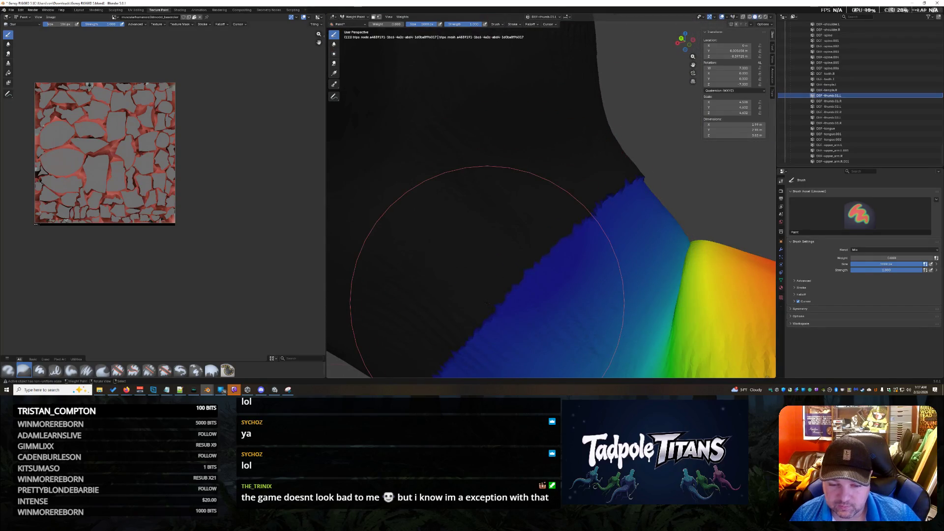
pyautogui.scroll(2, 509, 257)
pyautogui.scroll(2, 509, 257)
pyautogui.moveTo(509, 257)
pyautogui.mouseDown(button='middle')
pyautogui.moveTo(650, 255)
pyautogui.moveTo(568, 295)
pyautogui.moveTo(495, 316)
pyautogui.moveTo(451, 213)
pyautogui.mouseUp(button='middle')
pyautogui.scroll(2, 469, 299)
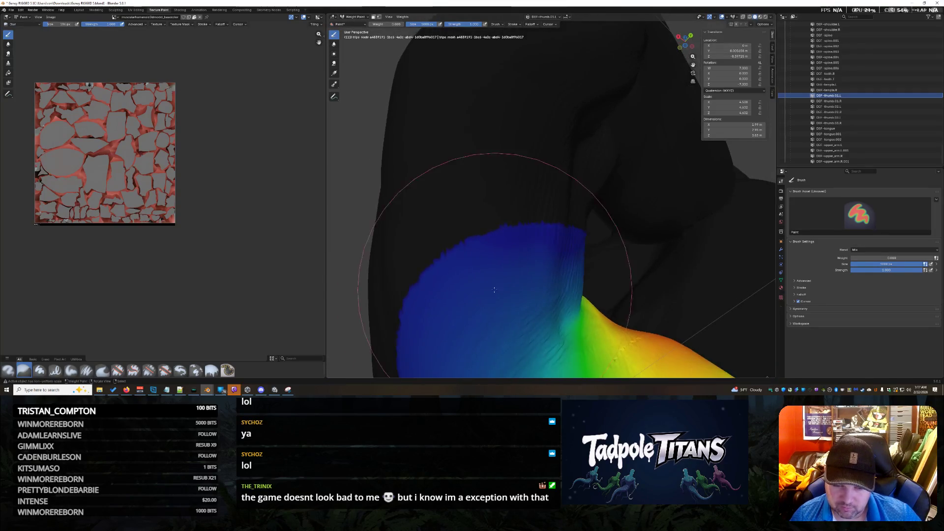
pyautogui.moveTo(401, 278); pyautogui.dragTo(391, 281, button='middle')
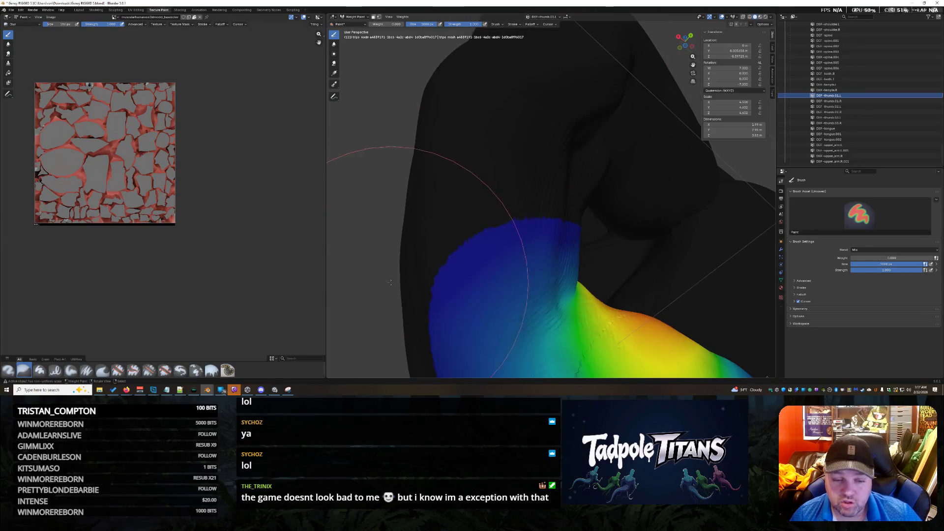
pyautogui.moveTo(435, 255); pyautogui.dragTo(489, 291, button='middle')
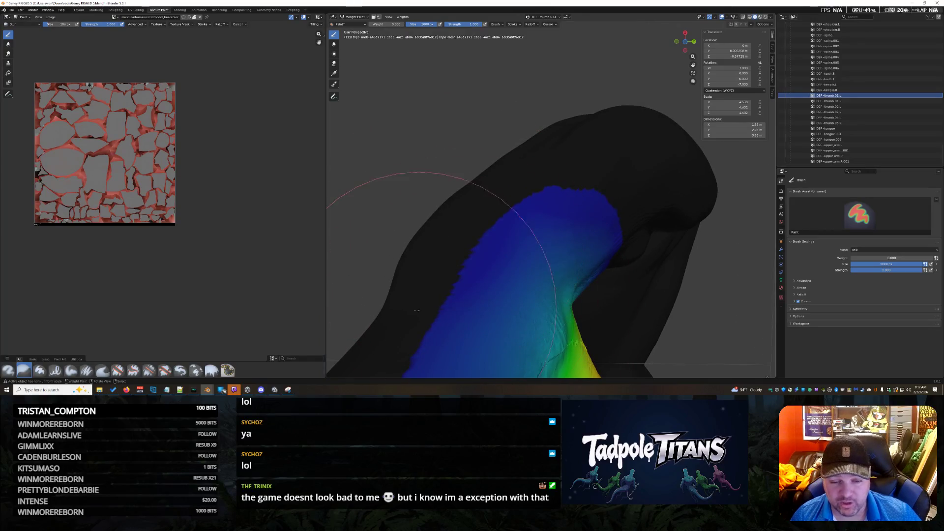
pyautogui.moveTo(450, 333); pyautogui.dragTo(457, 328, button='middle')
pyautogui.moveTo(517, 340)
pyautogui.mouseDown(button='middle')
pyautogui.moveTo(614, 319)
pyautogui.moveTo(576, 302)
pyautogui.mouseUp(button='middle')
pyautogui.moveTo(662, 260)
pyautogui.mouseDown(button='middle')
pyautogui.moveTo(547, 298)
pyautogui.moveTo(707, 277)
pyautogui.moveTo(590, 280)
pyautogui.mouseUp(button='middle')
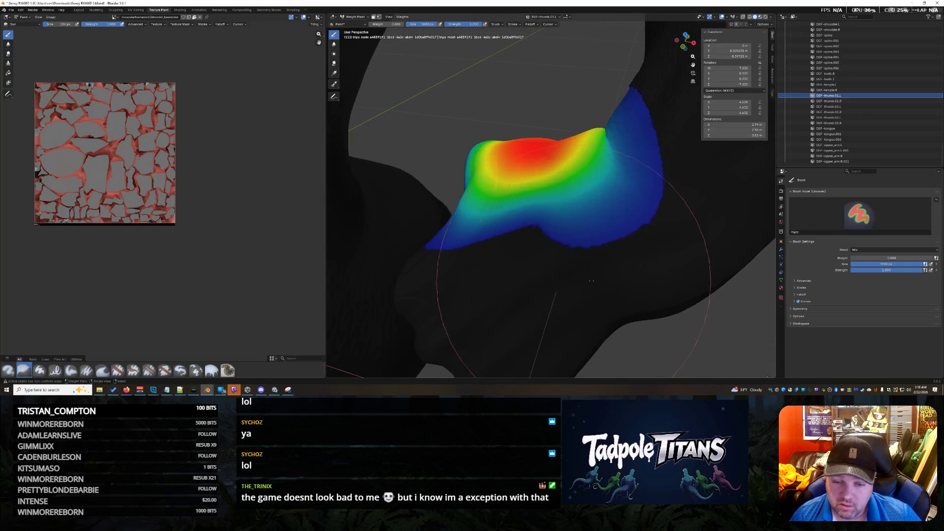
# Paint the green and cyan thumb area down toward blue, then show DEF-thumb.01.R's weights
pyautogui.moveTo(484, 280); pyautogui.dragTo(524, 279)
pyautogui.moveTo(653, 266); pyautogui.dragTo(698, 207)
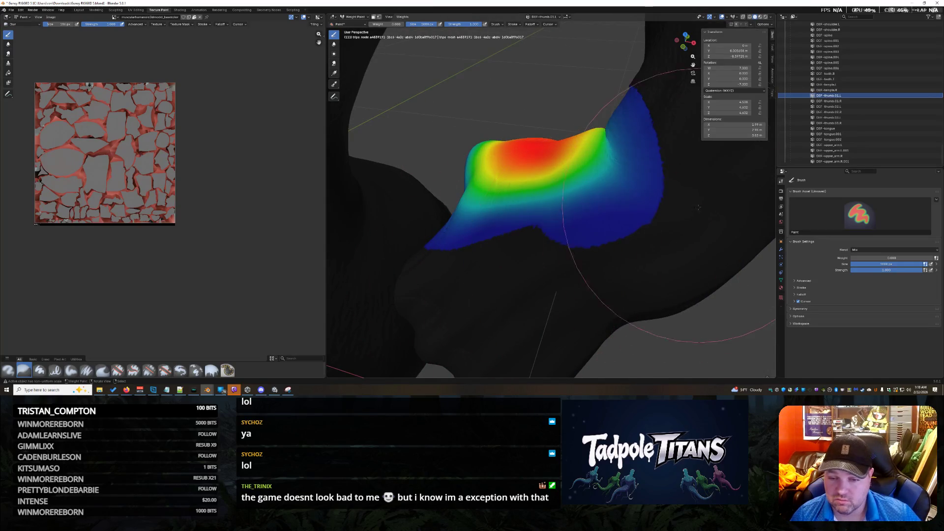
pyautogui.scroll(-2, 702, 195)
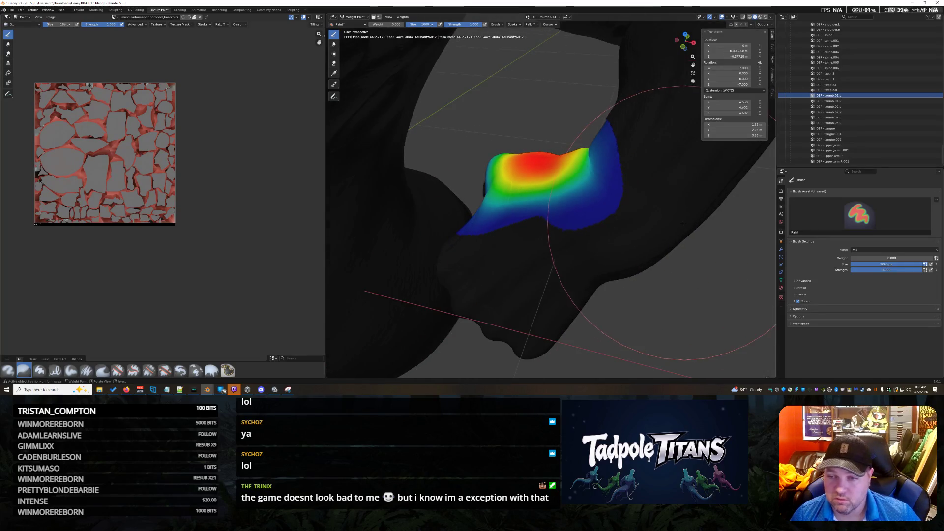
pyautogui.click(829, 100)
pyautogui.moveTo(532, 185)
pyautogui.mouseDown(button='middle')
pyautogui.moveTo(565, 161)
pyautogui.moveTo(590, 177)
pyautogui.mouseUp(button='middle')
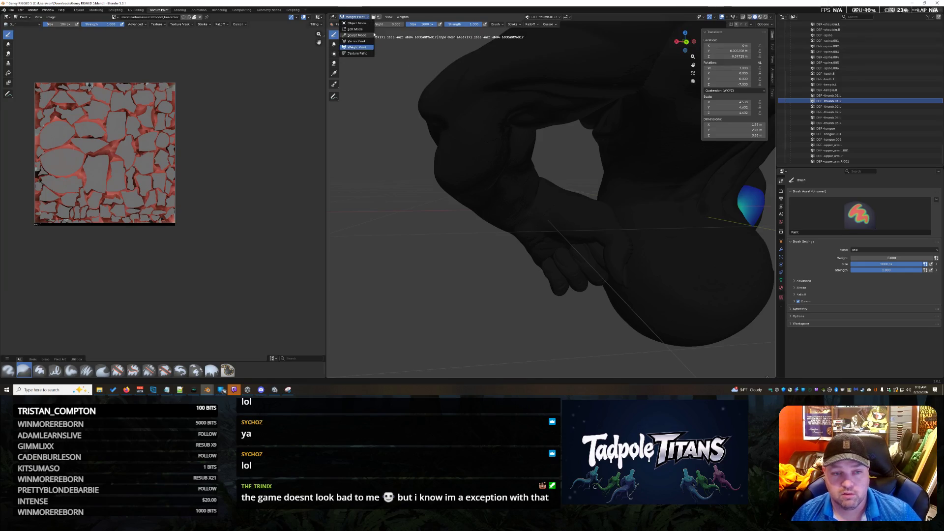
# Frame the torso and arm, enter Weight Paint and display the DEF-teeth.L bone's weights
pyautogui.click(356, 23)
pyautogui.moveTo(624, 236)
pyautogui.mouseDown(button='middle')
pyautogui.moveTo(617, 227)
pyautogui.moveTo(613, 252)
pyautogui.mouseUp(button='middle')
pyautogui.moveTo(650, 285)
pyautogui.mouseDown(button='middle')
pyautogui.moveTo(581, 234)
pyautogui.moveTo(539, 223)
pyautogui.moveTo(515, 249)
pyautogui.mouseUp(button='middle')
pyautogui.scroll(4, 533, 221)
pyautogui.scroll(3, 516, 248)
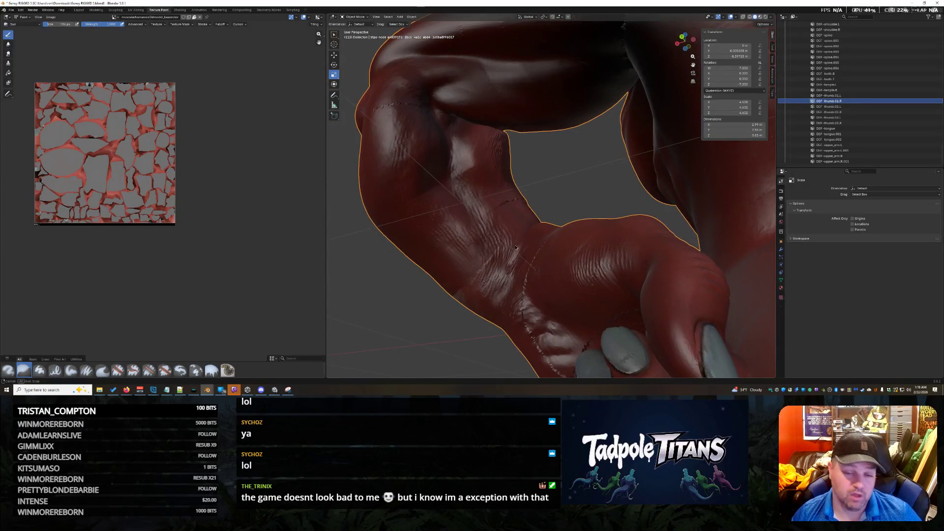
pyautogui.click(357, 17)
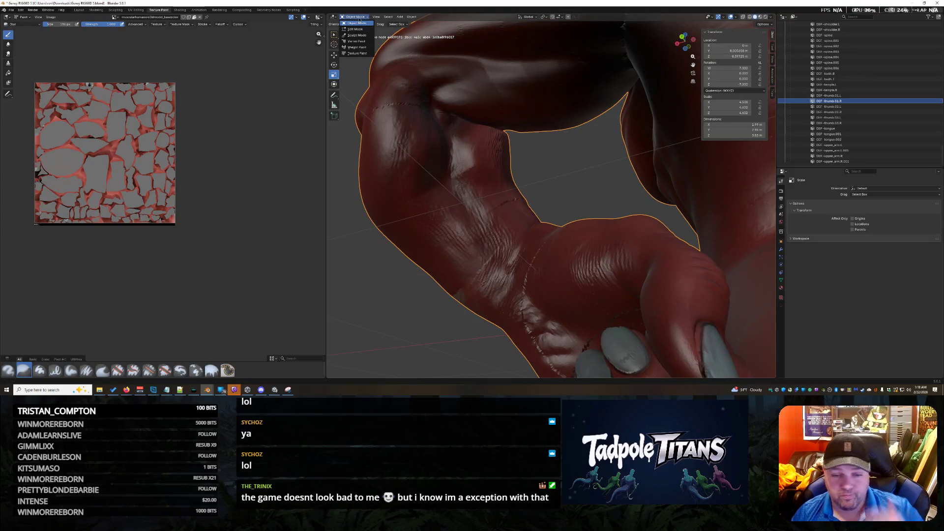
pyautogui.click(364, 48)
pyautogui.moveTo(506, 200); pyautogui.dragTo(575, 211, button='middle')
pyautogui.scroll(2, 512, 204)
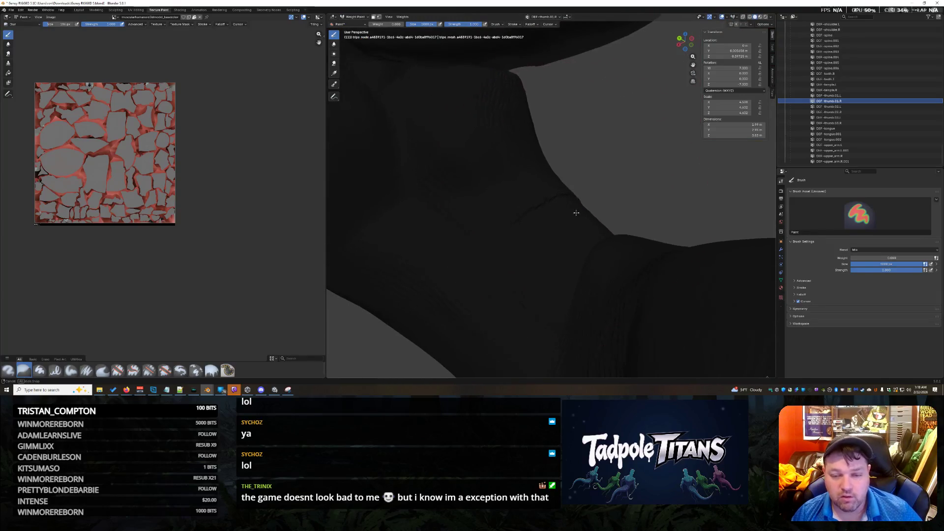
pyautogui.click(836, 85)
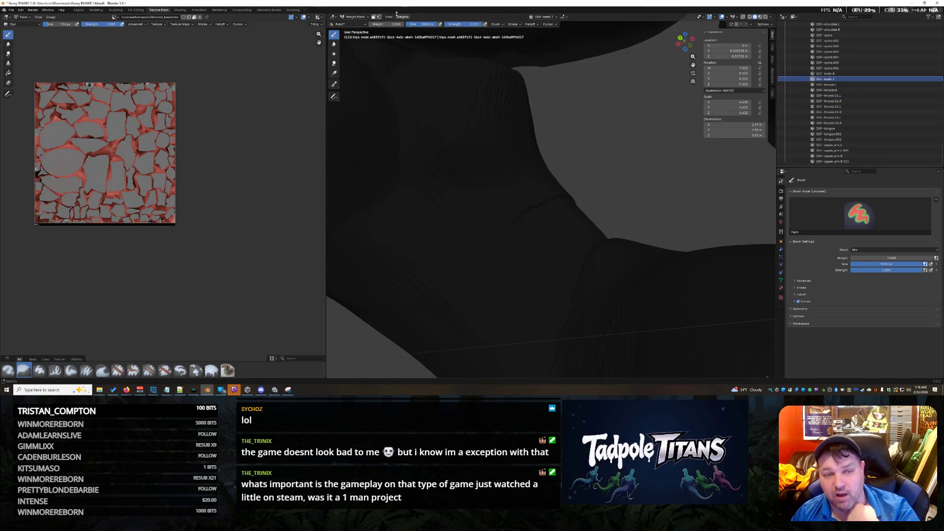
# Re-enter Weight Paint, show the upper arm bone's weights and step up the bone list toward a thumb bone
pyautogui.click(353, 17)
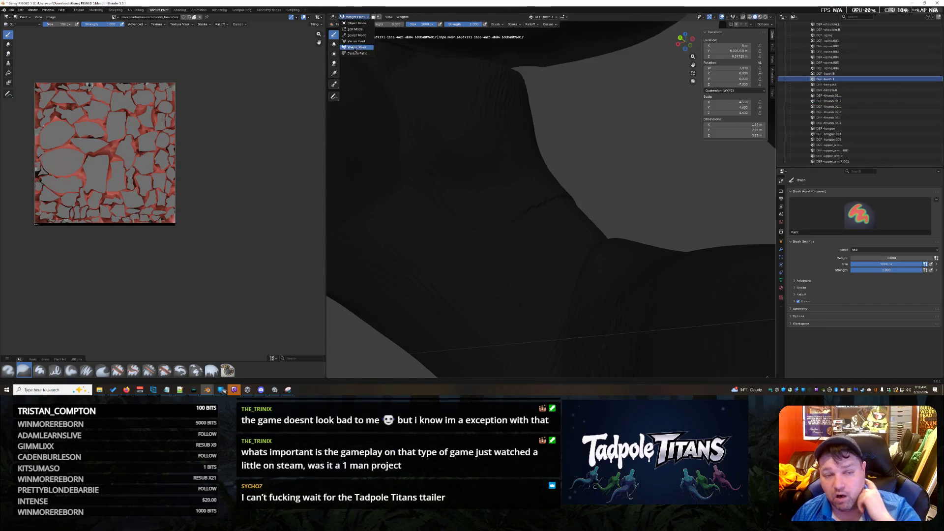
pyautogui.click(355, 47)
pyautogui.moveTo(548, 148); pyautogui.dragTo(499, 154, button='middle')
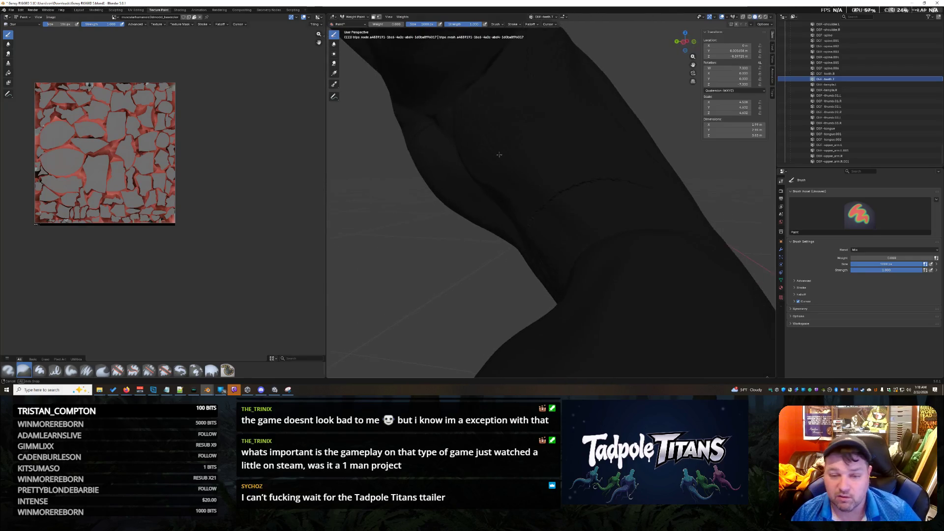
pyautogui.scroll(3, 499, 154)
pyautogui.scroll(3, 502, 158)
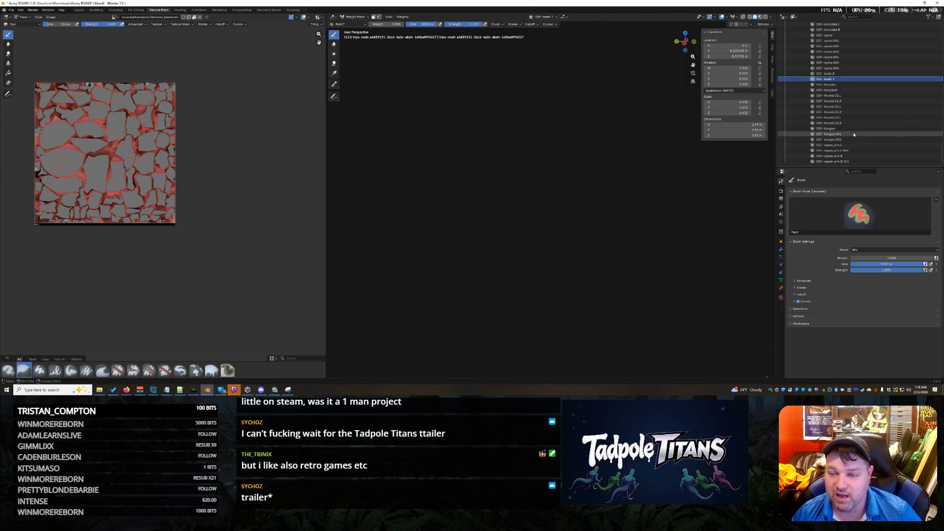
pyautogui.scroll(-3, 561, 210)
pyautogui.scroll(2, 597, 225)
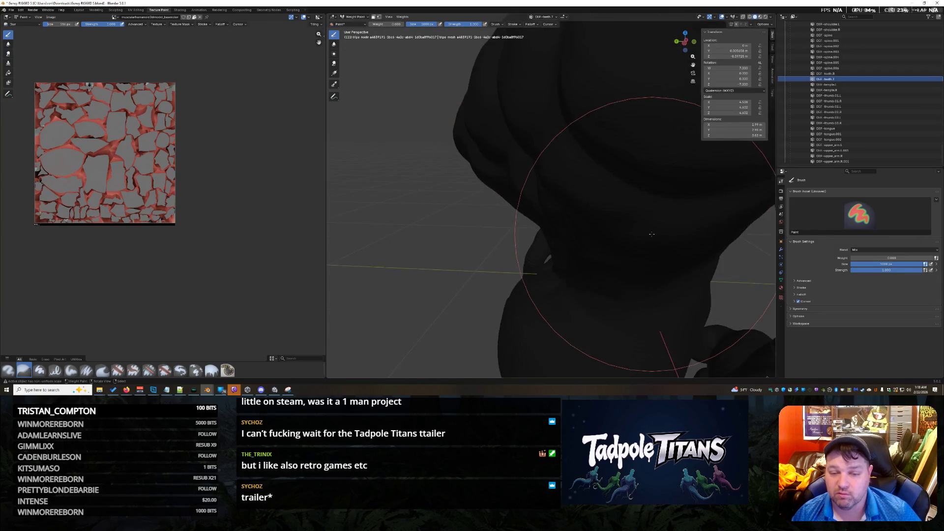
pyautogui.scroll(2, 627, 235)
pyautogui.scroll(-3, 629, 234)
pyautogui.scroll(1, 627, 233)
pyautogui.scroll(-1, 628, 233)
pyautogui.click(842, 150)
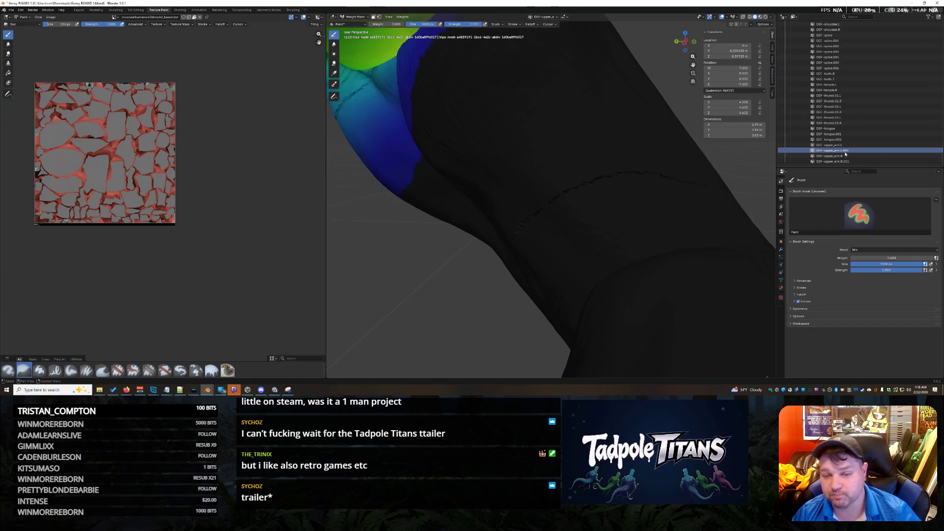
pyautogui.press('Up')
pyautogui.press('Up')
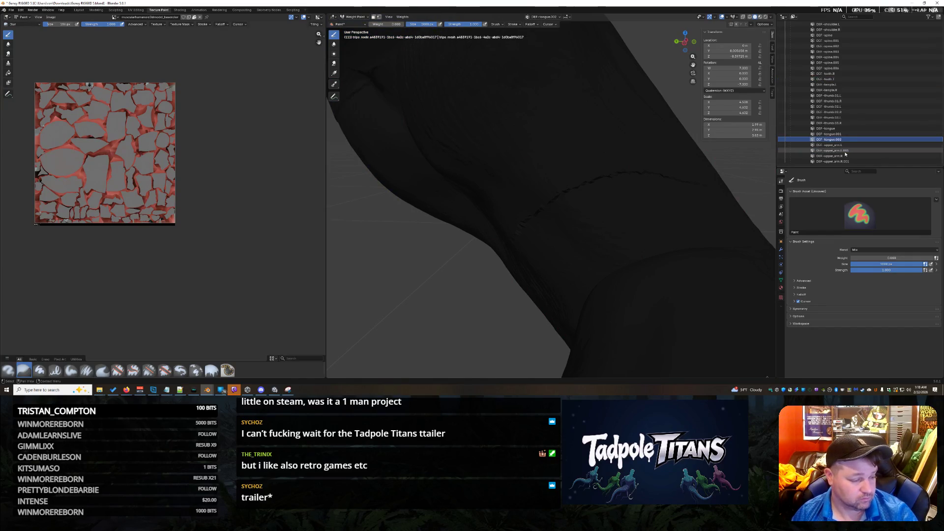
pyautogui.press('Up')
pyautogui.press('Up')
pyautogui.press('Up')
pyautogui.press('Up')
pyautogui.press('Up')
pyautogui.press('Up')
pyautogui.press('Up')
pyautogui.press('Up')
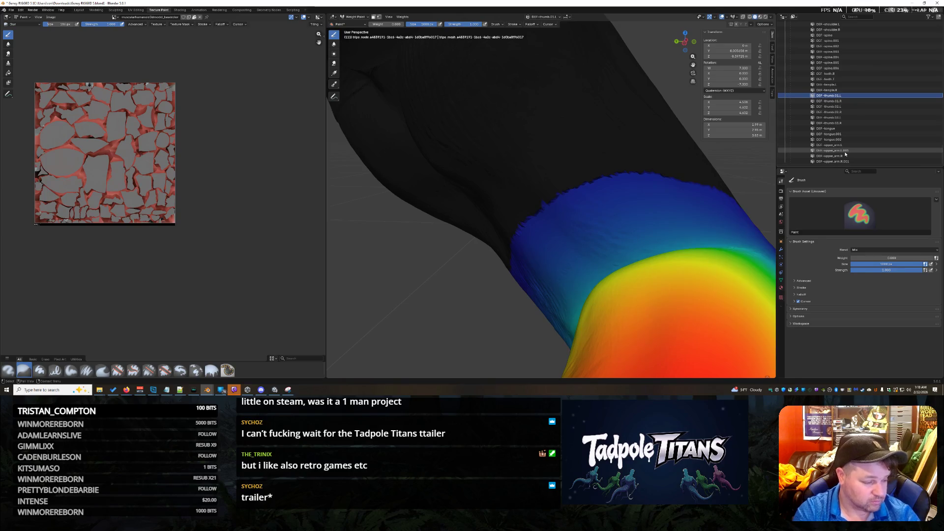
# Display a thumb bone's red-to-blue weight patch and orbit around it to inspect it from several angles
pyautogui.press('Down')
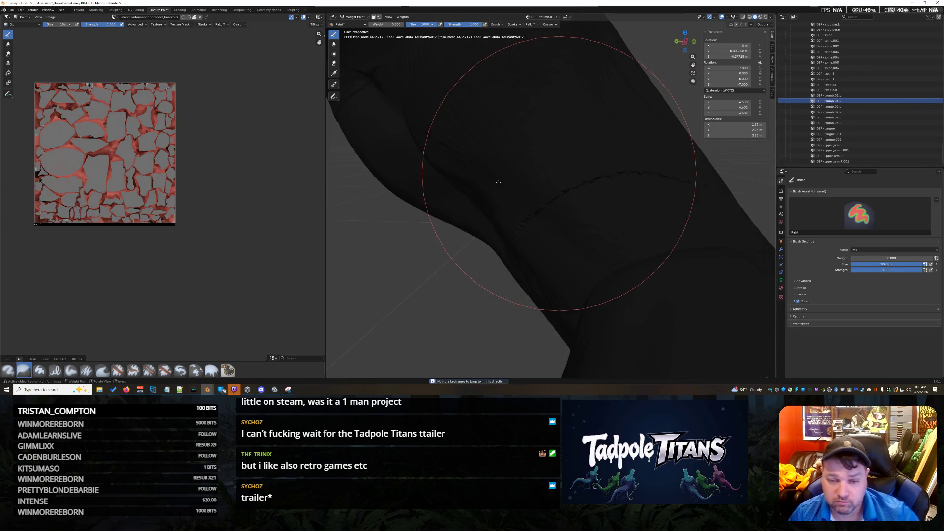
pyautogui.click(824, 95)
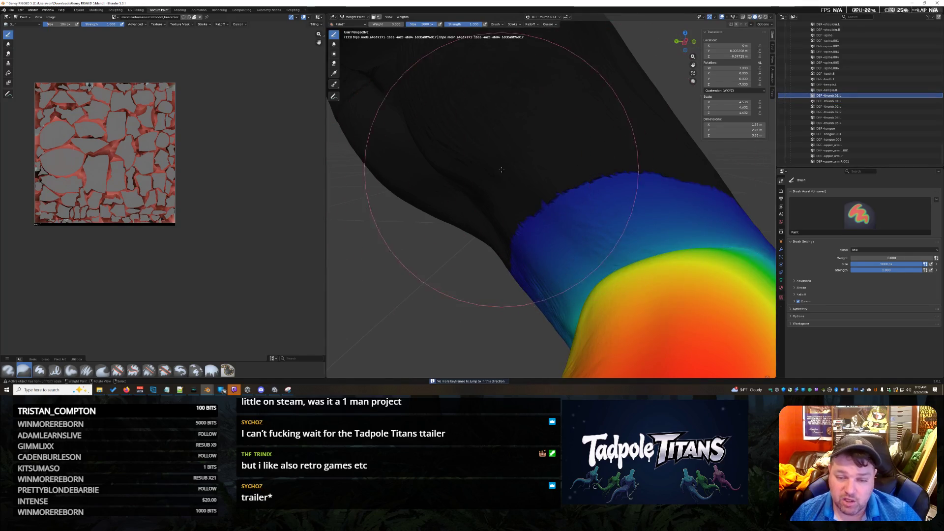
pyautogui.moveTo(488, 176); pyautogui.dragTo(483, 216, button='middle')
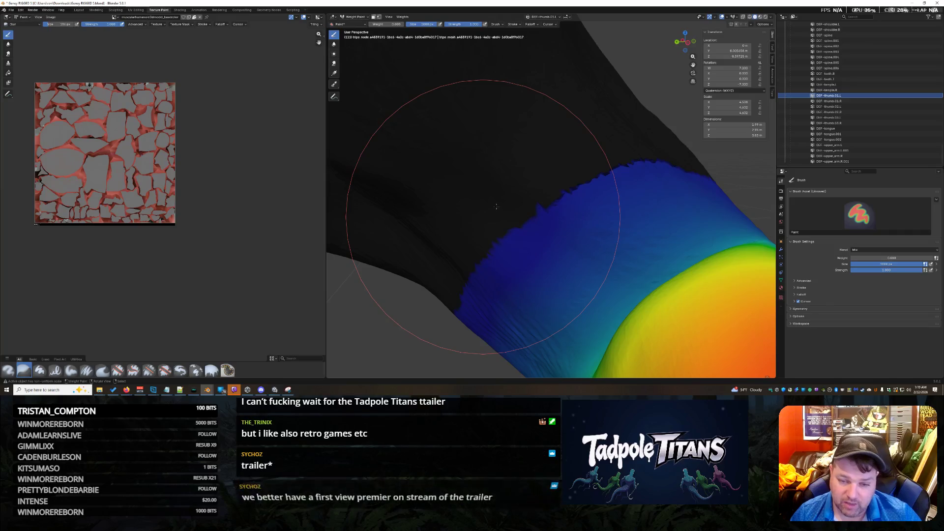
pyautogui.moveTo(630, 149)
pyautogui.mouseDown(button='middle')
pyautogui.moveTo(688, 168)
pyautogui.moveTo(612, 189)
pyautogui.mouseUp(button='middle')
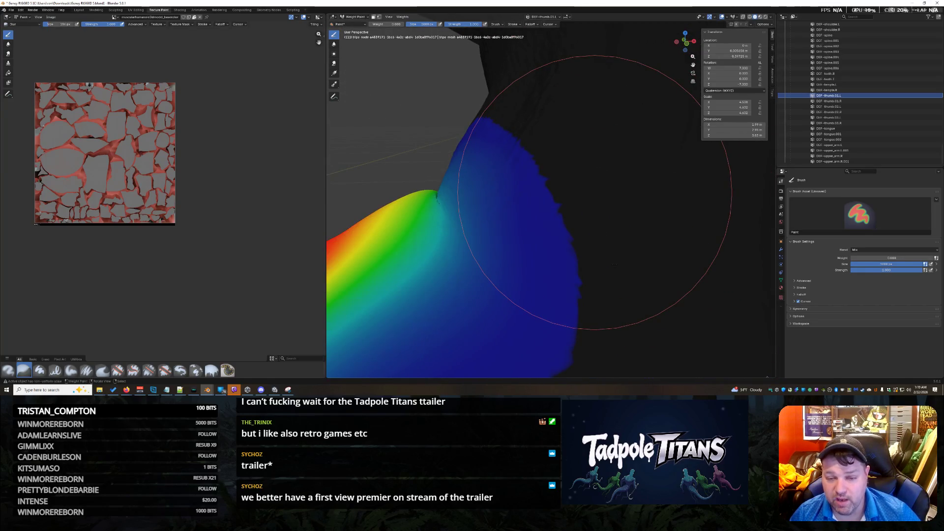
pyautogui.moveTo(595, 192); pyautogui.dragTo(596, 258, button='middle')
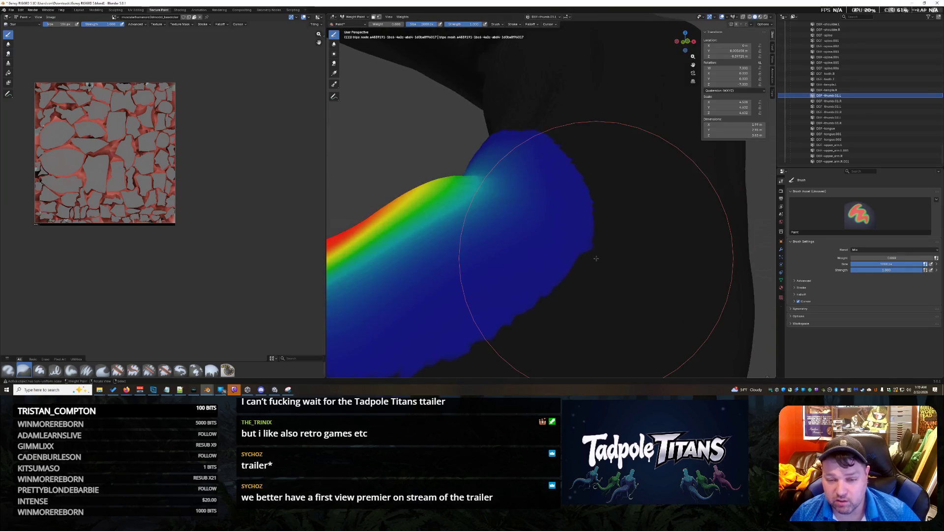
pyautogui.moveTo(604, 310)
pyautogui.mouseDown(button='middle')
pyautogui.moveTo(543, 291)
pyautogui.moveTo(509, 297)
pyautogui.mouseUp(button='middle')
pyautogui.moveTo(441, 318)
pyautogui.mouseDown(button='middle')
pyautogui.moveTo(535, 334)
pyautogui.moveTo(598, 270)
pyautogui.moveTo(592, 322)
pyautogui.moveTo(635, 287)
pyautogui.moveTo(652, 235)
pyautogui.mouseUp(button='middle')
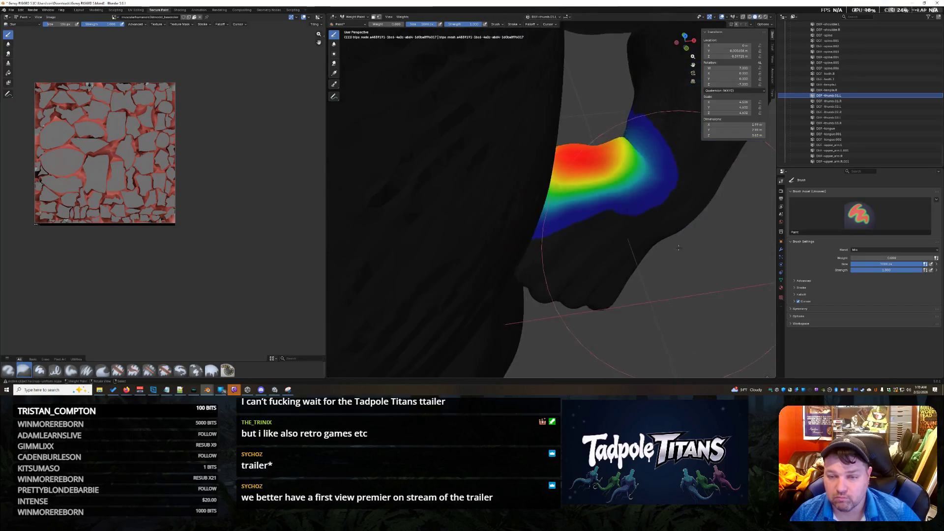
# Return the demon to its textured Object Mode view and look over the shaded shoulder and arm
pyautogui.click(352, 18)
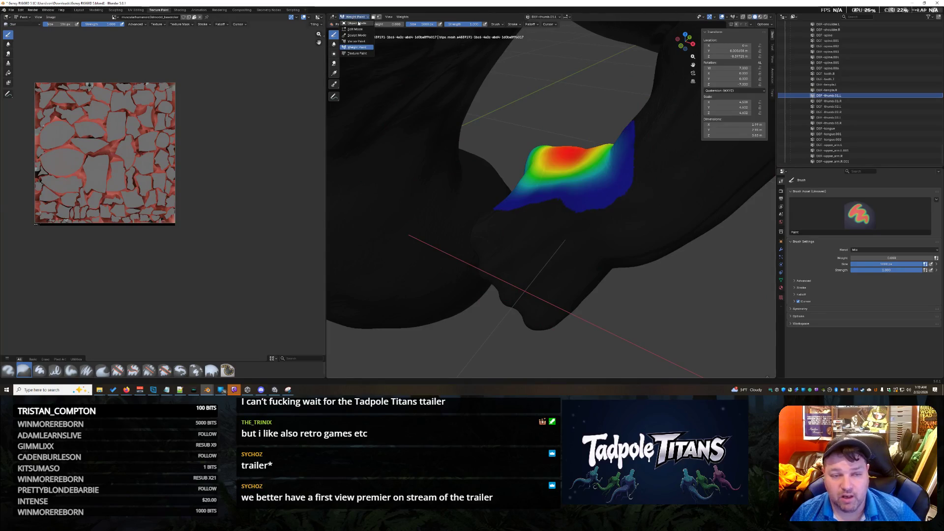
pyautogui.click(356, 22)
pyautogui.moveTo(472, 244)
pyautogui.mouseDown(button='middle')
pyautogui.moveTo(510, 275)
pyautogui.moveTo(605, 176)
pyautogui.moveTo(517, 160)
pyautogui.moveTo(472, 231)
pyautogui.mouseUp(button='middle')
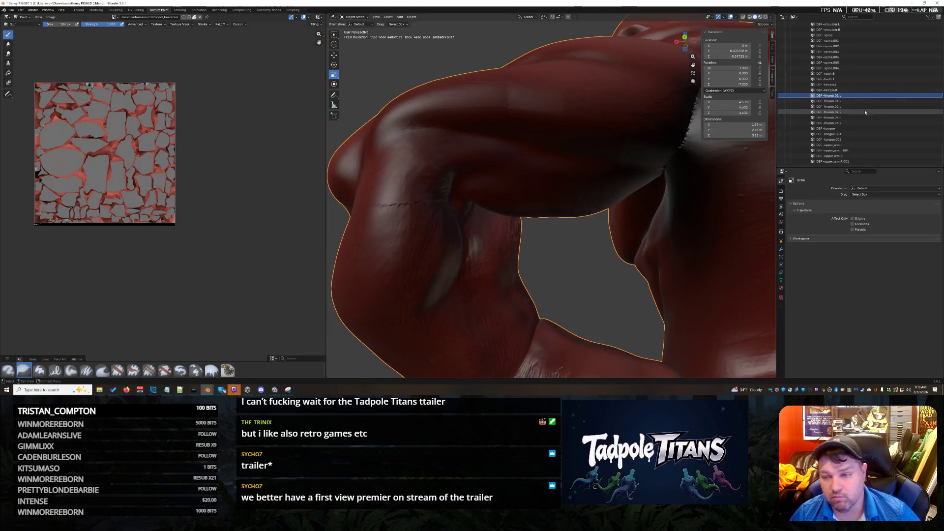
# Switch back to Weight Paint and step through bone groups until a DEF-forearm bone's weights show on the arm
pyautogui.click(365, 17)
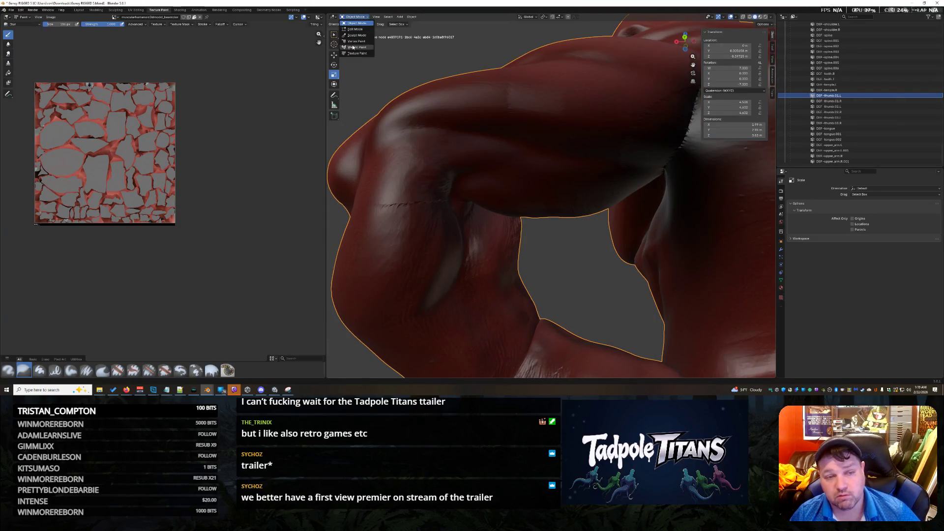
pyautogui.press('w')
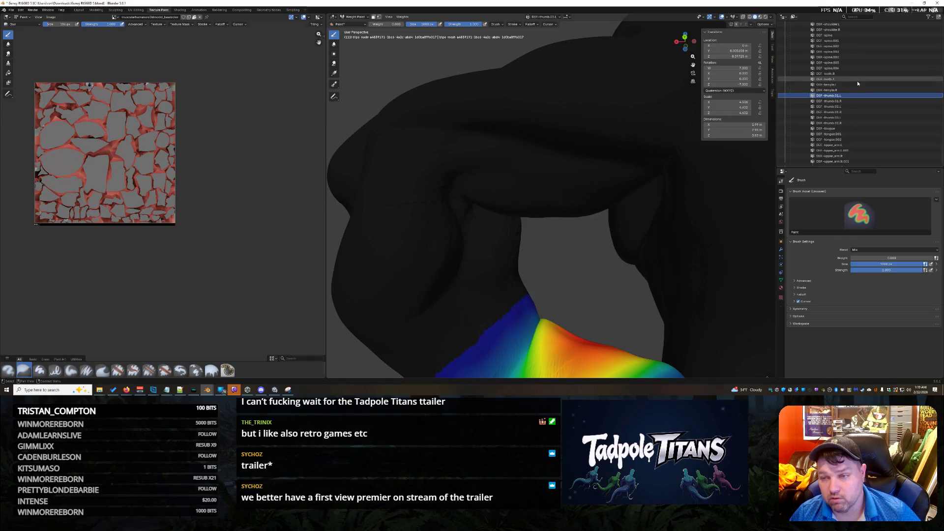
pyautogui.scroll(3, 855, 86)
pyautogui.scroll(3, 855, 87)
pyautogui.click(846, 79)
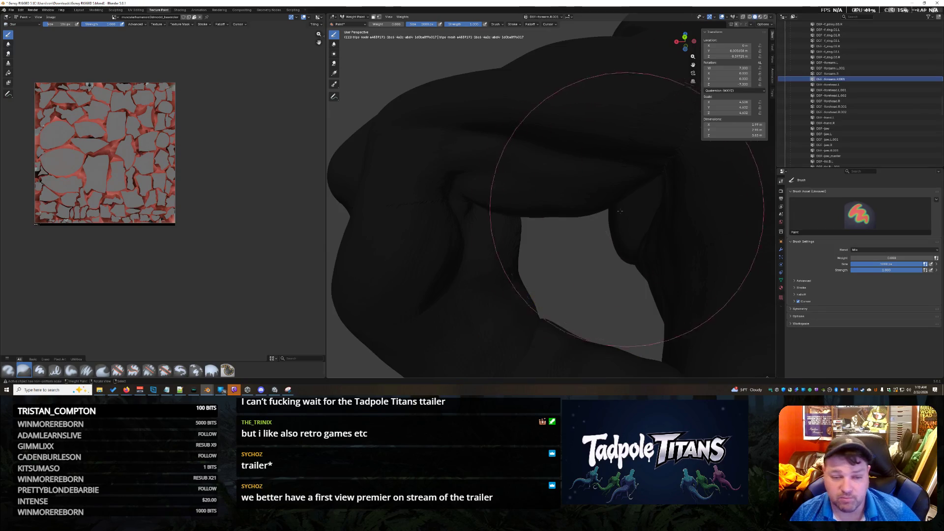
pyautogui.click(854, 90)
pyautogui.click(850, 64)
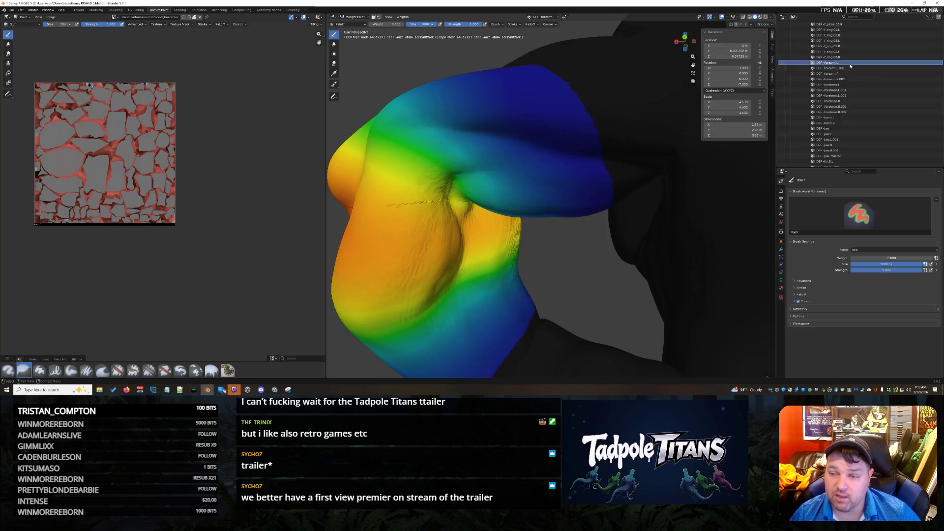
pyautogui.moveTo(516, 192); pyautogui.dragTo(604, 132, button='middle')
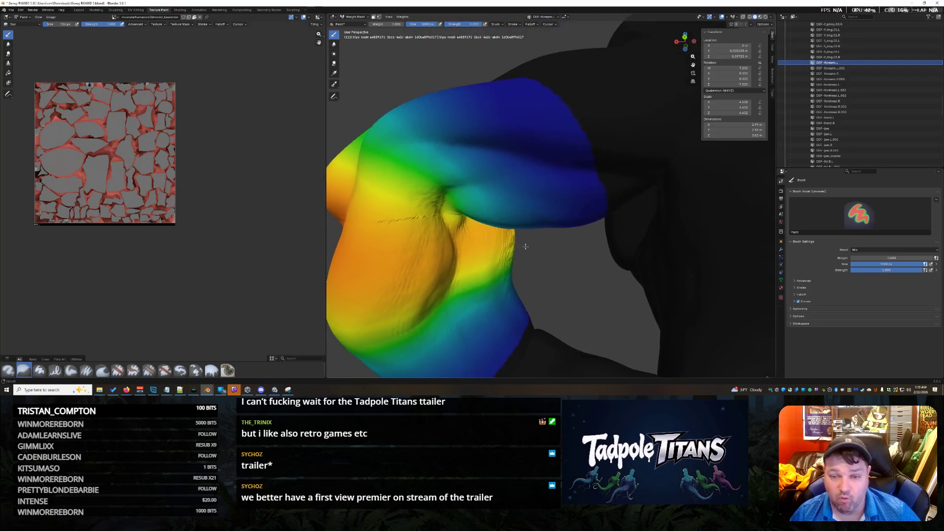
# Show the next forearm bones' weights and orbit to review their influence on the arm from above
pyautogui.click(843, 68)
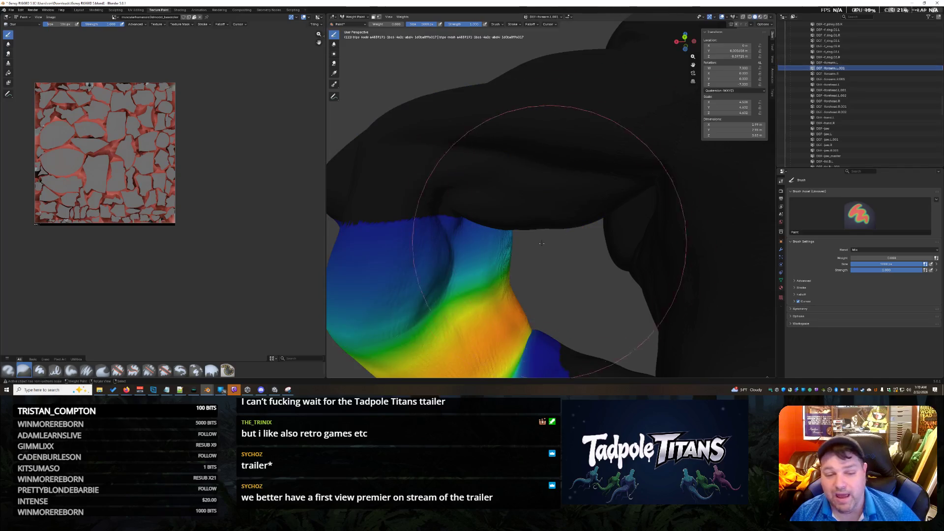
pyautogui.moveTo(485, 264); pyautogui.dragTo(462, 231, button='middle')
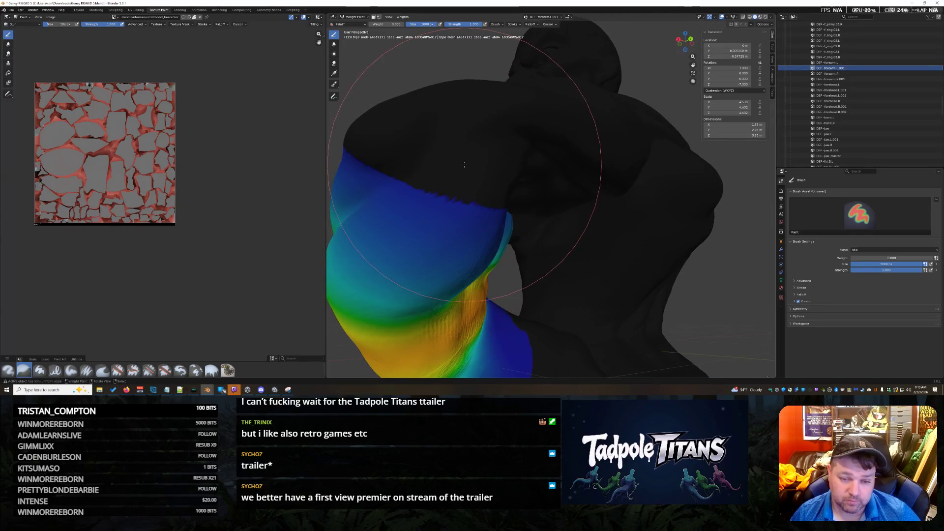
pyautogui.moveTo(394, 141); pyautogui.dragTo(453, 160, button='middle')
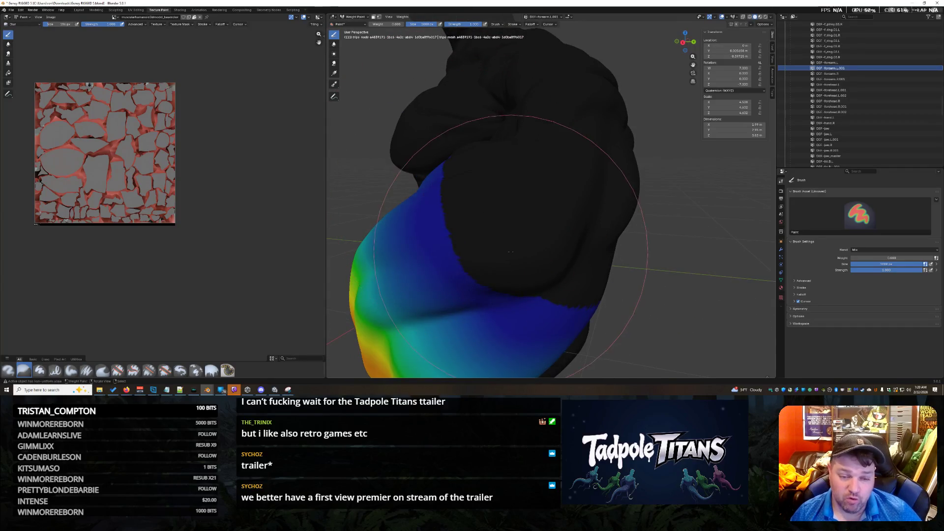
pyautogui.moveTo(487, 197)
pyautogui.mouseDown(button='middle')
pyautogui.moveTo(548, 194)
pyautogui.moveTo(554, 179)
pyautogui.moveTo(589, 185)
pyautogui.moveTo(578, 223)
pyautogui.moveTo(600, 194)
pyautogui.moveTo(457, 192)
pyautogui.moveTo(523, 217)
pyautogui.moveTo(538, 211)
pyautogui.moveTo(538, 226)
pyautogui.moveTo(499, 261)
pyautogui.moveTo(526, 253)
pyautogui.moveTo(495, 264)
pyautogui.moveTo(506, 274)
pyautogui.mouseUp(button='middle')
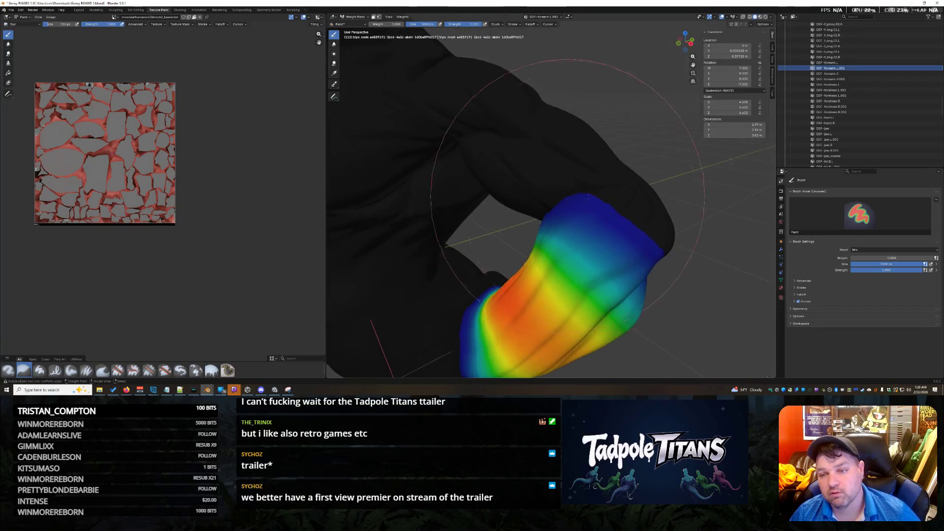
pyautogui.click(846, 73)
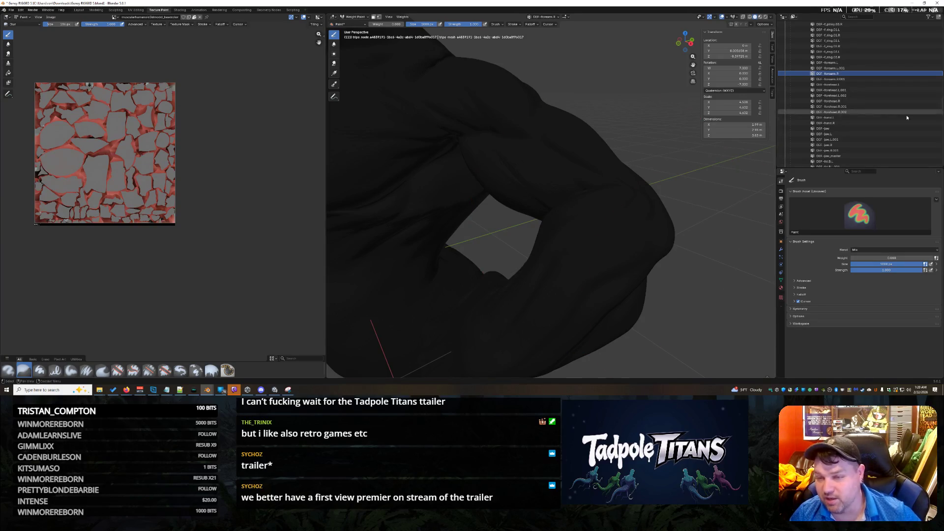
# Display a DEF-forearm bone's blue edge influence on the arm, then orbit to face the torso and move in on the chest
pyautogui.click(845, 62)
pyautogui.moveTo(648, 291)
pyautogui.mouseDown(button='middle')
pyautogui.moveTo(611, 249)
pyautogui.moveTo(676, 325)
pyautogui.moveTo(591, 238)
pyautogui.moveTo(658, 282)
pyautogui.moveTo(638, 242)
pyautogui.moveTo(658, 224)
pyautogui.moveTo(570, 282)
pyautogui.moveTo(468, 284)
pyautogui.moveTo(428, 243)
pyautogui.moveTo(412, 190)
pyautogui.mouseUp(button='middle')
pyautogui.moveTo(412, 135)
pyautogui.mouseDown(button='middle')
pyautogui.moveTo(409, 156)
pyautogui.moveTo(535, 153)
pyautogui.moveTo(558, 226)
pyautogui.moveTo(520, 218)
pyautogui.moveTo(568, 221)
pyautogui.mouseUp(button='middle')
pyautogui.scroll(-5, 566, 231)
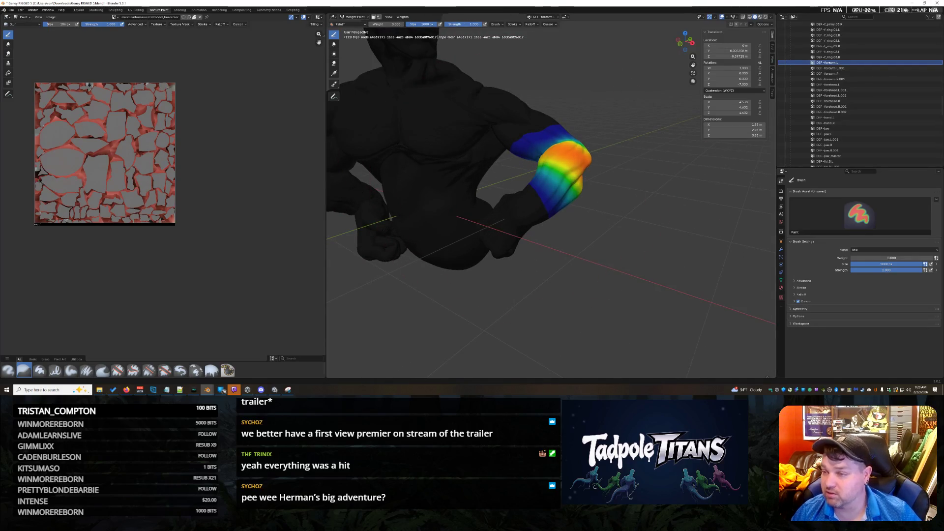
pyautogui.moveTo(453, 212); pyautogui.dragTo(642, 264, button='middle')
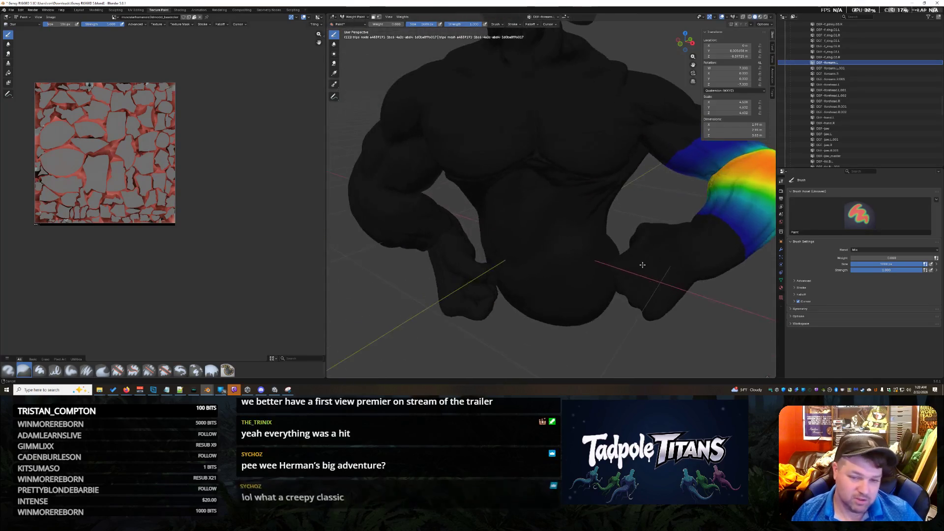
pyautogui.scroll(3, 558, 243)
pyautogui.moveTo(558, 243); pyautogui.dragTo(547, 233, button='middle')
pyautogui.scroll(2, 547, 234)
pyautogui.scroll(-3, 547, 233)
pyautogui.scroll(-2, 546, 233)
pyautogui.scroll(3, 548, 231)
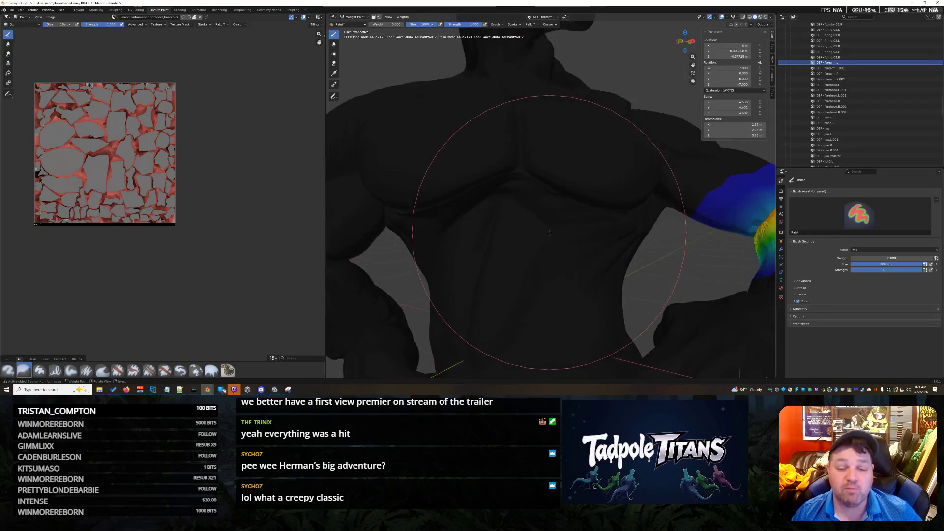
pyautogui.scroll(1, 548, 231)
pyautogui.scroll(2, 543, 246)
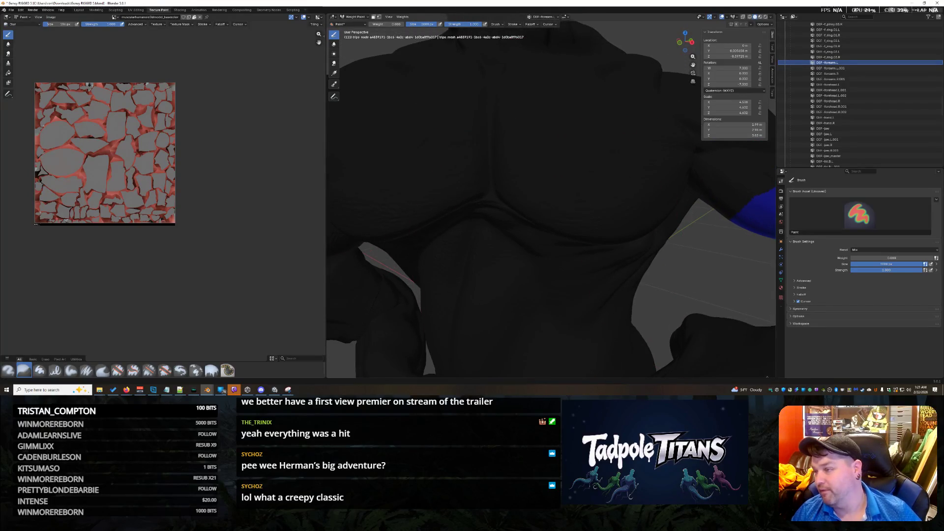